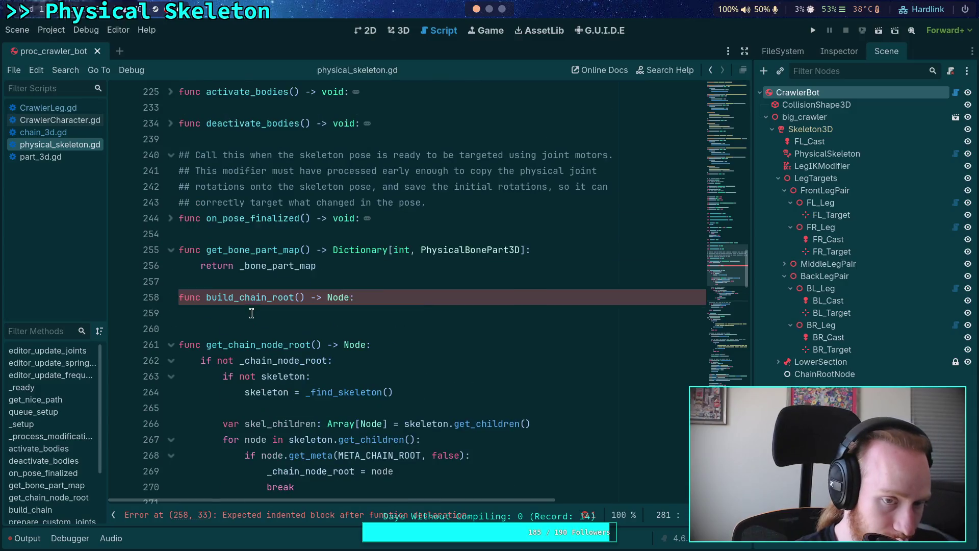
Step: Delete the 'func build_chain_root() -> Node:' stub line and save physical_skeleton.gd
left_click_drag(223, 313, 178, 292)
key("BackSpace")
key("BackSpace")
key("BackSpace")
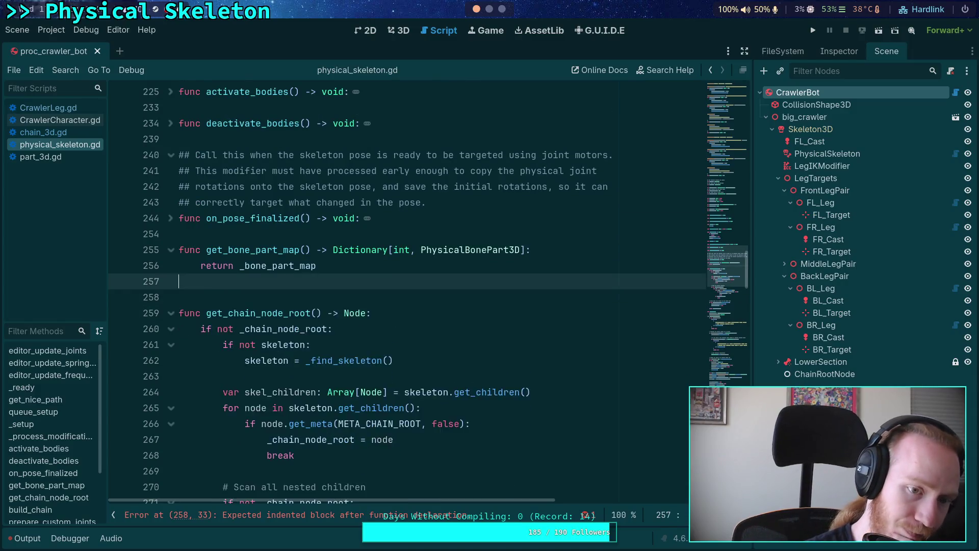
scroll(259, 298, "down", 6)
scroll(259, 298, "down", 16)
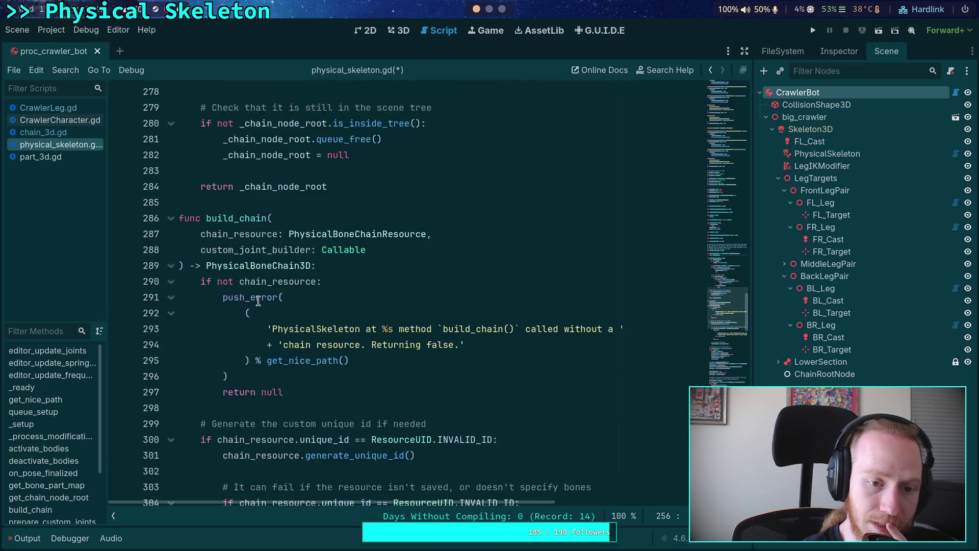
left_click(383, 282)
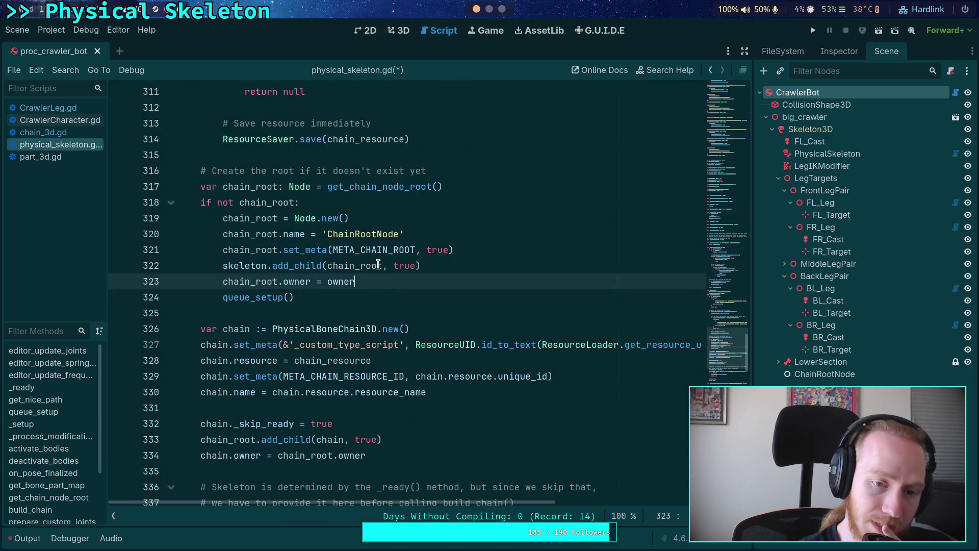
key("ctrl+s")
Step: Review the scene-tree check block in get_chain_node_root
scroll(400, 315, "up", 10)
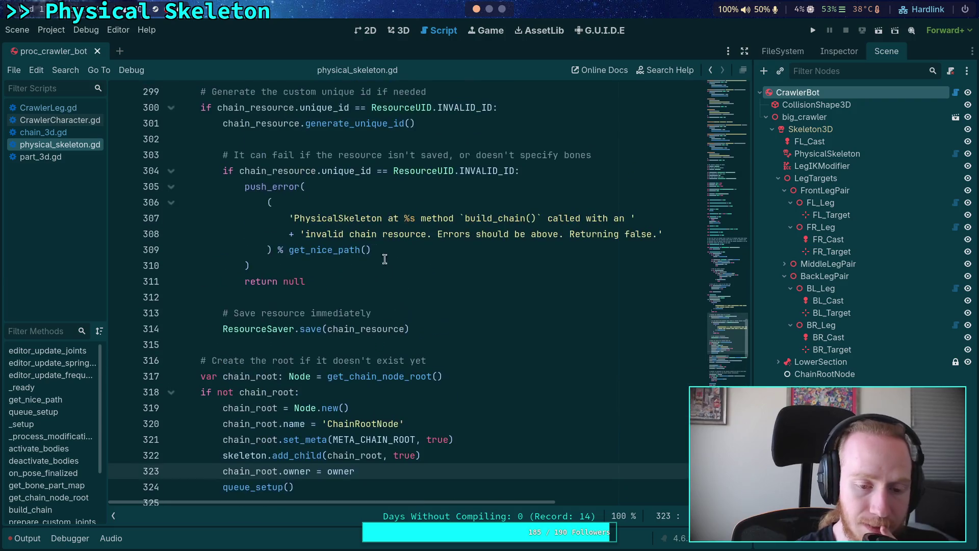
scroll(400, 315, "up", 5)
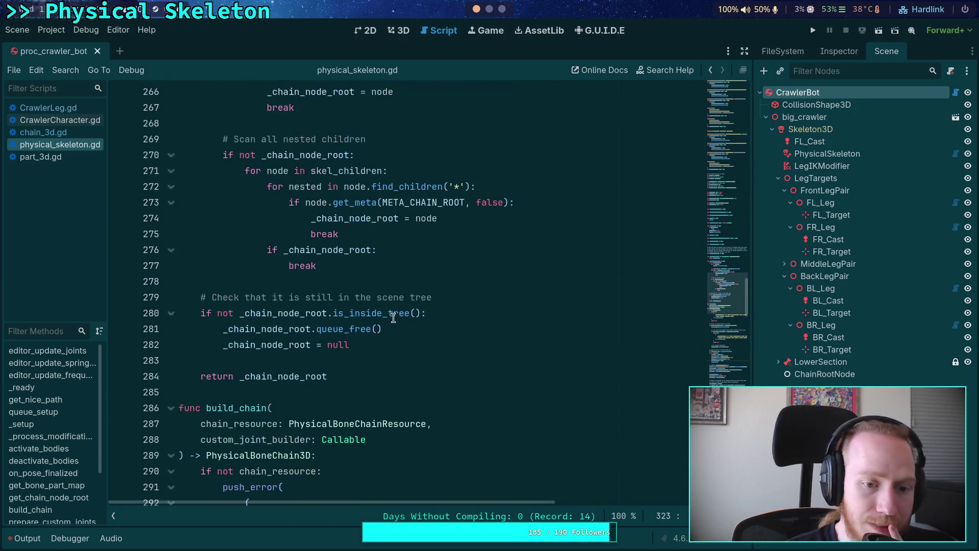
left_click_drag(368, 353, 164, 295)
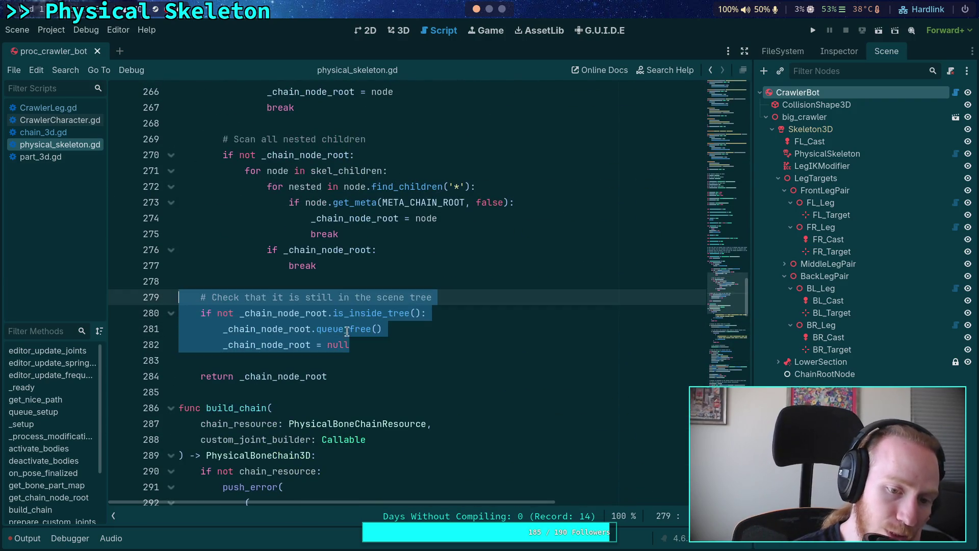
left_click(389, 342)
scroll(390, 341, "up", 3)
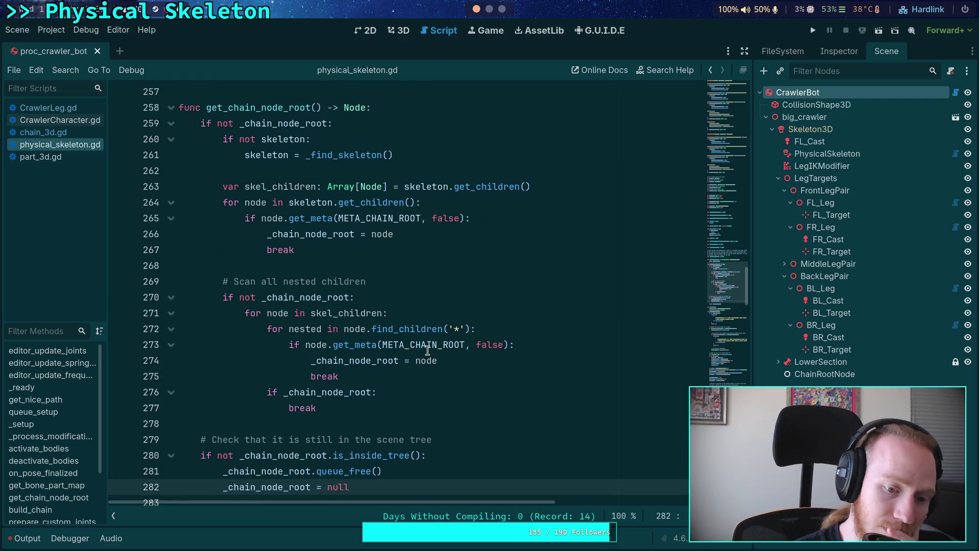
scroll(427, 351, "down", 1)
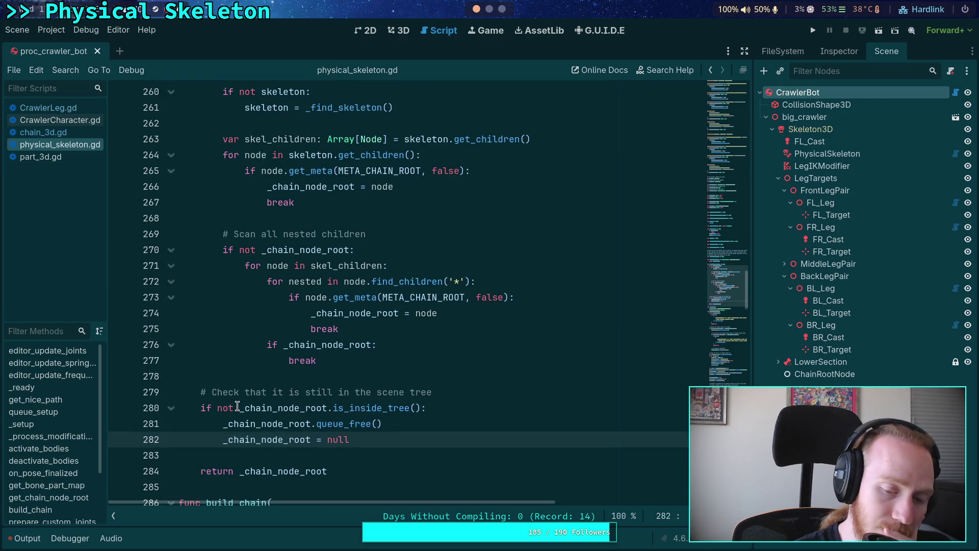
scroll(211, 379, "up", 2)
scroll(209, 376, "down", 1)
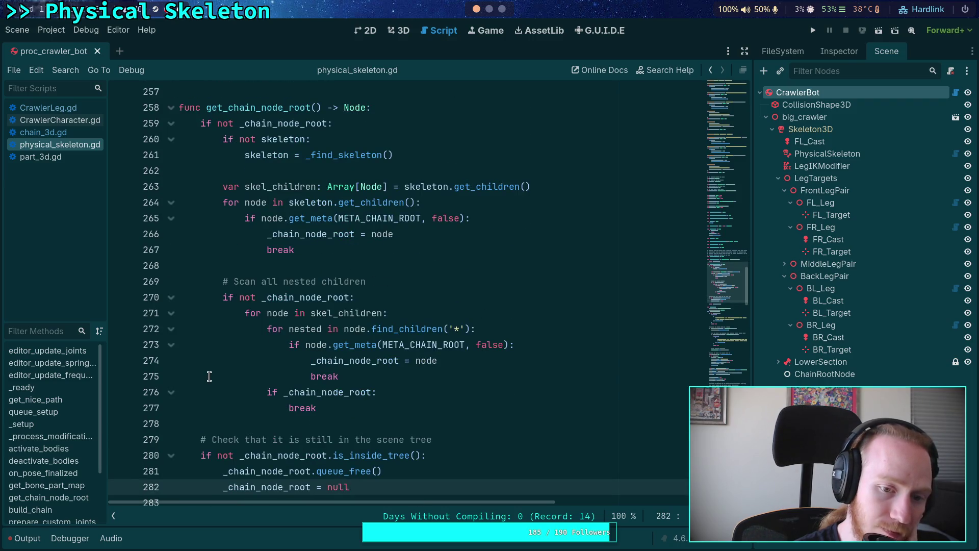
Step: Add 'if _chain_node_root:' as the first line of get_chain_node_root
left_click(390, 109)
key("Return")
type("if")
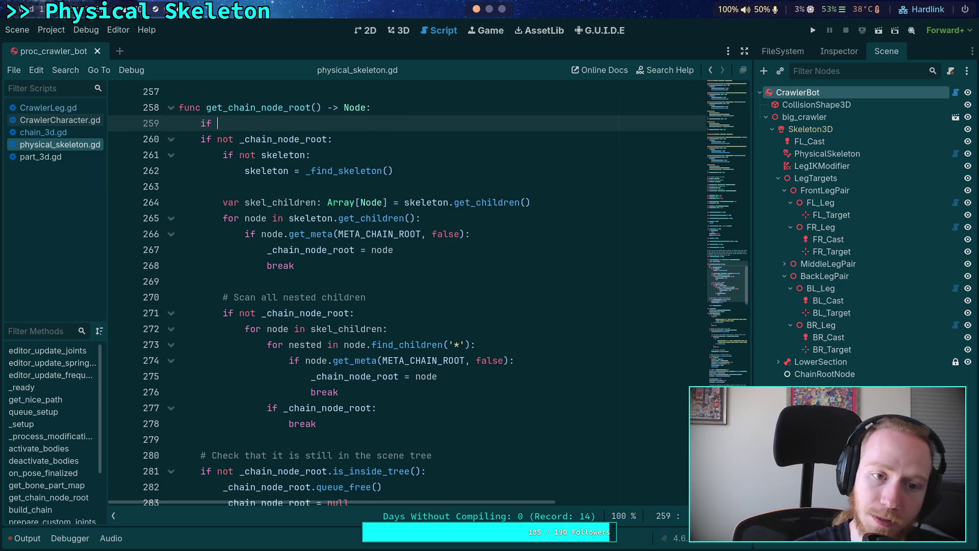
key("Return")
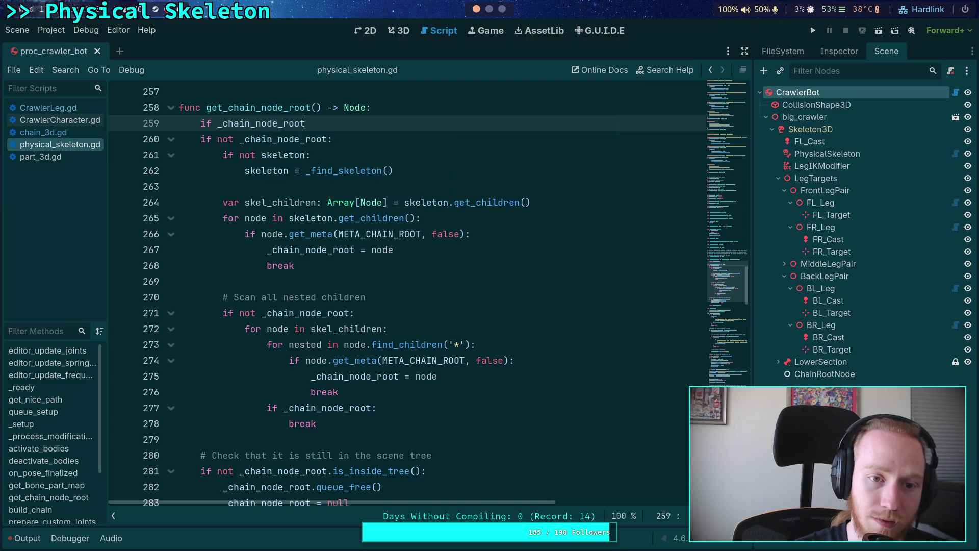
type(":")
key("Return")
Step: Move the scene-tree check block from the function end under the new condition
scroll(362, 160, "down", 1)
scroll(361, 161, "down", 2)
mouse_move(352, 376)
left_mouse_down()
mouse_move(224, 361)
mouse_move(180, 328)
left_mouse_up()
key("ctrl+c")
key("BackSpace")
key("BackSpace")
scroll(336, 317, "up", 5)
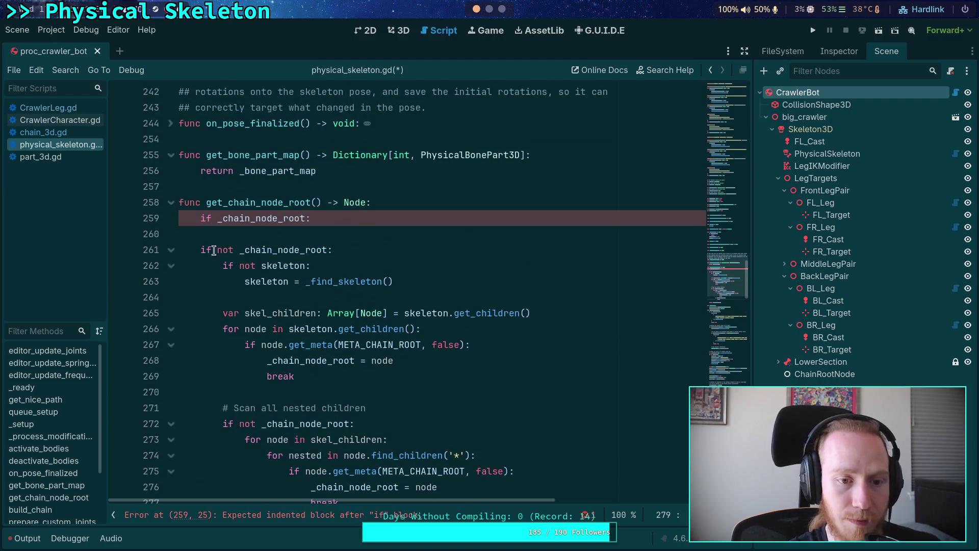
left_click(205, 250)
left_click_drag(206, 249, 329, 246)
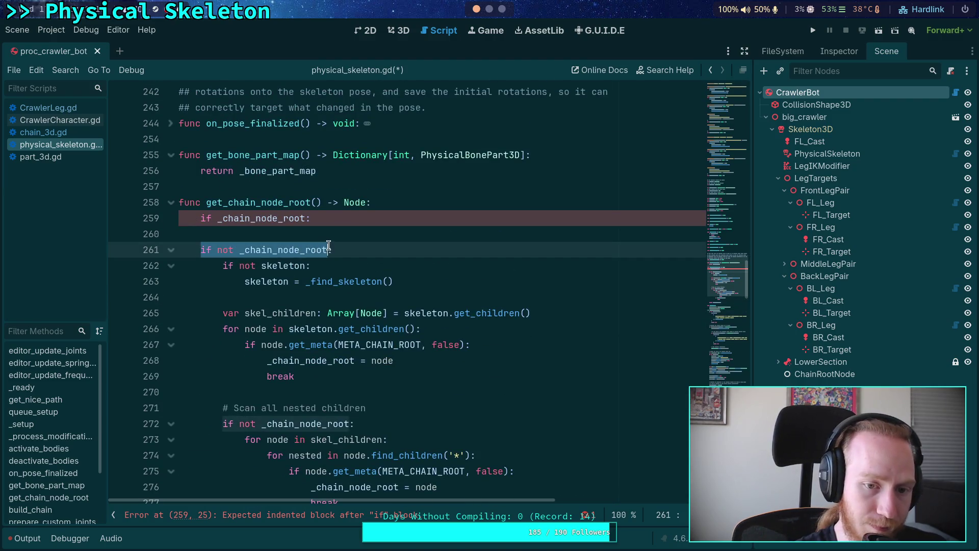
type("else:")
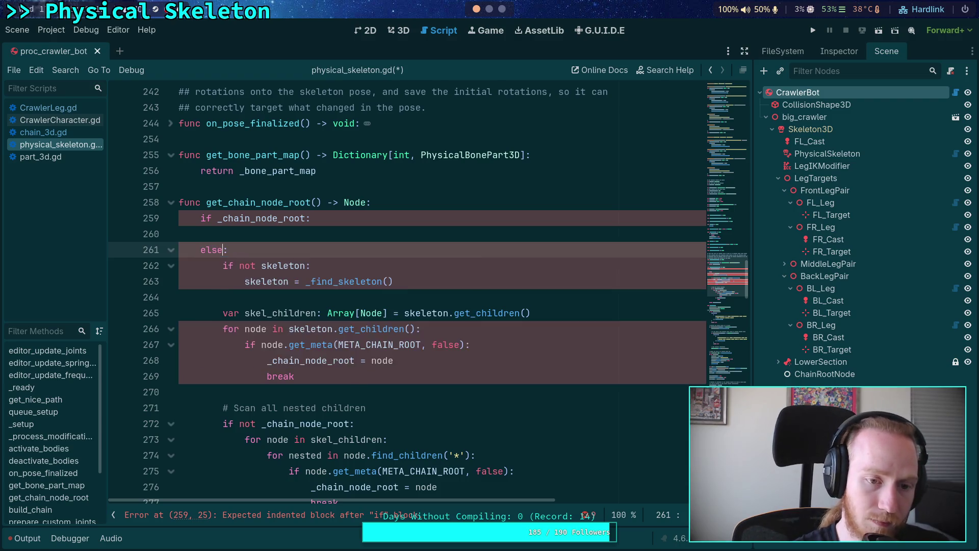
left_click(352, 230)
key("ctrl+v")
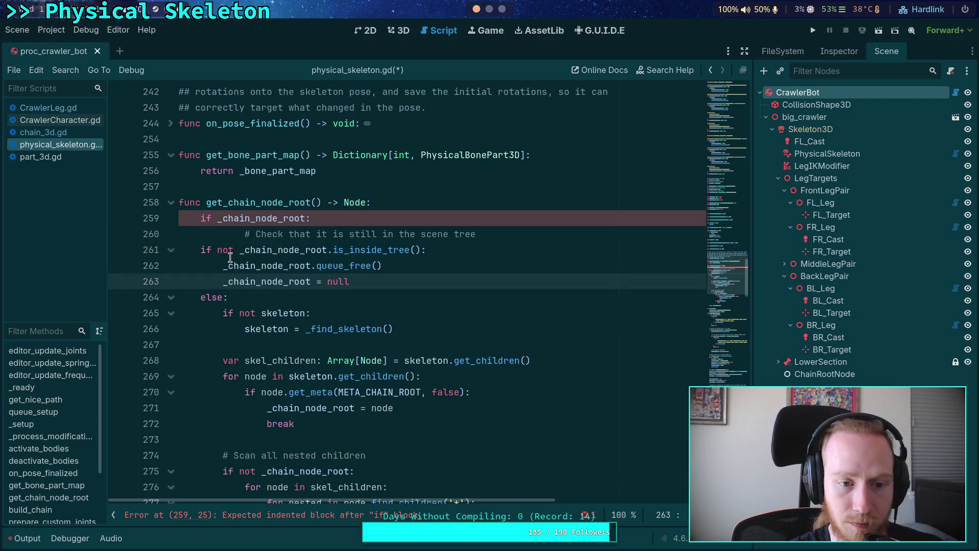
Step: Indent the pasted check lines one level and align the comment with them
left_click_drag(230, 258, 352, 281)
key("Tab")
left_click(299, 235)
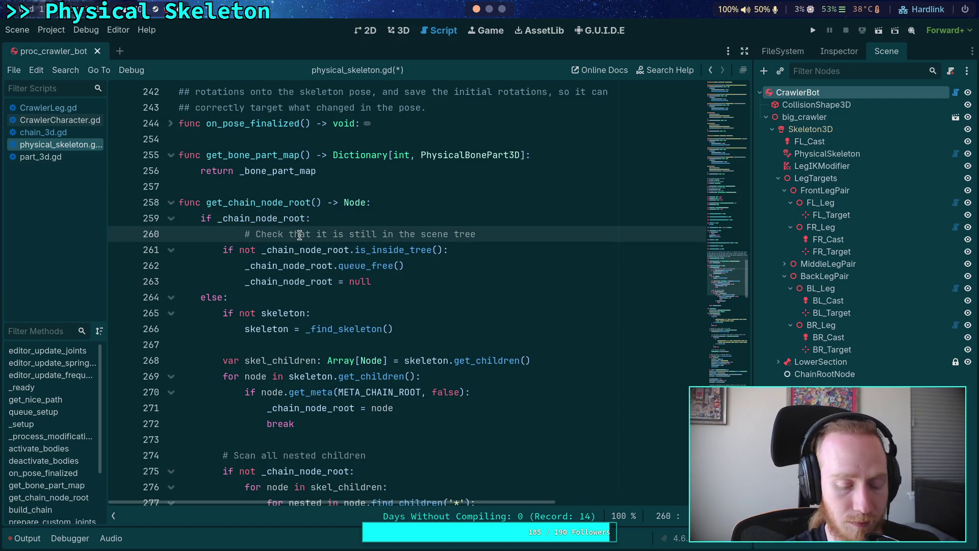
key("BackSpace")
Step: Restore the 'if not _chain_node_root:' condition in place of the stray else, and save
left_click(413, 267)
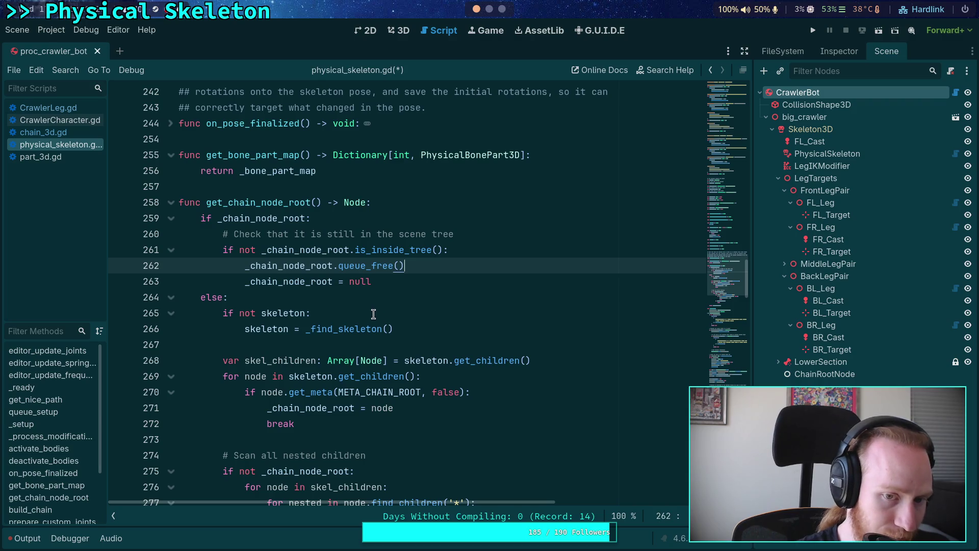
left_click_drag(223, 299, 201, 300)
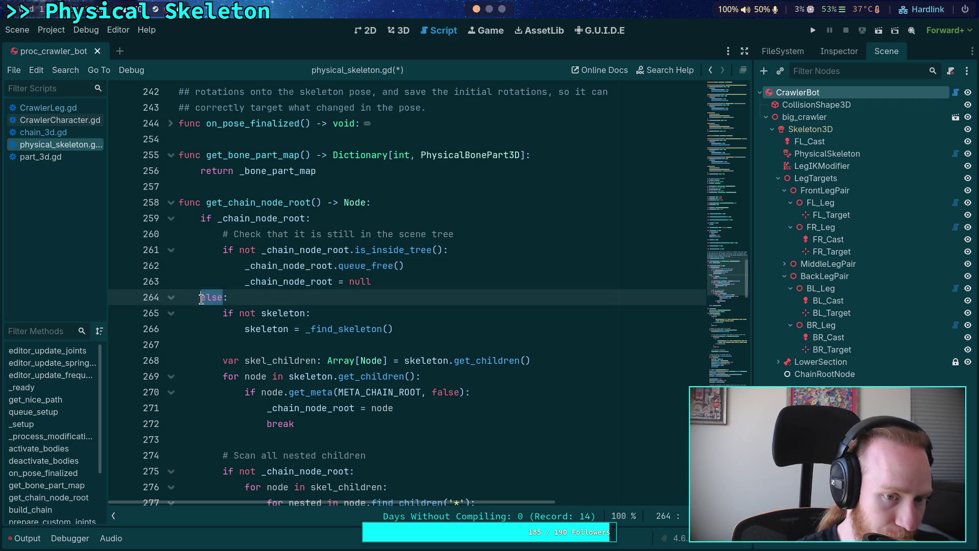
key("Return")
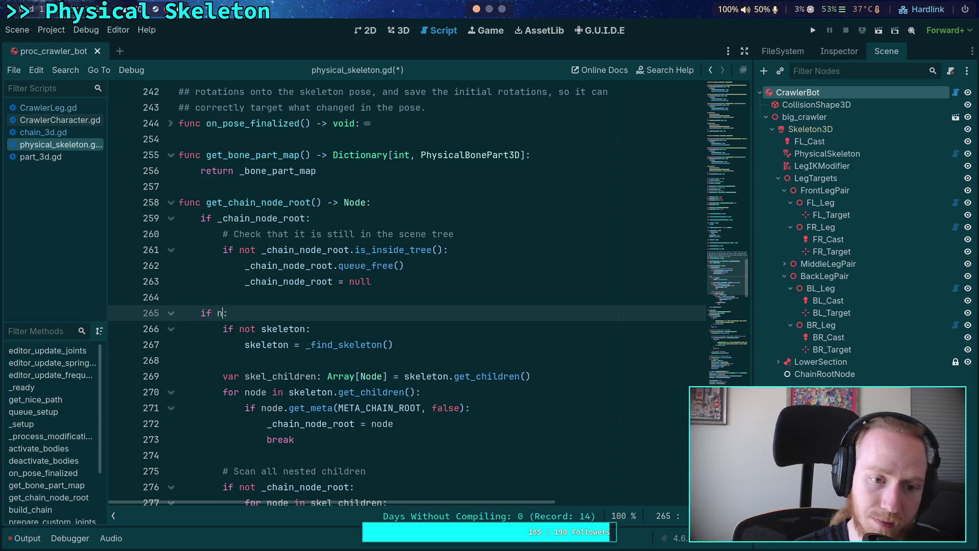
type("_cha")
key("Down")
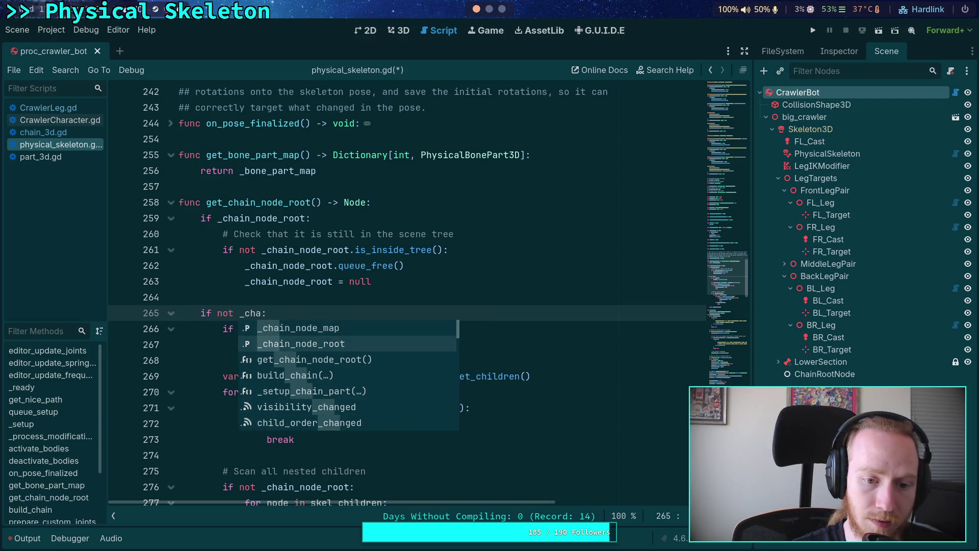
key("Return")
key("ctrl+s")
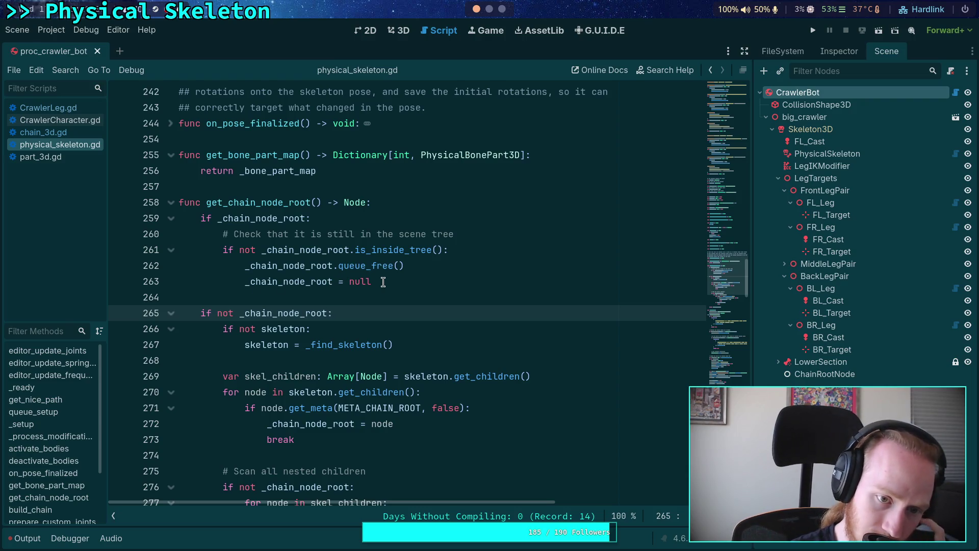
Step: Add 'else: return _chain_node_root' after the null reset line
left_click_drag(228, 235, 403, 281)
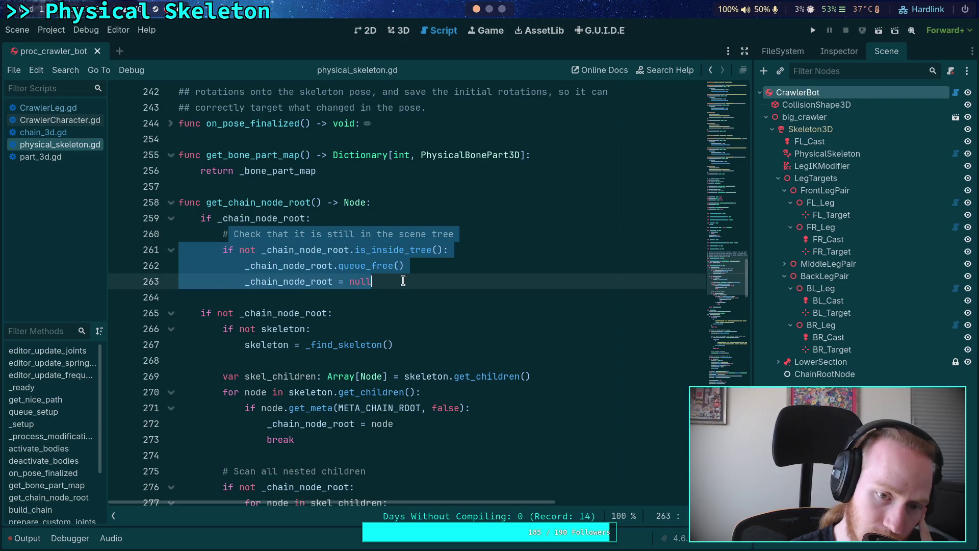
left_click(426, 279)
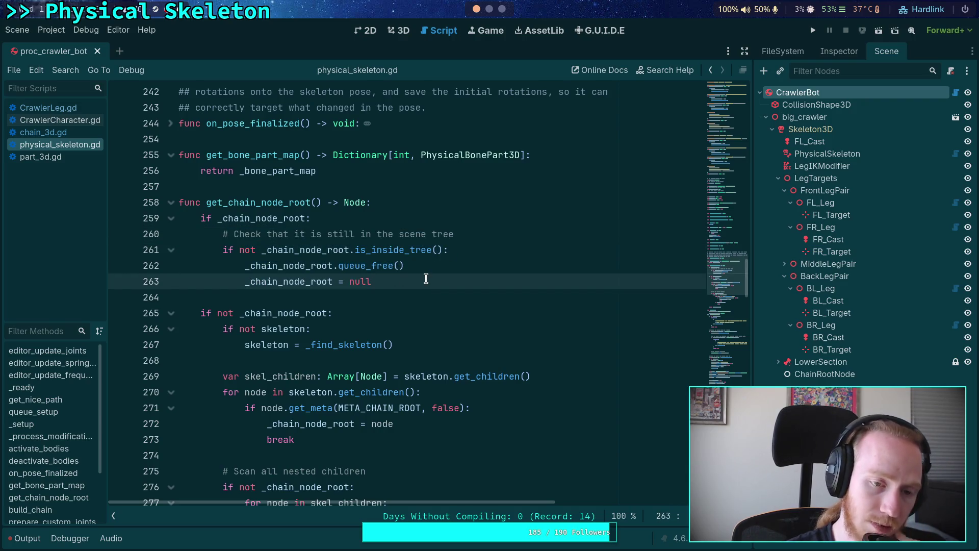
key("Return")
type("else:")
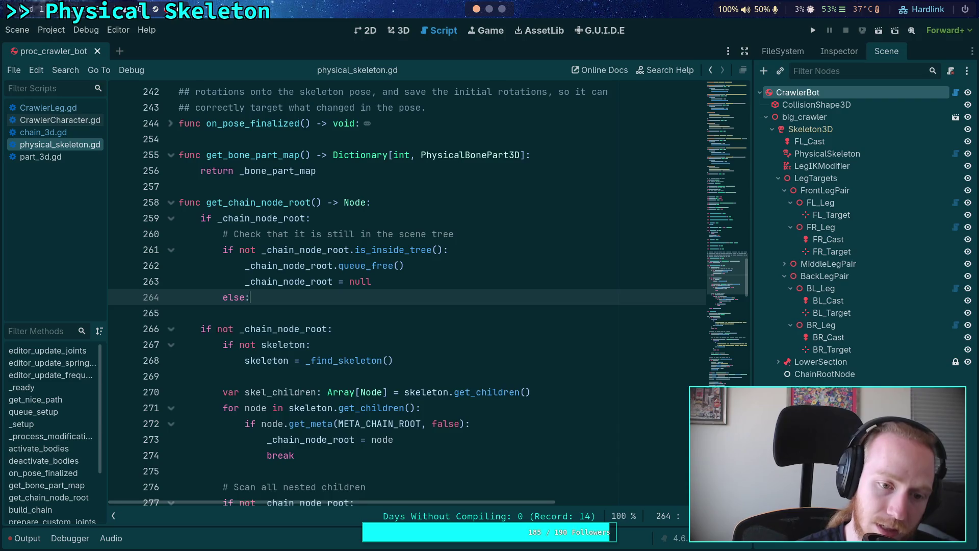
key("Return")
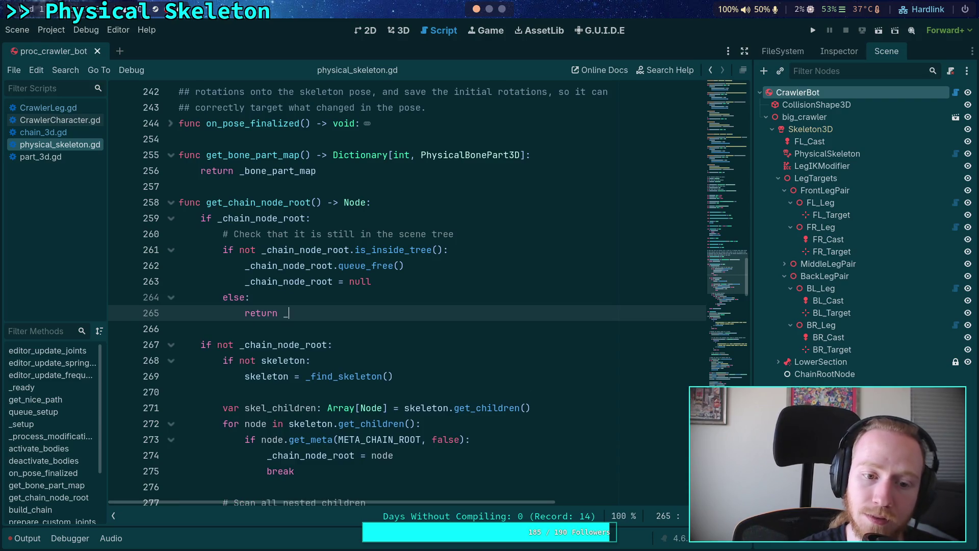
type("chain")
key("Return")
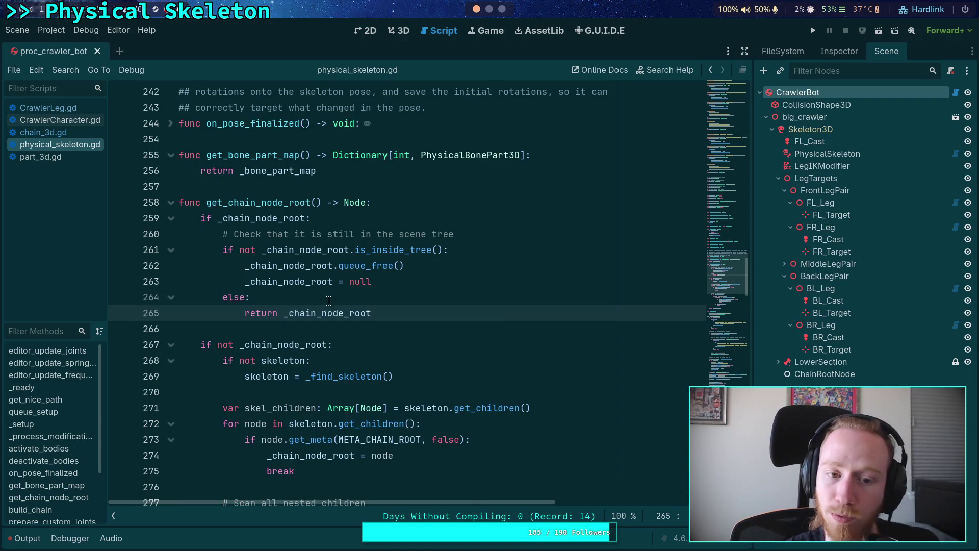
scroll(330, 298, "down", 1)
Step: Unindent the skeleton search code one level
mouse_move(239, 298)
left_mouse_down()
mouse_move(313, 332)
mouse_move(312, 341)
left_mouse_up()
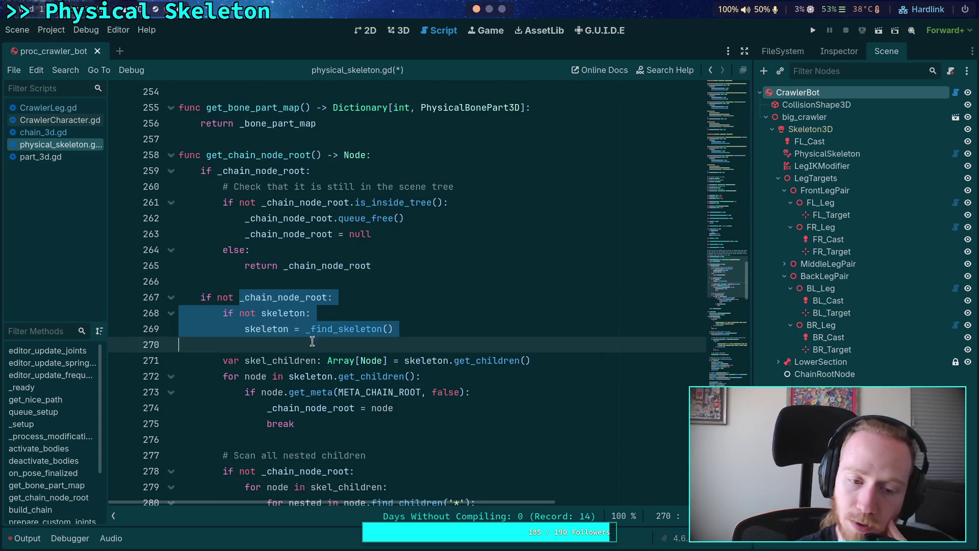
scroll(312, 341, "down", 7)
scroll(332, 352, "up", 4)
left_click(352, 411)
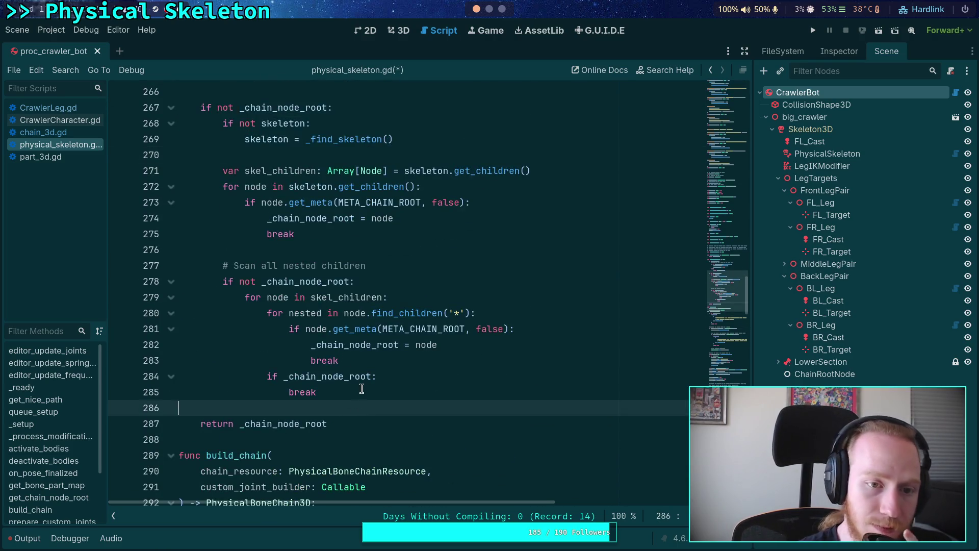
scroll(362, 389, "up", 4)
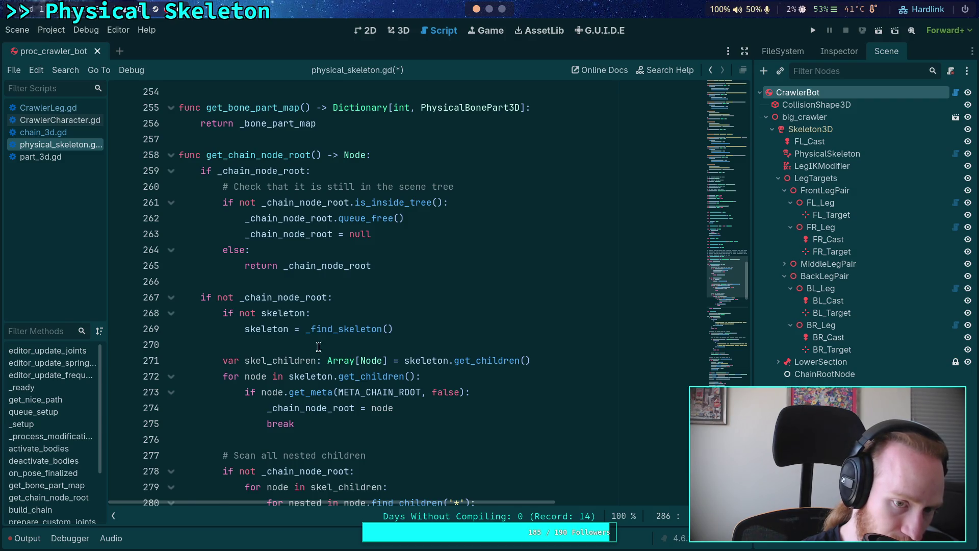
scroll(317, 346, "down", 3)
left_click_drag(225, 171, 347, 435)
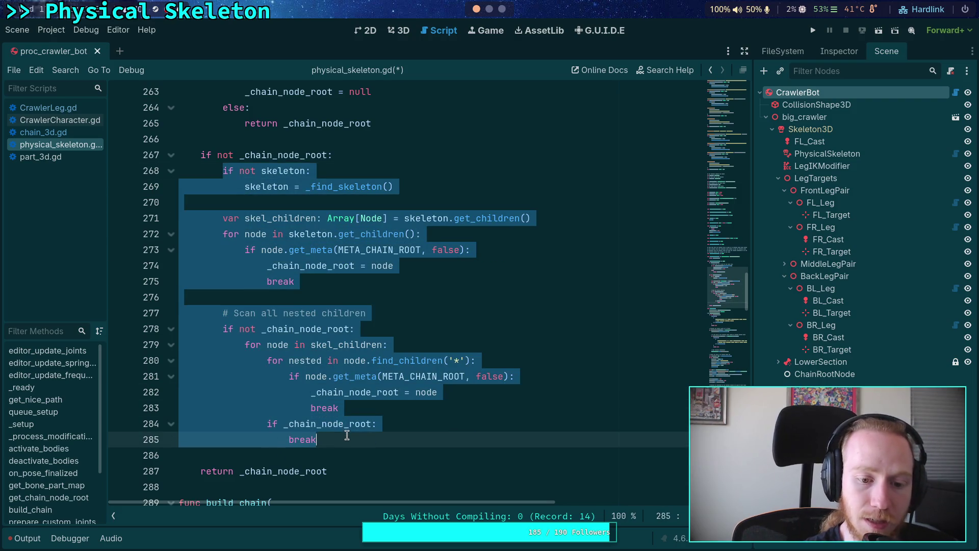
key("shift+Tab")
Step: Delete the 'if not _chain_node_root:' guard line and review the remaining code
left_click(356, 154)
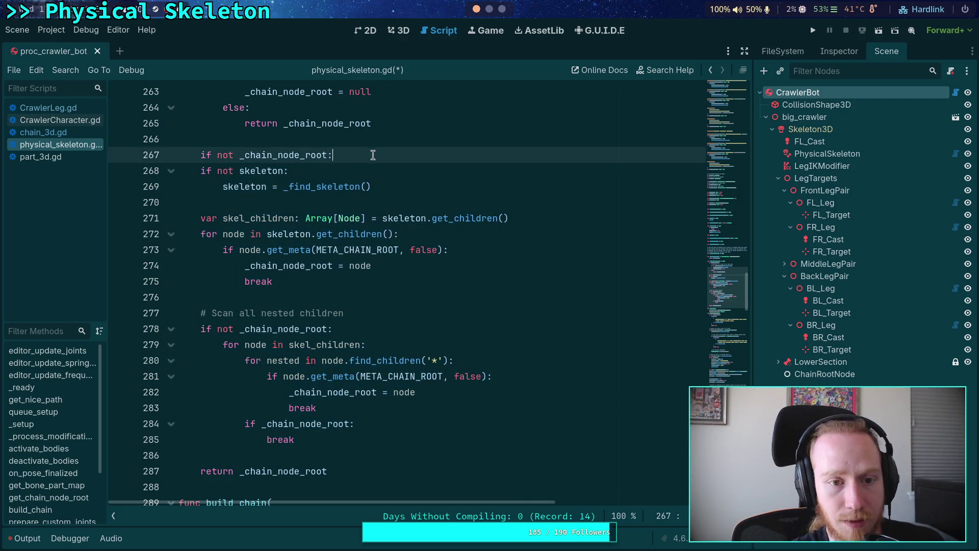
key("shift+Up")
key("Delete")
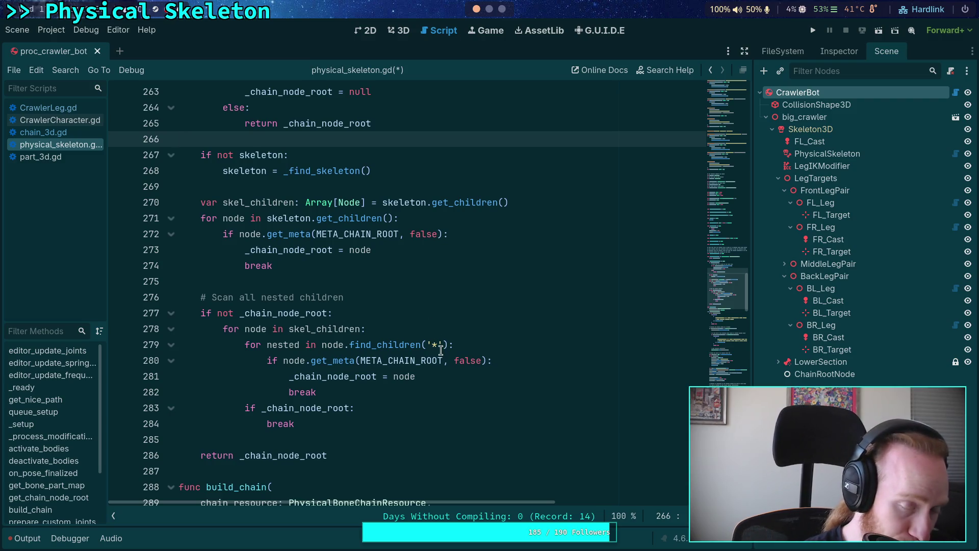
scroll(441, 350, "up", 2)
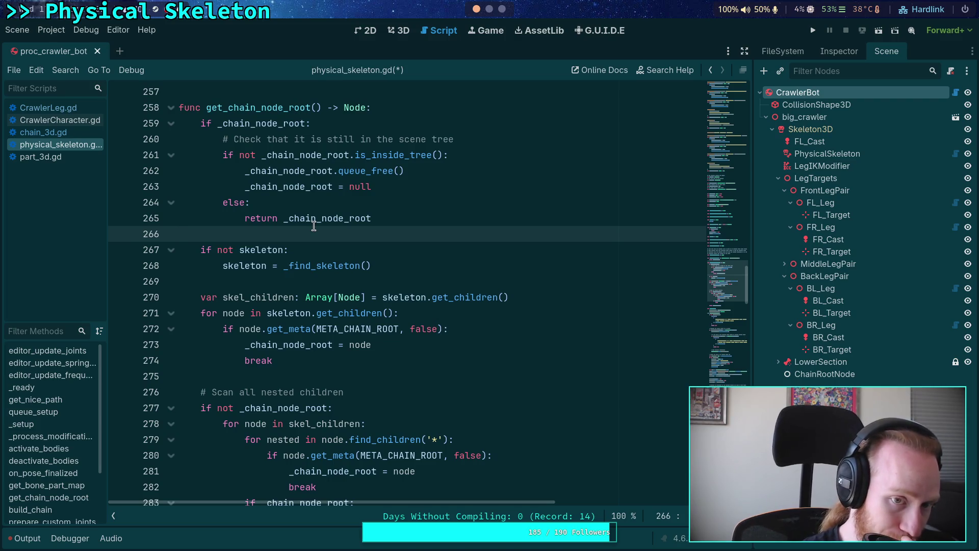
mouse_move(318, 225)
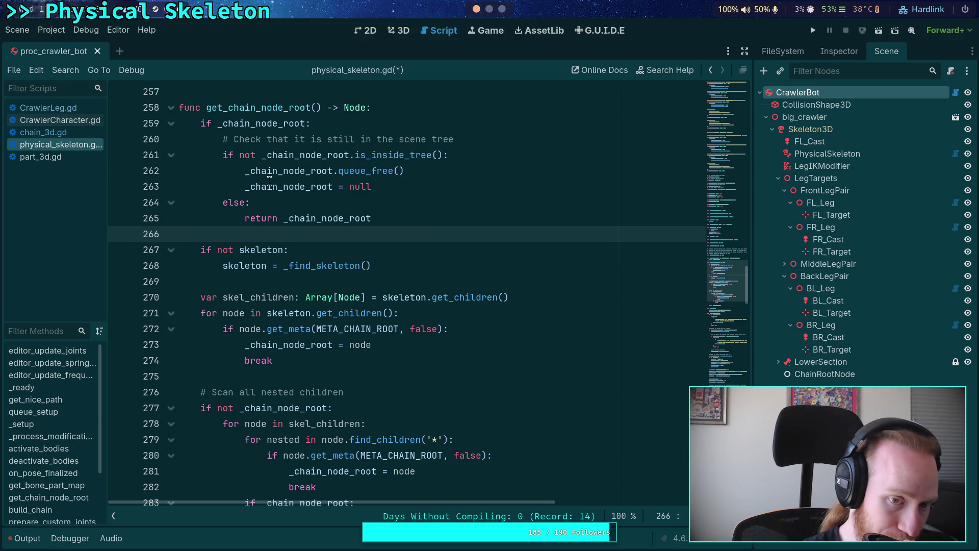
left_click_drag(197, 250, 266, 297)
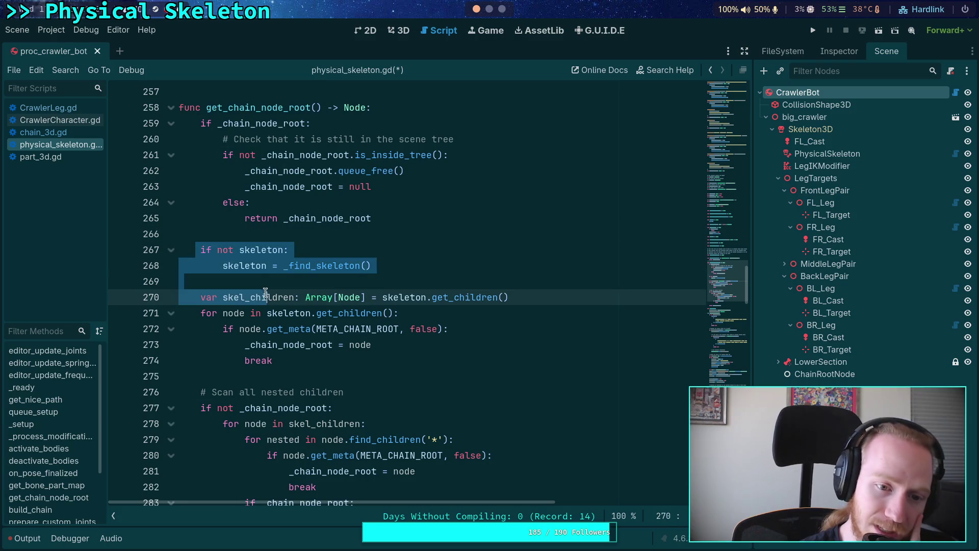
left_click_drag(245, 186, 426, 186)
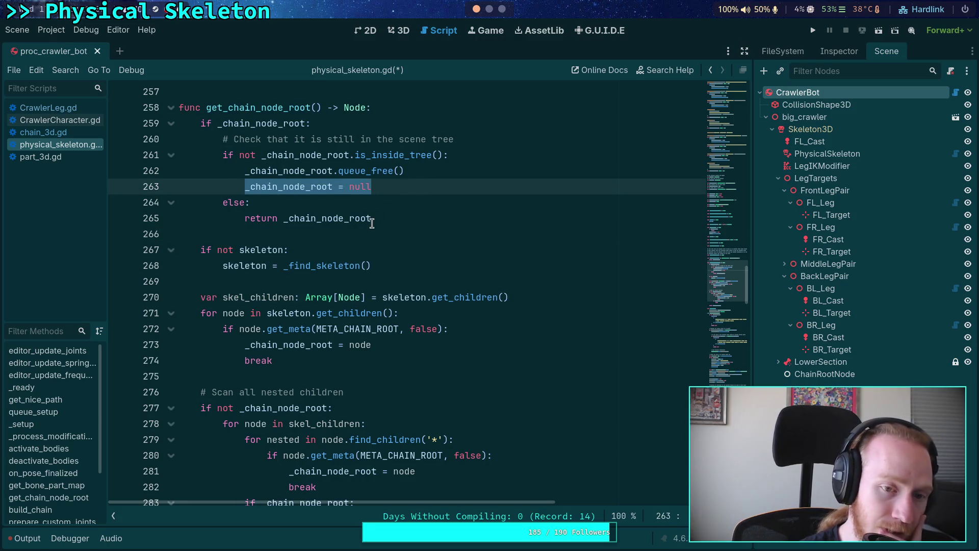
double_click(252, 124)
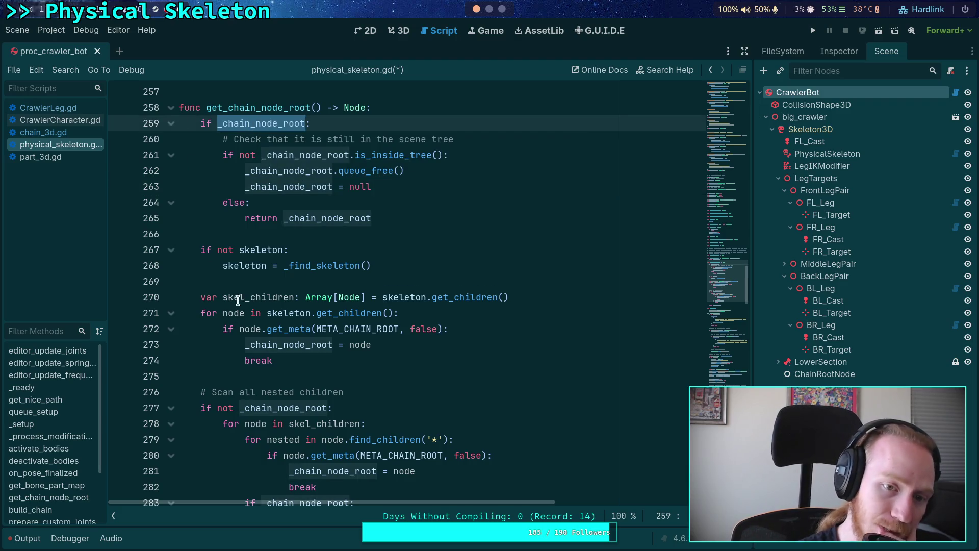
left_click_drag(256, 187, 266, 187)
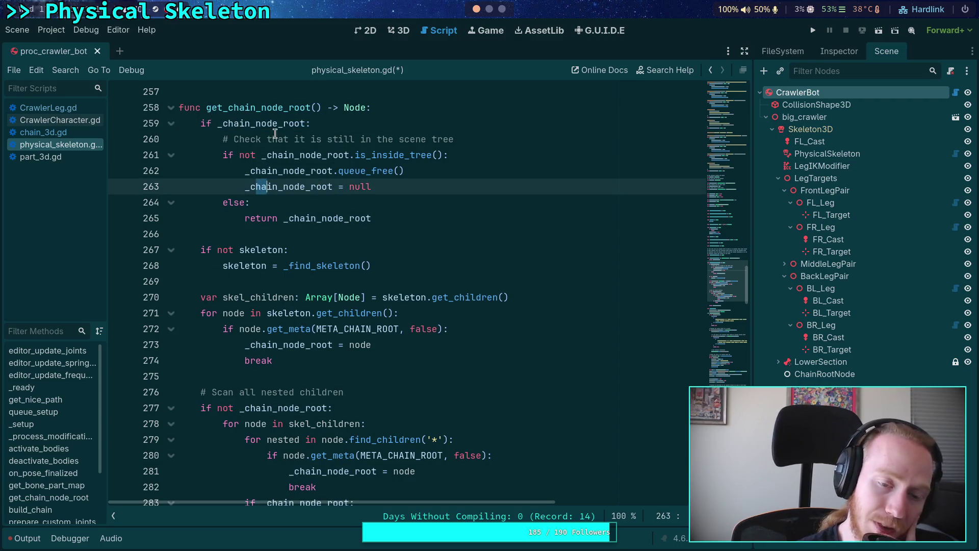
left_click_drag(232, 219, 413, 222)
left_click(413, 222)
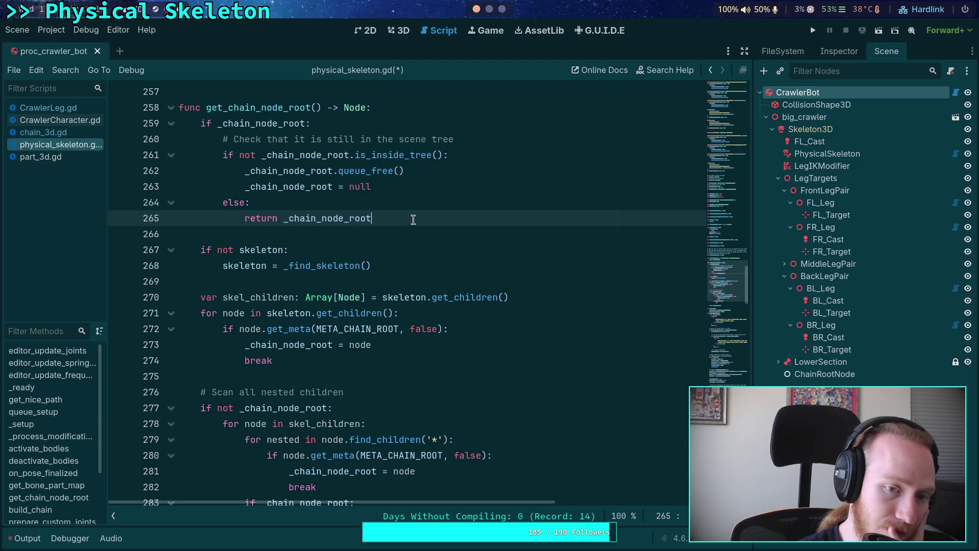
left_click(310, 233)
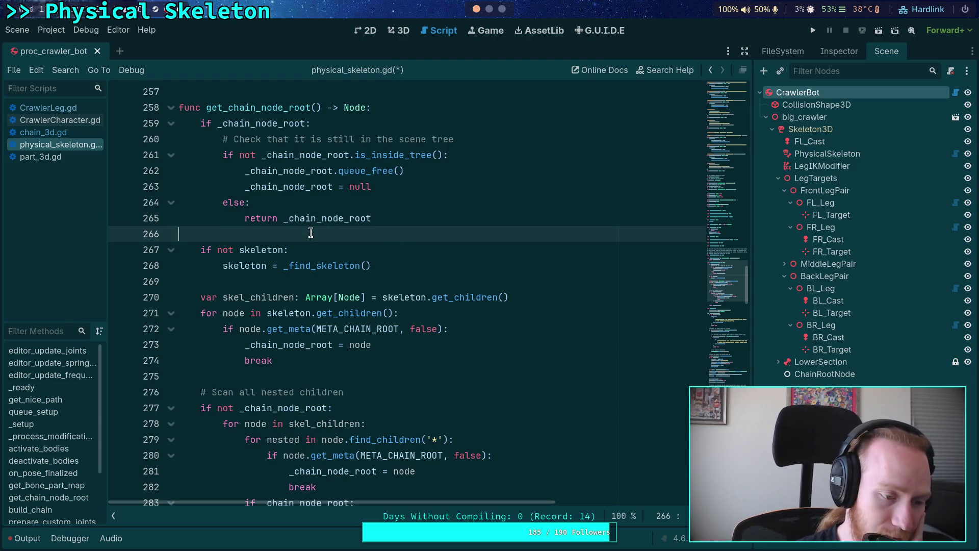
scroll(311, 233, "down", 5)
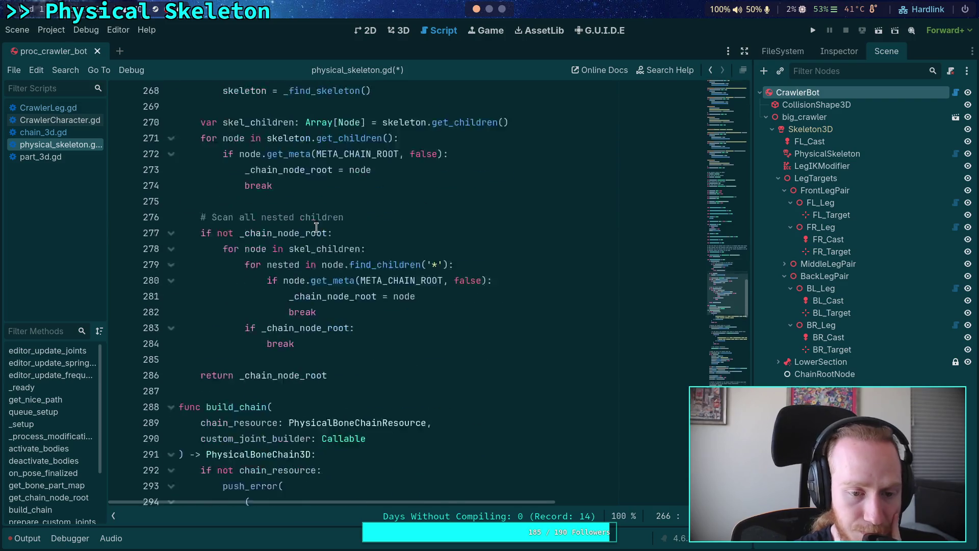
scroll(451, 264, "up", 2)
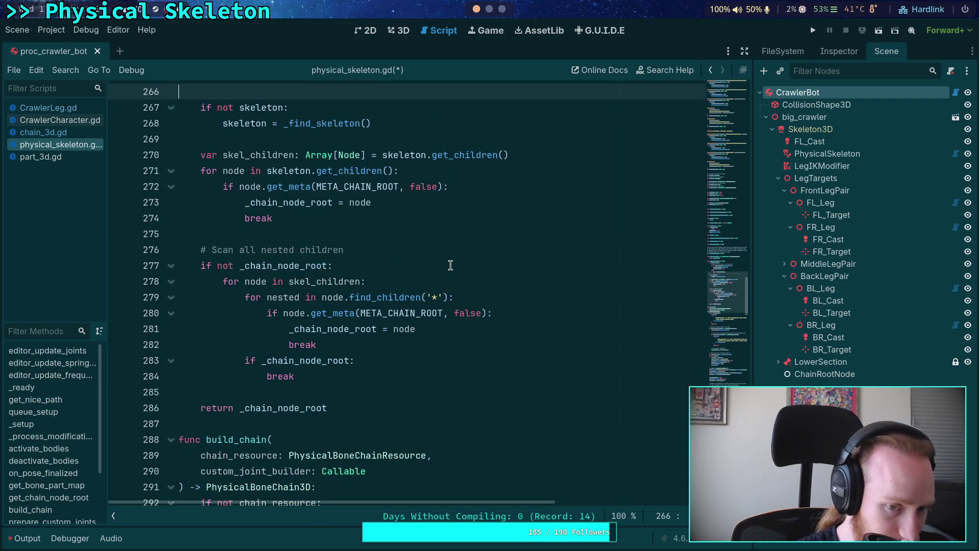
double_click(286, 361)
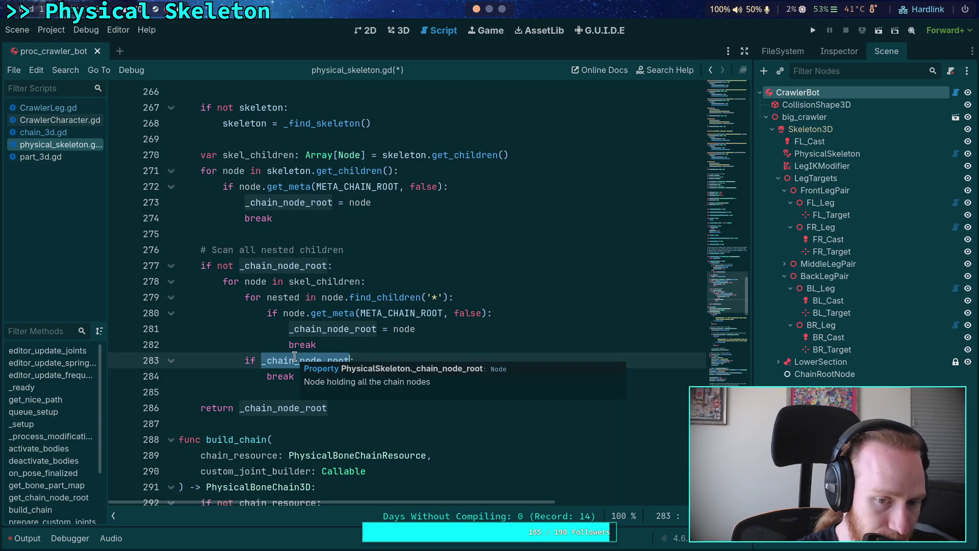
scroll(363, 314, "up", 1)
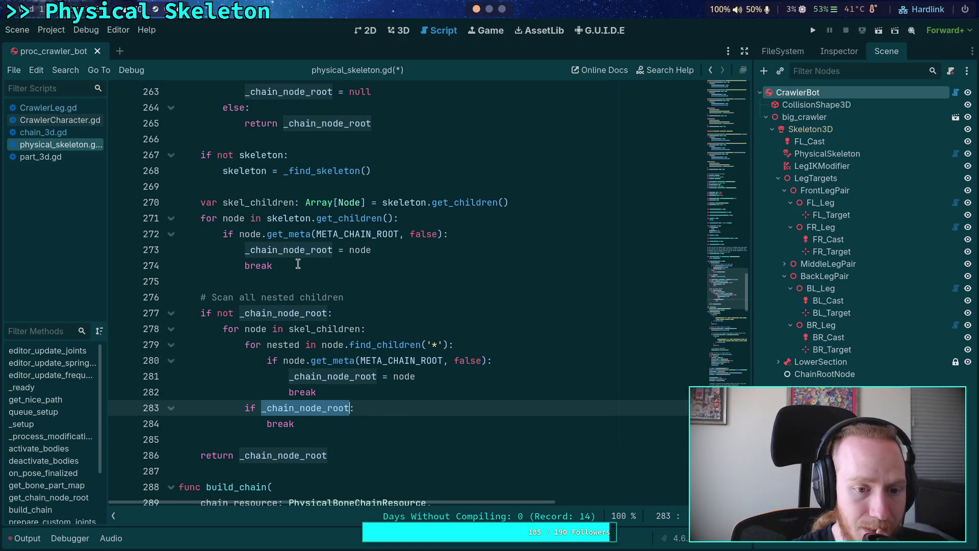
left_click_drag(299, 263, 244, 269)
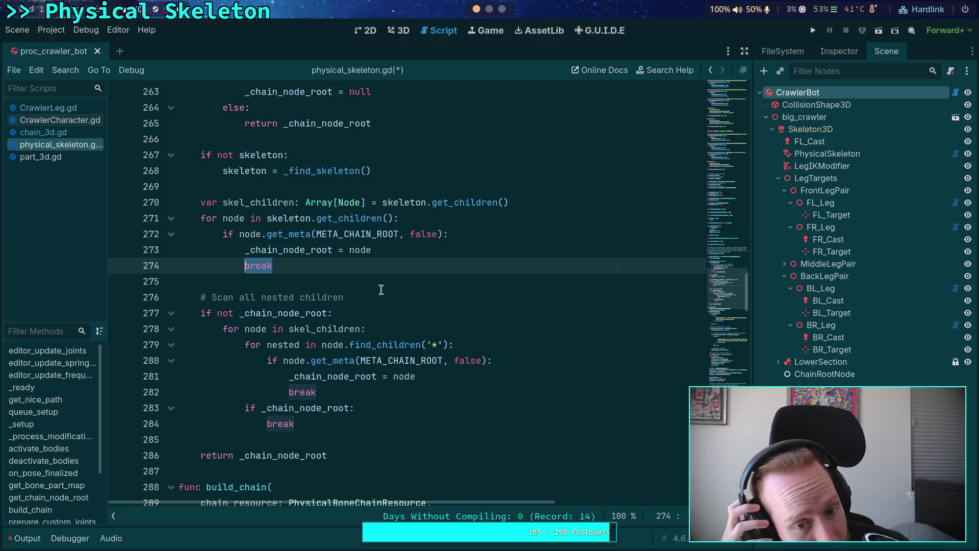
Step: Replace both breaks with 'return _chain_node_root' and delete the redundant if/break check
type("retur")
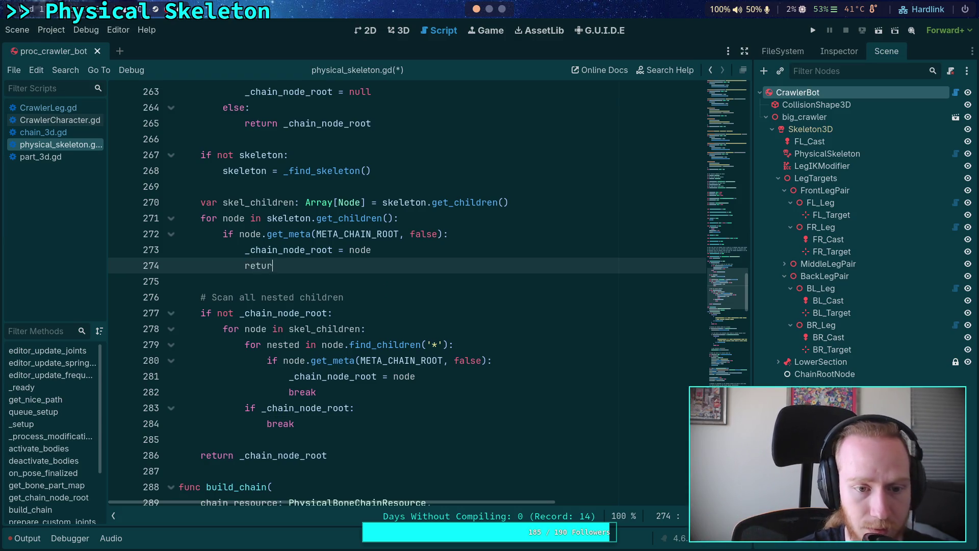
type("n _chain")
key("Return")
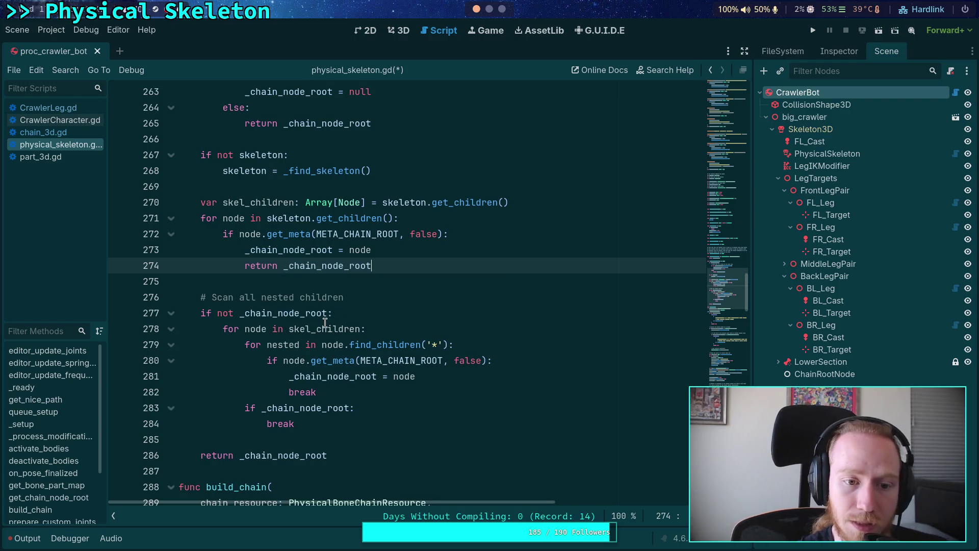
left_click_drag(323, 394, 290, 393)
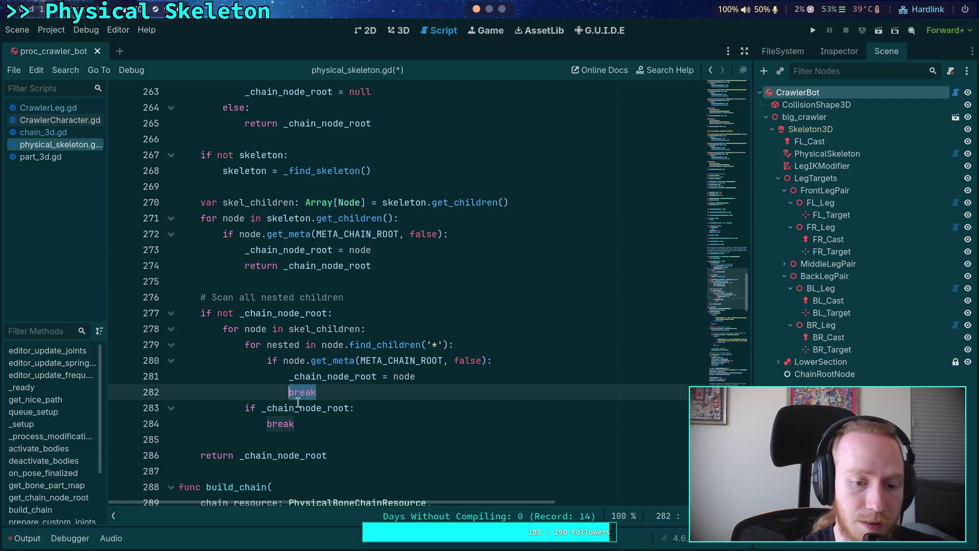
type("return _c")
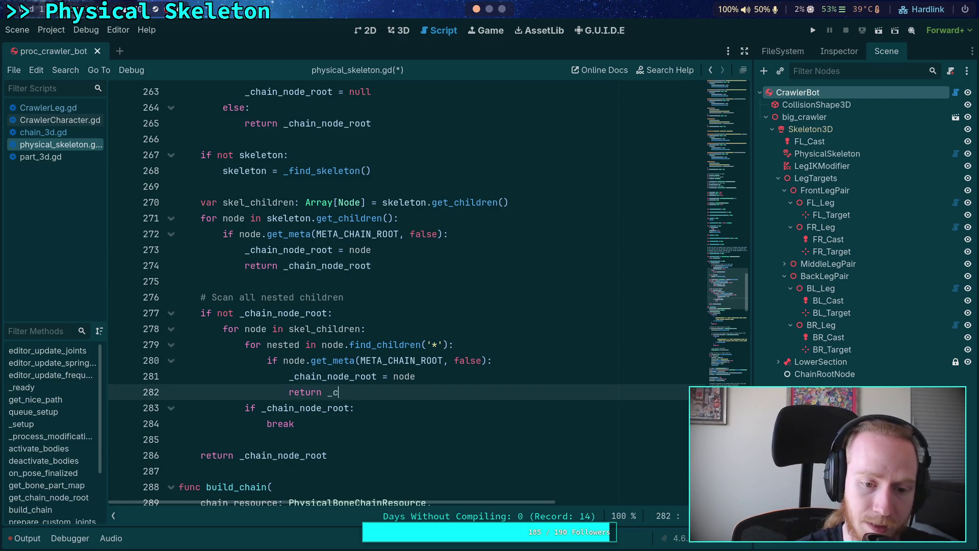
type("h")
key("Return")
left_click_drag(370, 426, 464, 398)
key("BackSpace")
Step: Remove the nested-scan guard, change the final return to 'return null', and save
left_click_drag(329, 424, 240, 418)
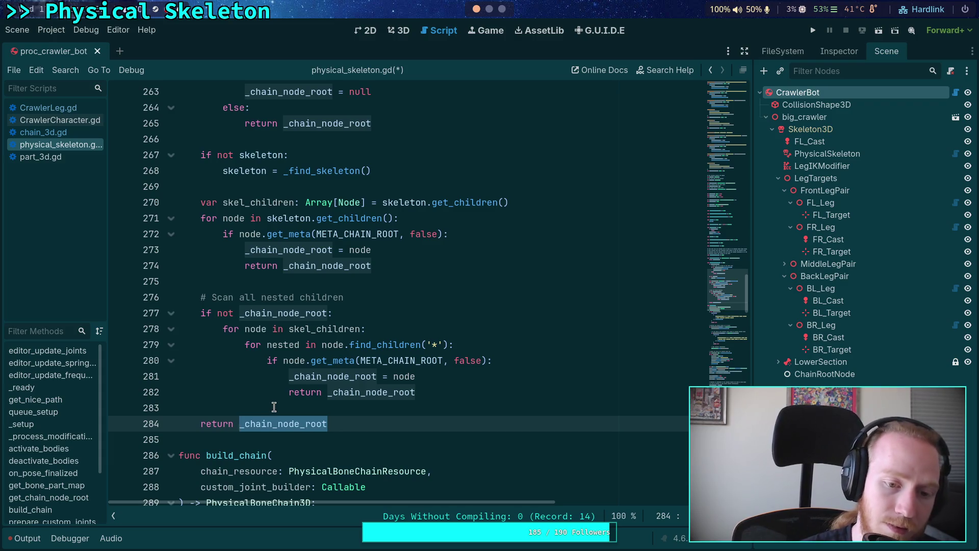
left_click_drag(249, 329, 329, 388)
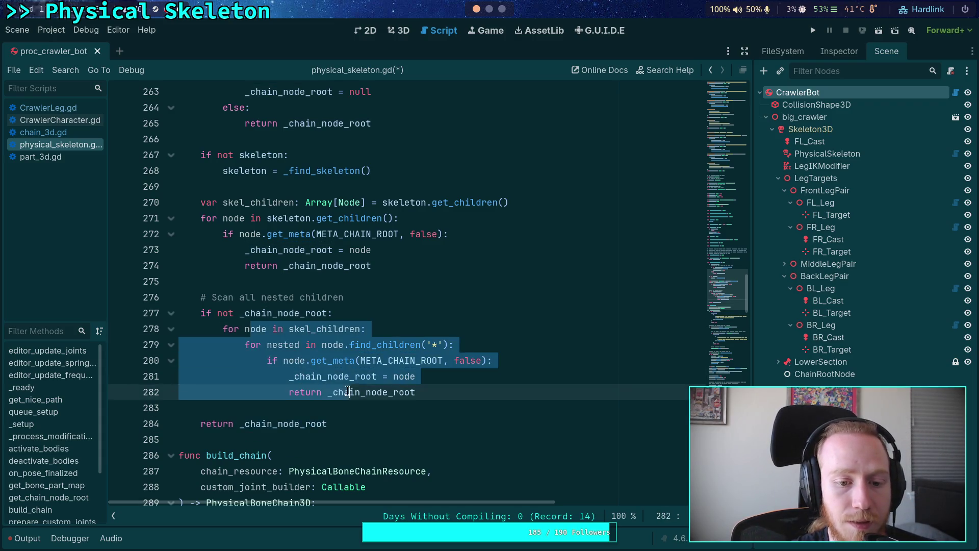
left_click(374, 309)
key("ctrl+z")
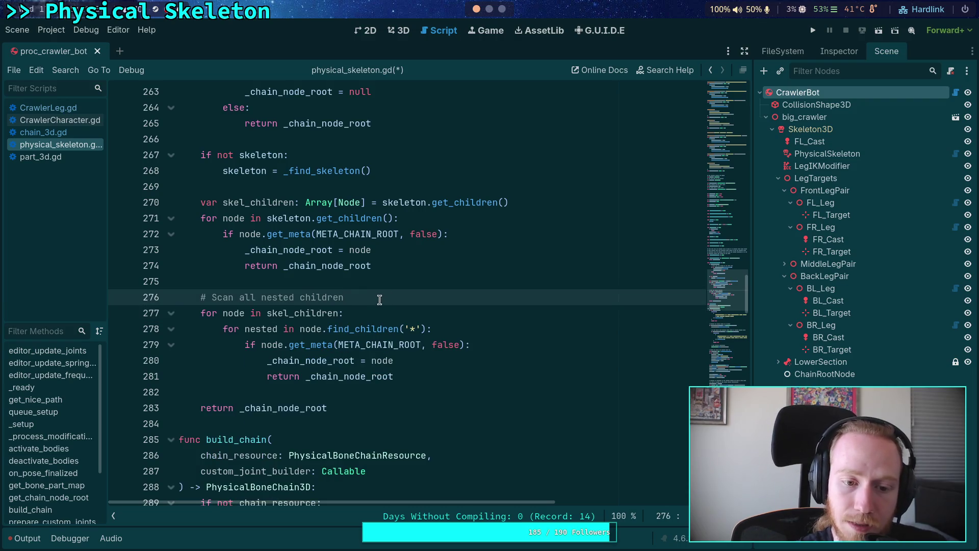
scroll(377, 306, "up", 1)
scroll(383, 368, "down", 1)
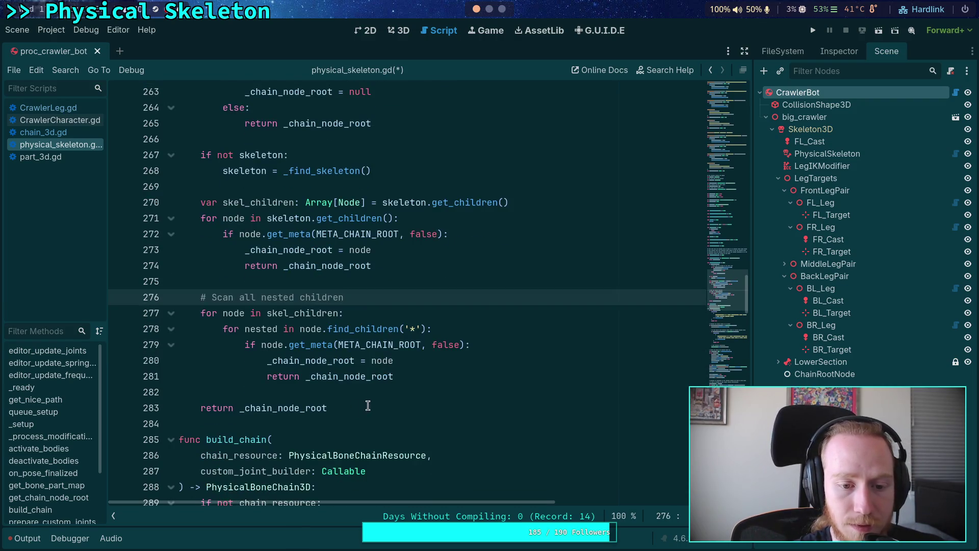
double_click(249, 408)
type("null")
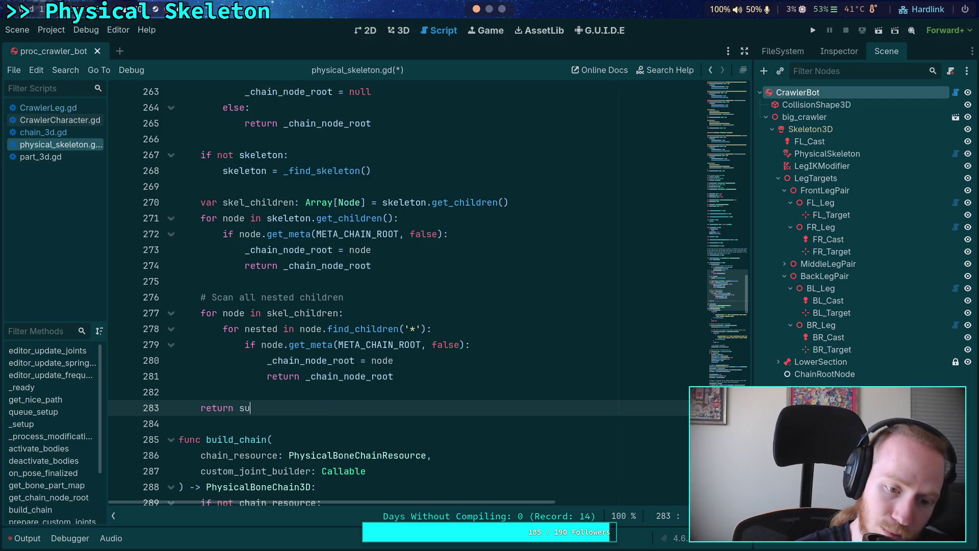
key("ctrl+s")
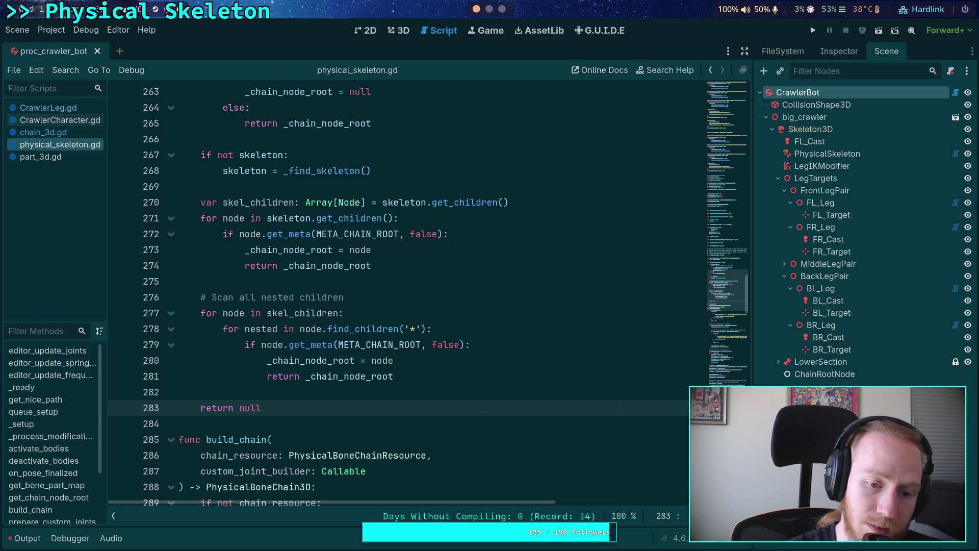
Step: Inspect the nested metadata check in get_chain_node_root
double_click(328, 361)
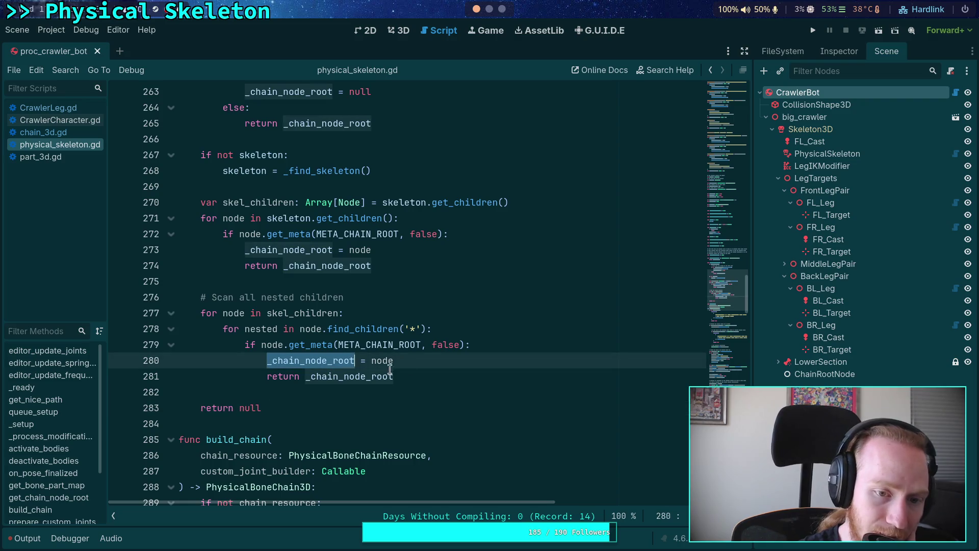
scroll(383, 378, "up", 3)
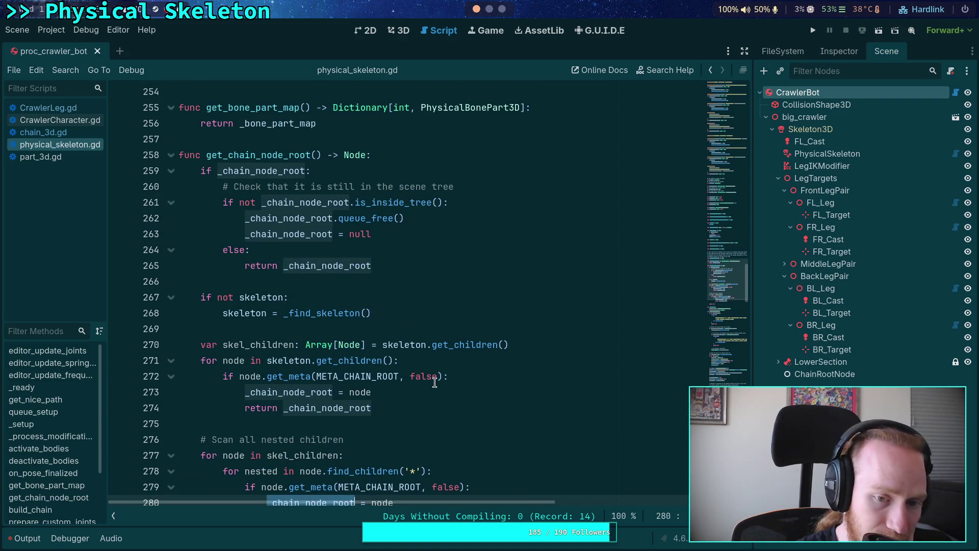
scroll(435, 382, "down", 3)
left_click(413, 349)
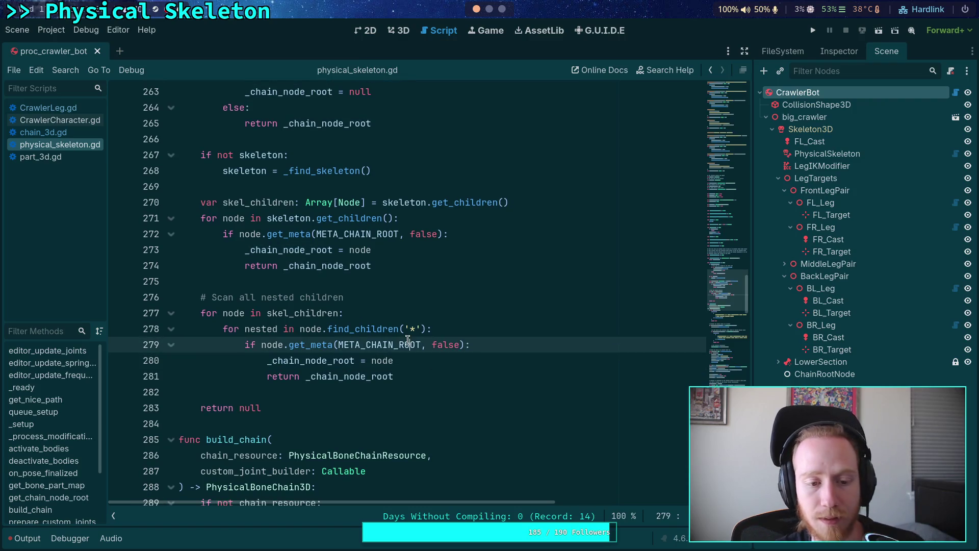
scroll(404, 314, "up", 3)
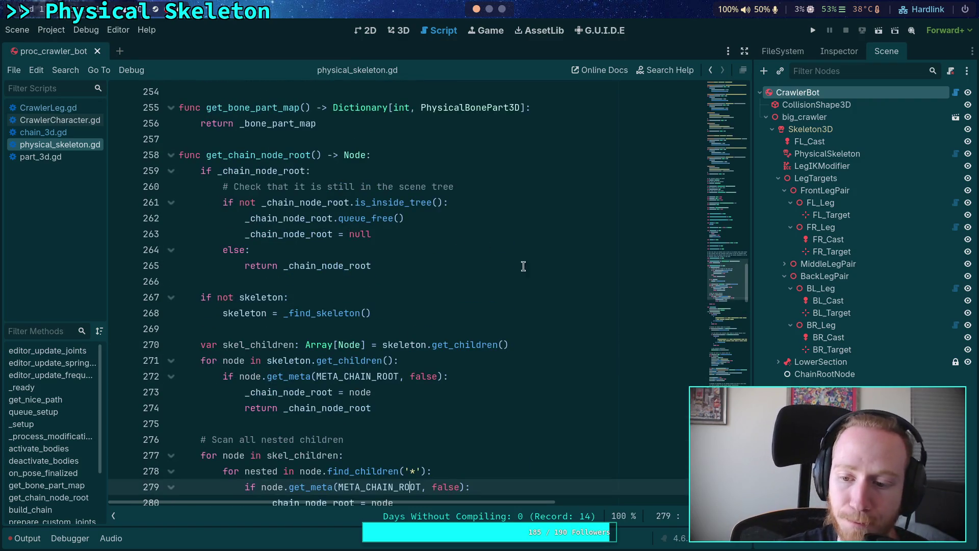
Step: Delete ChainRootNode from the Scene dock and save the scene
right_click(820, 375)
left_click(832, 546)
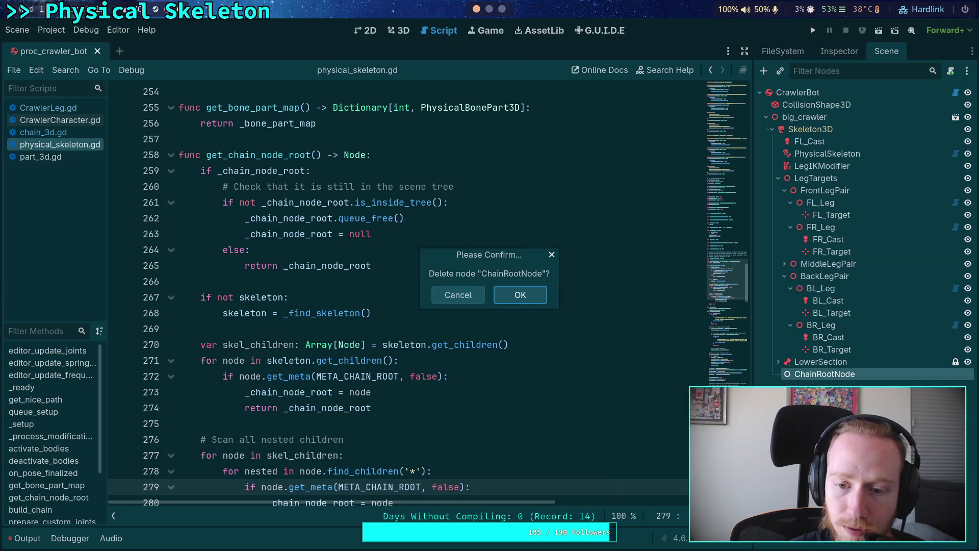
left_click(522, 294)
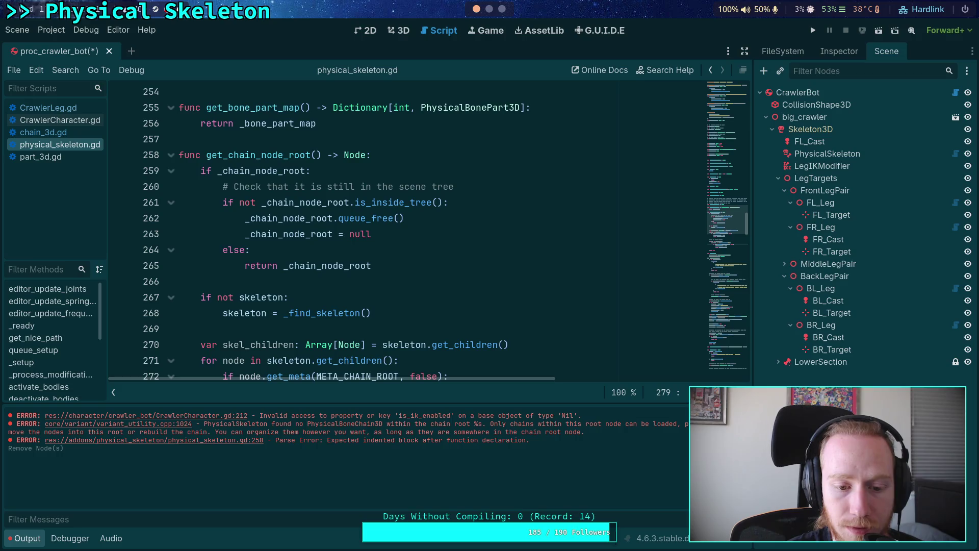
left_click(503, 205)
key("ctrl+s")
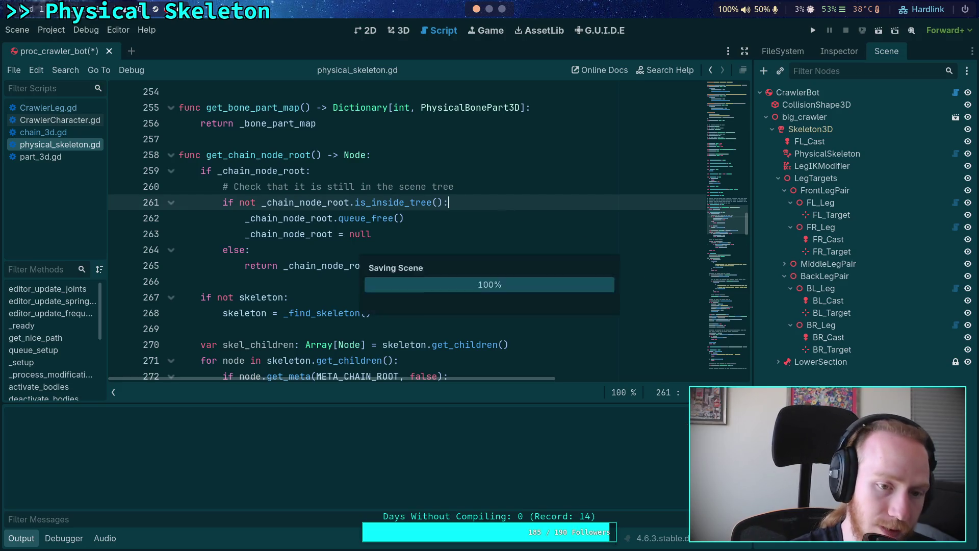
left_click(827, 57)
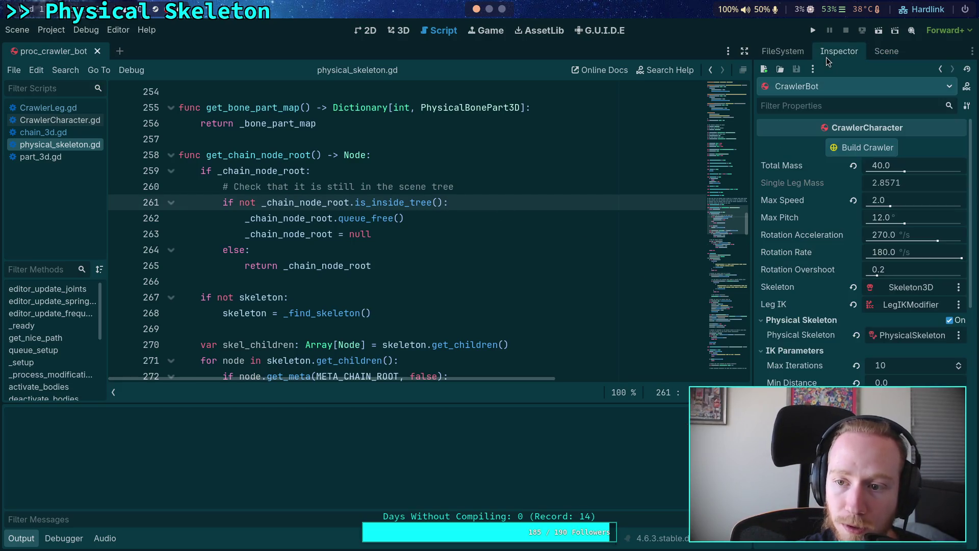
Step: Rebuild the crawler via Build Crawler, then select the 'found no PhysicalBoneChain3D' error in Output
left_click(857, 151)
left_click(546, 296)
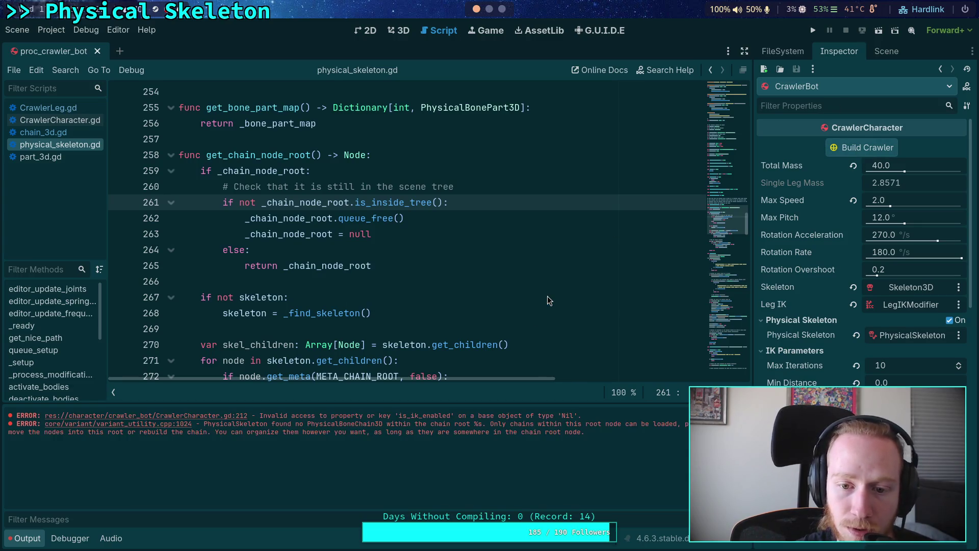
left_click(886, 51)
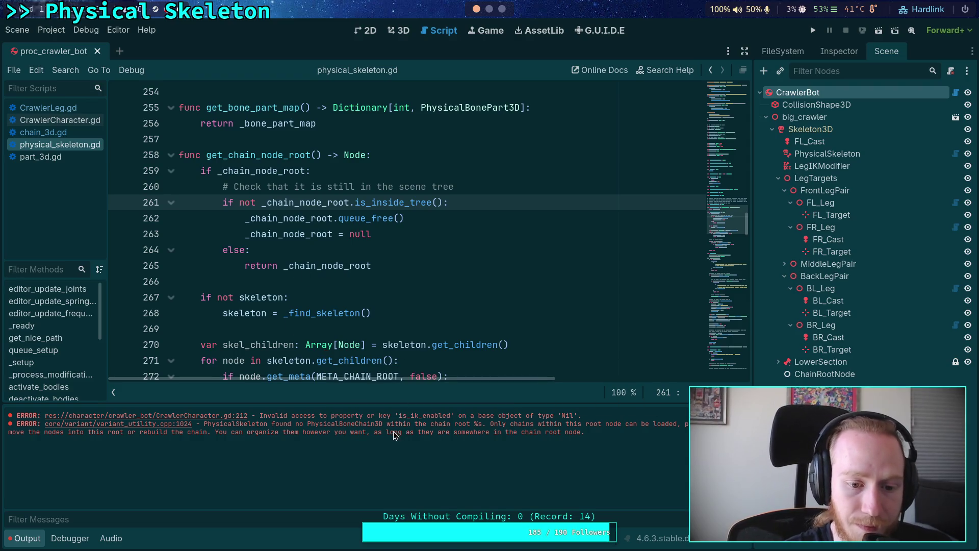
left_click_drag(205, 423, 450, 424)
right_click(426, 431)
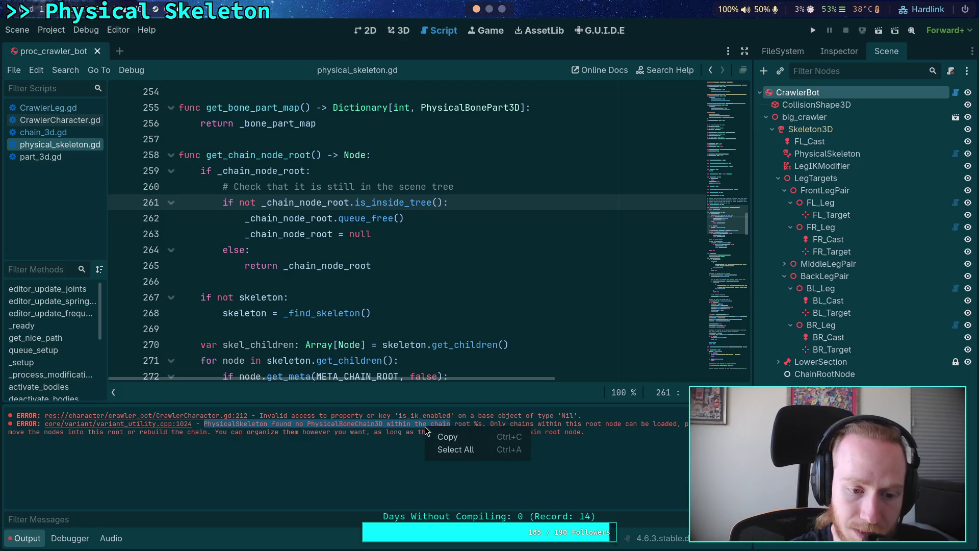
Step: Copy the 'found no PhysicalBoneChain3D' error text and find it in physical_skeleton.gd
left_click(455, 438)
left_click(383, 265)
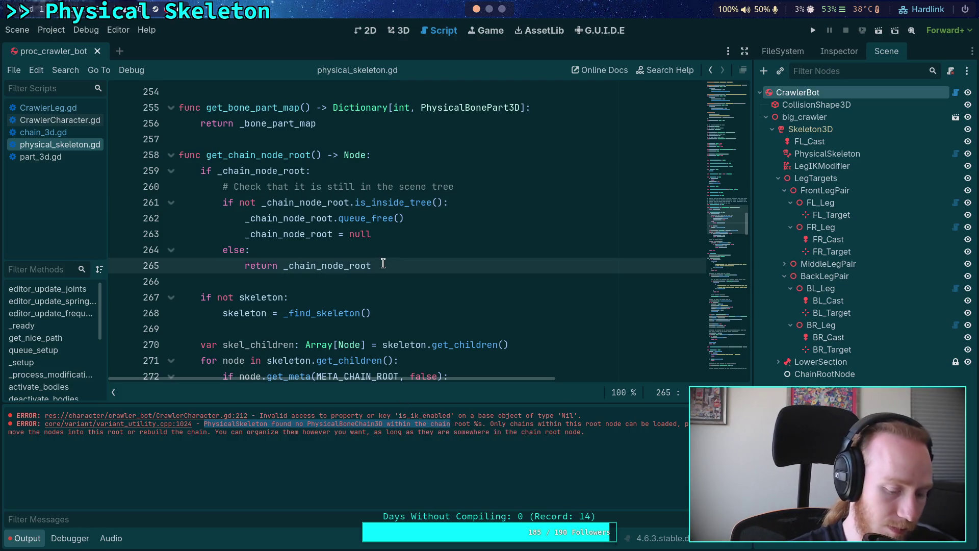
key("ctrl+f")
key("ctrl+v")
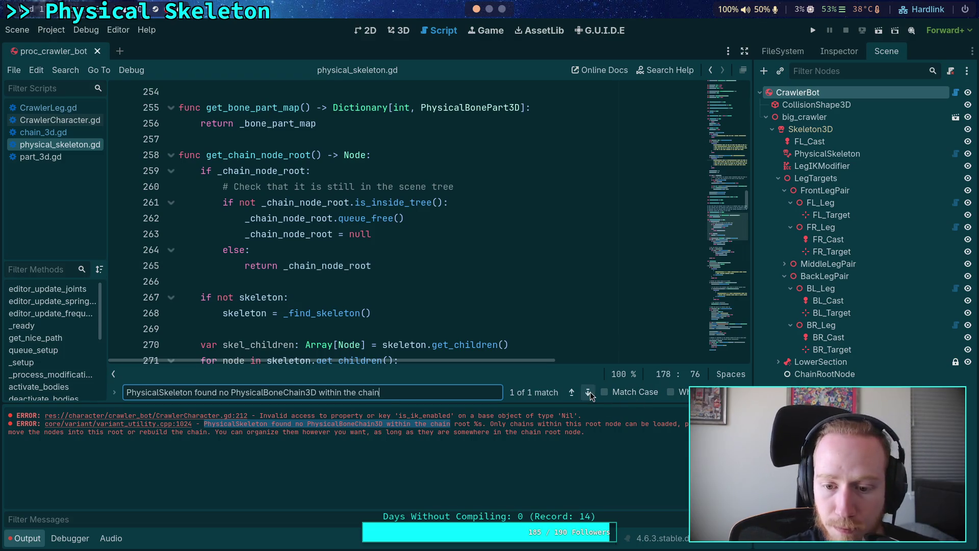
left_click(494, 329)
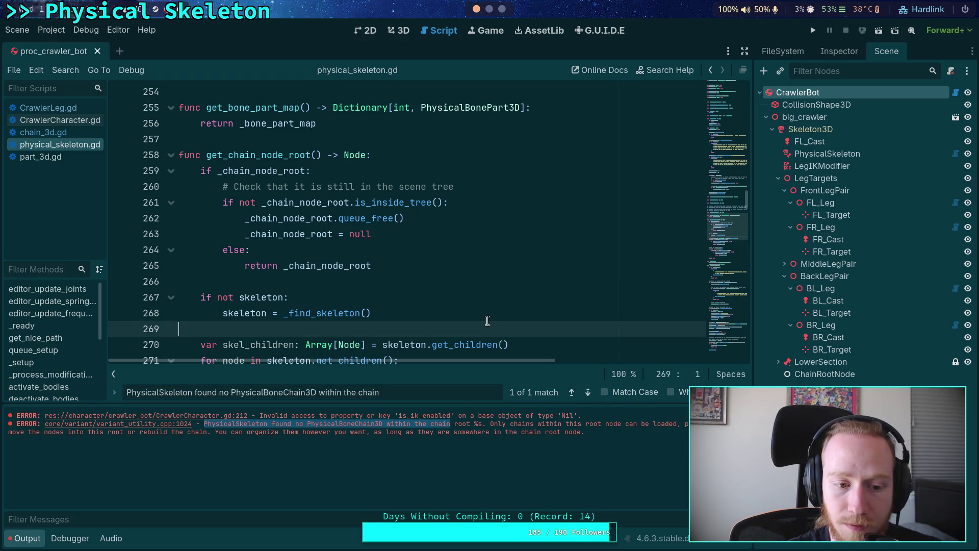
Step: Wrap the push_error message in parentheses and indent its string lines inside them
scroll(479, 329, "up", 20)
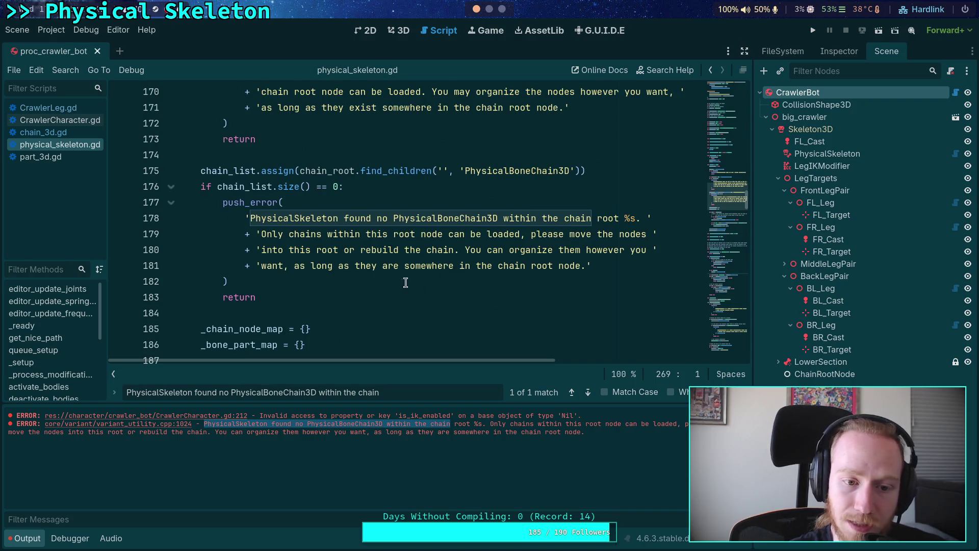
left_click(406, 283)
left_click(311, 202)
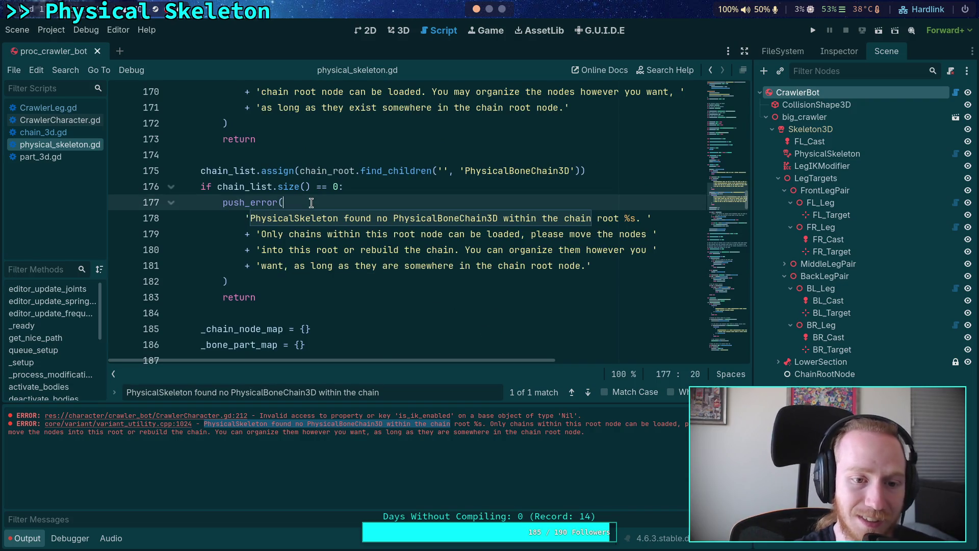
key("Return")
type("()")
key("Return")
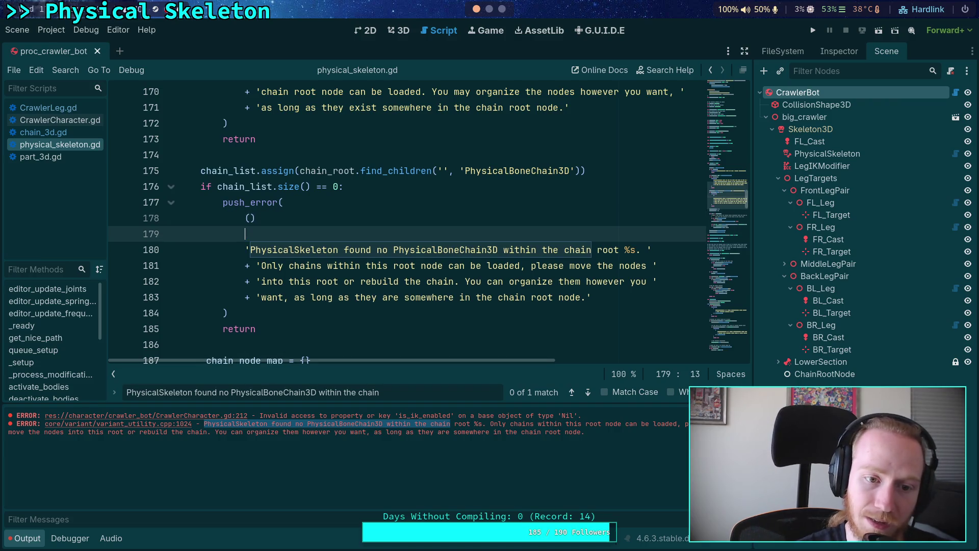
key("ctrl+z")
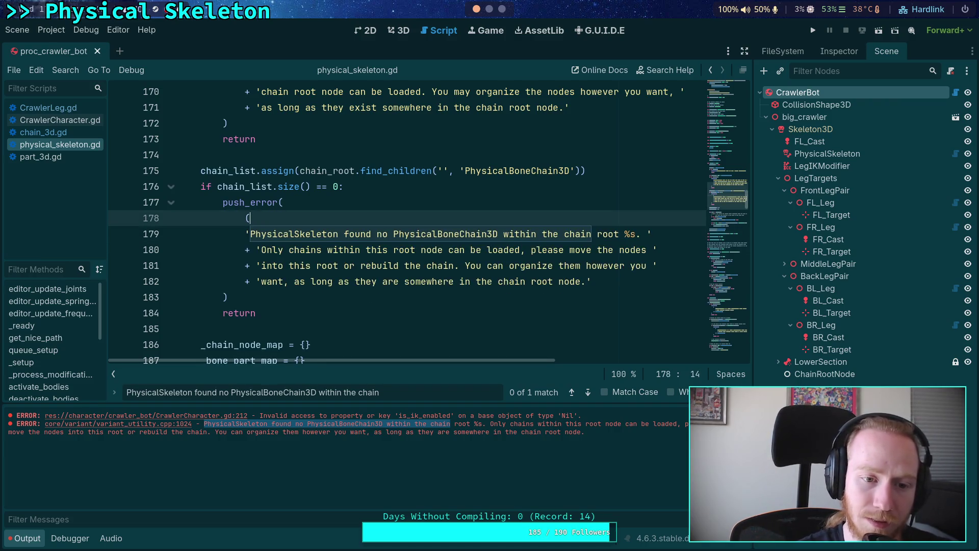
key("Down")
key("Down")
key("Down")
key("End")
key("Return")
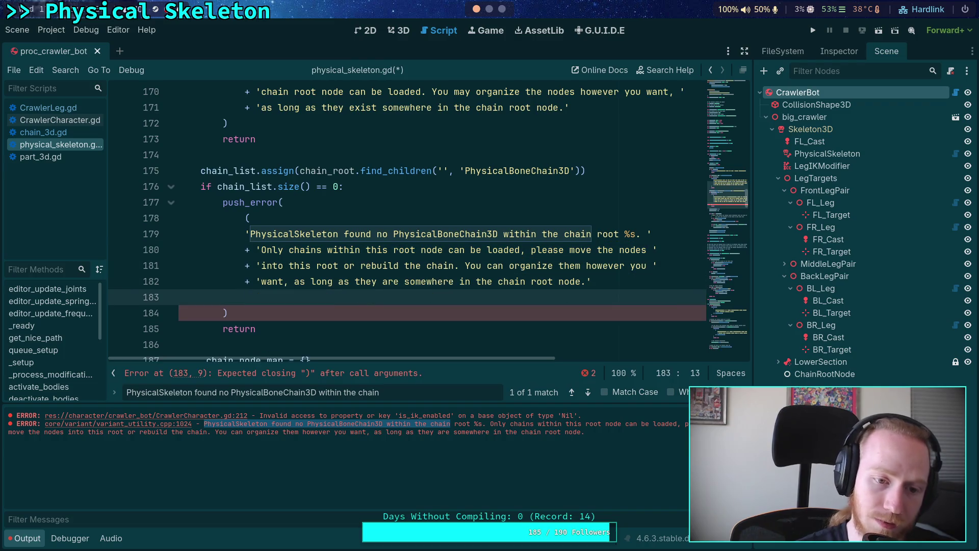
key("Up")
key("shift+Up")
key("shift+Up")
key("shift+Up")
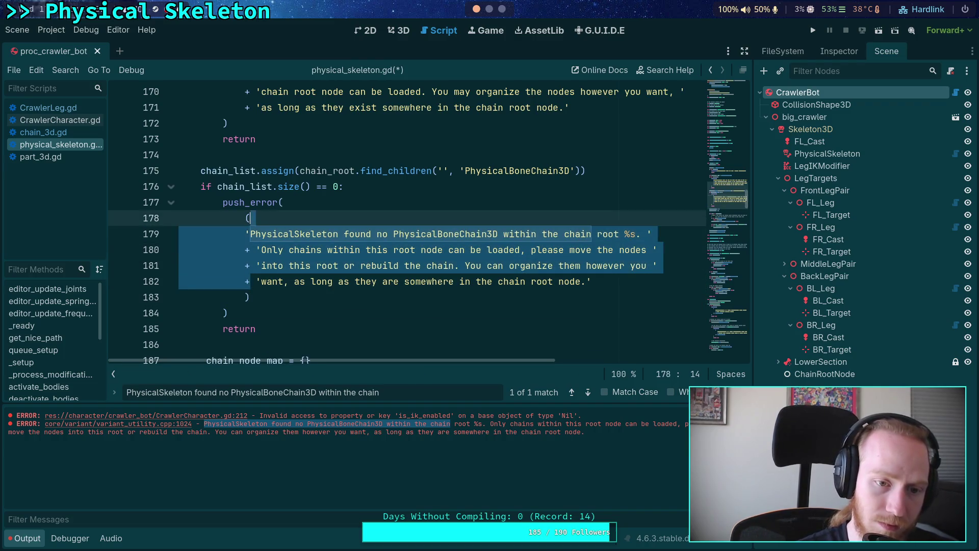
key("Tab")
left_click(416, 213)
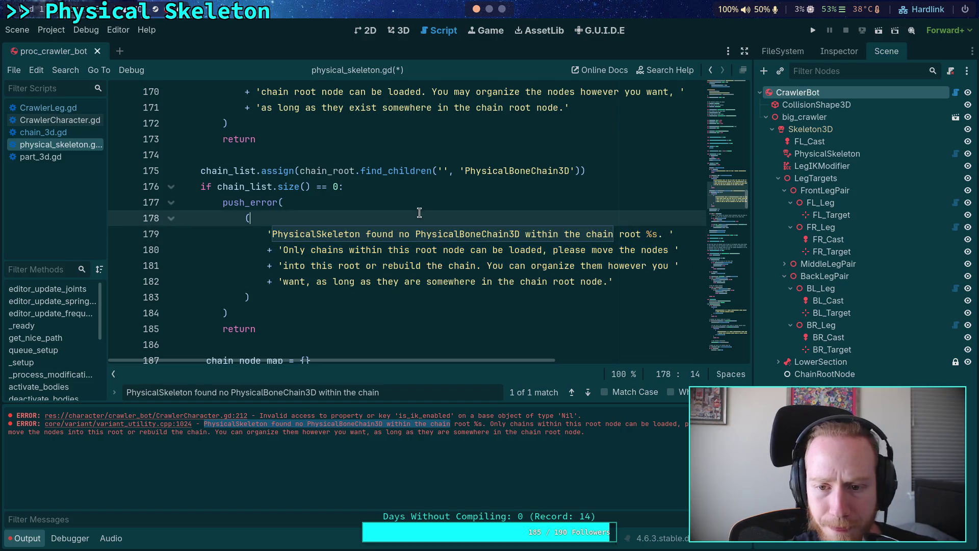
Step: Break the message strings before 'root' and before 'please' using + concatenation
left_click(619, 234)
type("'")
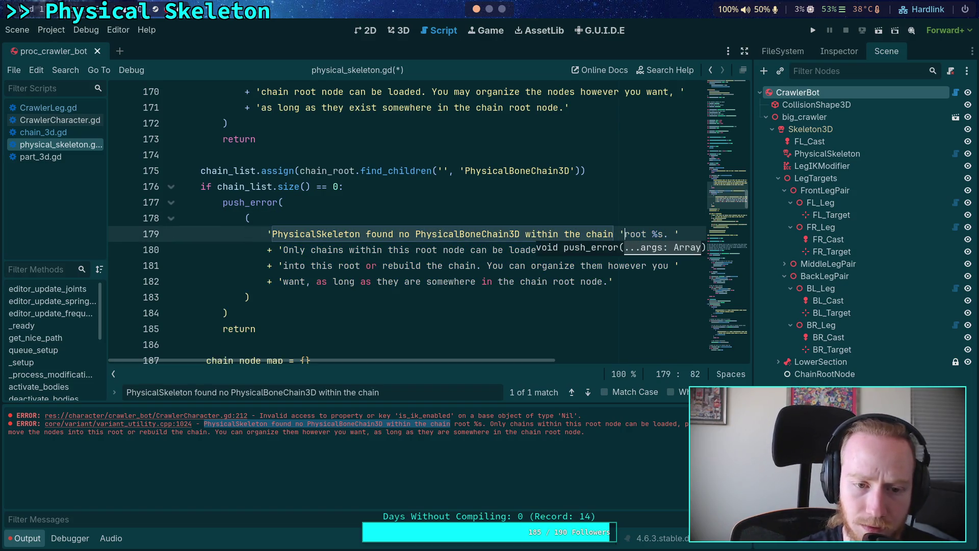
key("Return")
type("+")
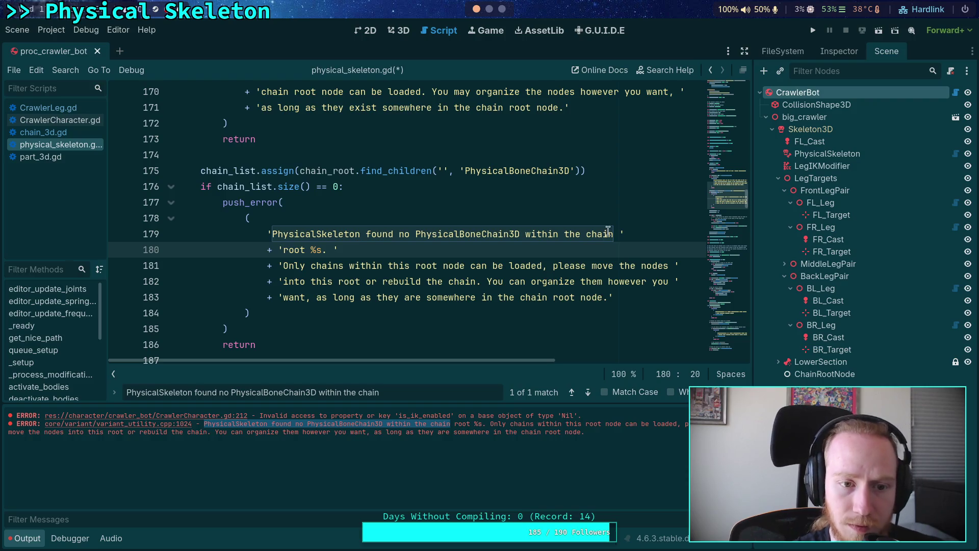
left_click_drag(283, 265, 319, 252)
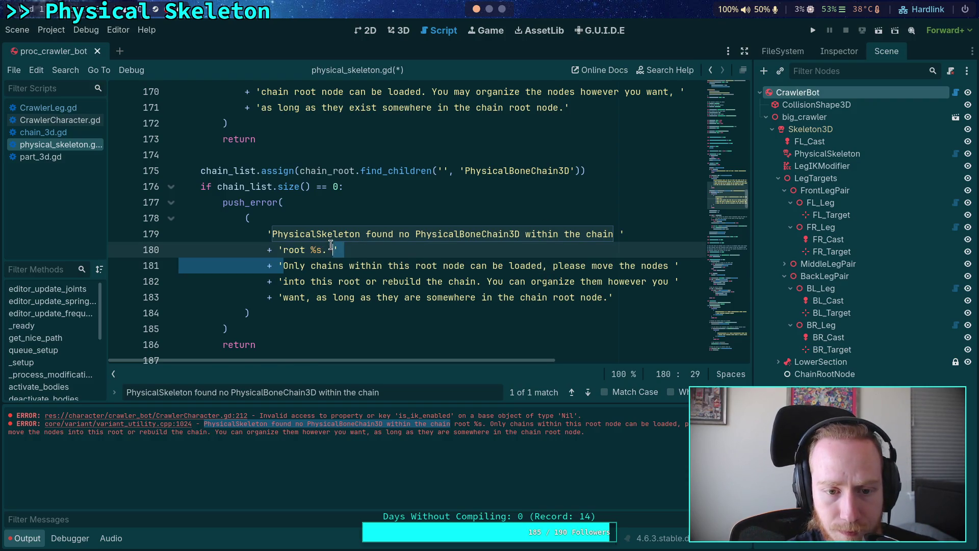
type(".")
left_click(608, 250)
type("'")
key("Return")
type("'")
type("+")
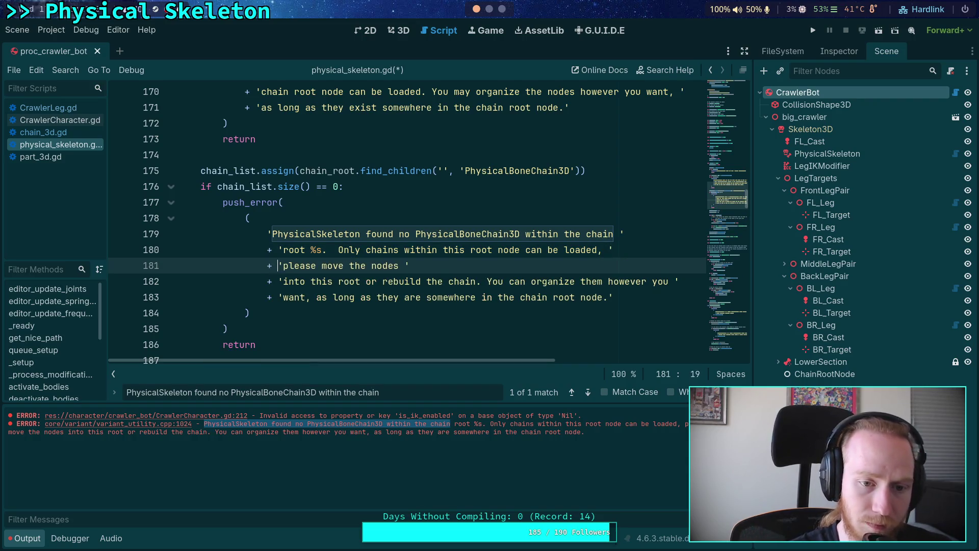
left_click_drag(284, 281, 400, 269)
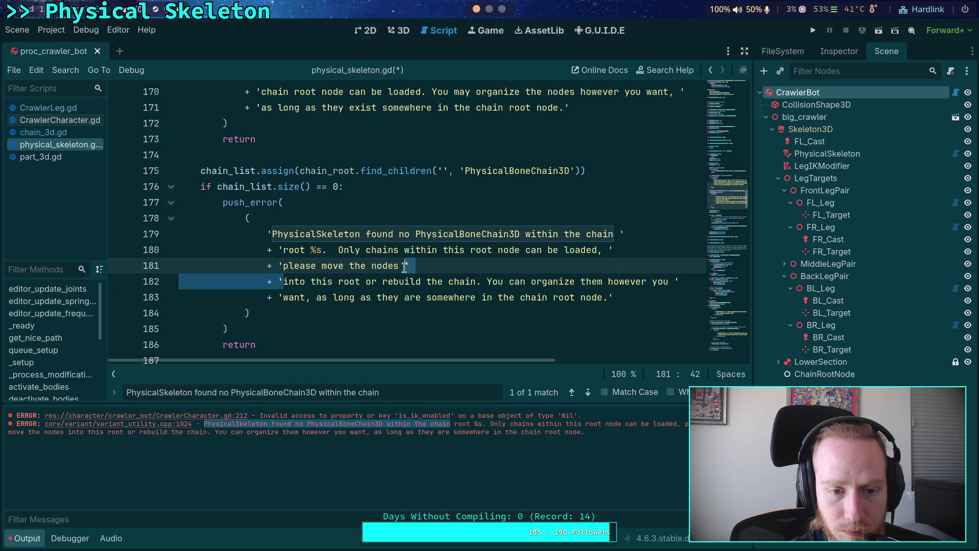
Step: Re-split the remaining strings before 'You can organize' and after 'they are', joining the 'want' line
left_click(610, 263)
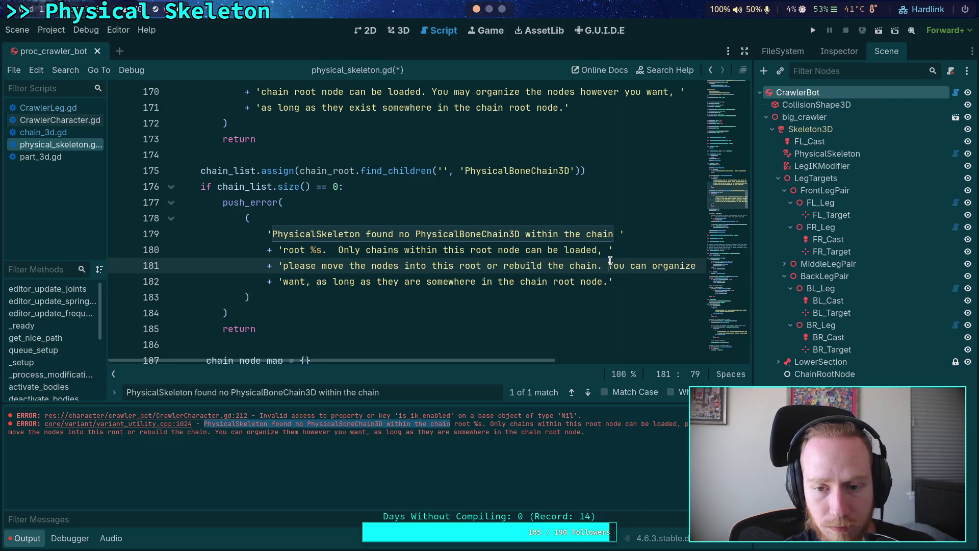
type("'")
key("Return")
type("+ '")
key("Down")
key("shift+Up")
key("shift+End")
key("shift+Left")
left_click(615, 281)
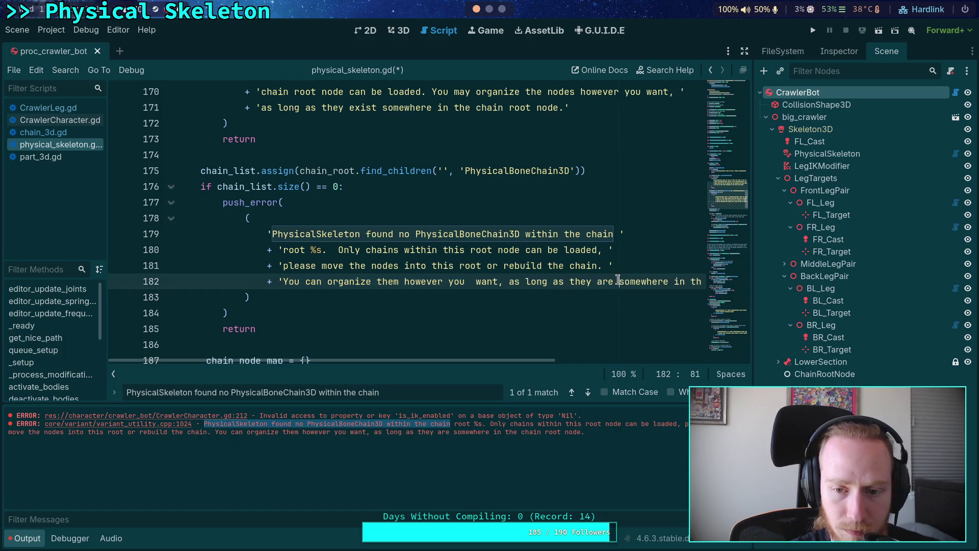
type("'")
key("Return")
key("Return")
key("shift+Up")
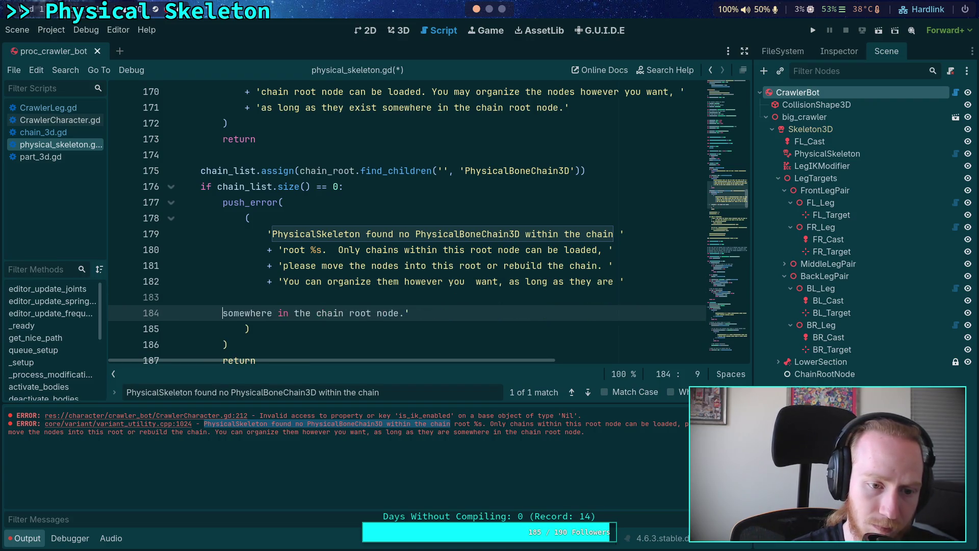
key("BackSpace")
type("+ '")
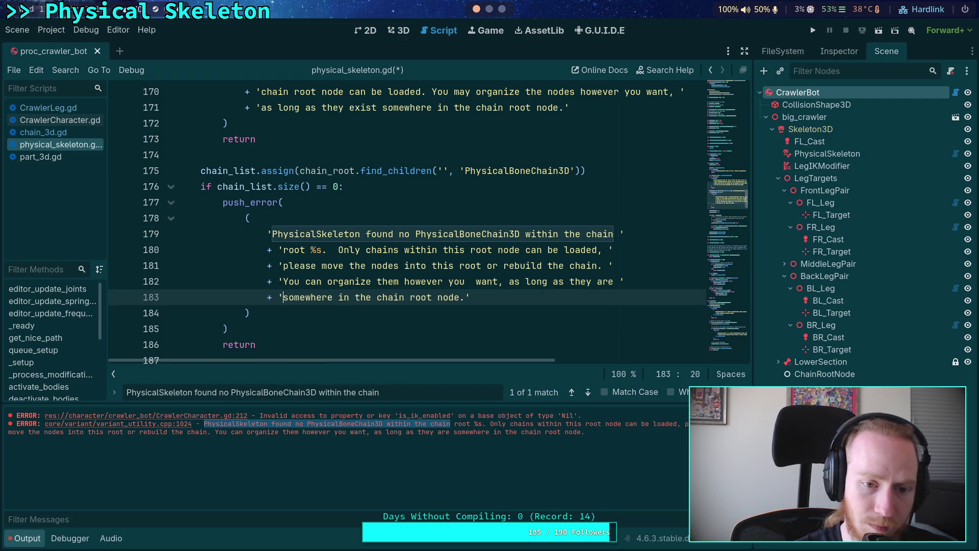
scroll(368, 202, "up", 3)
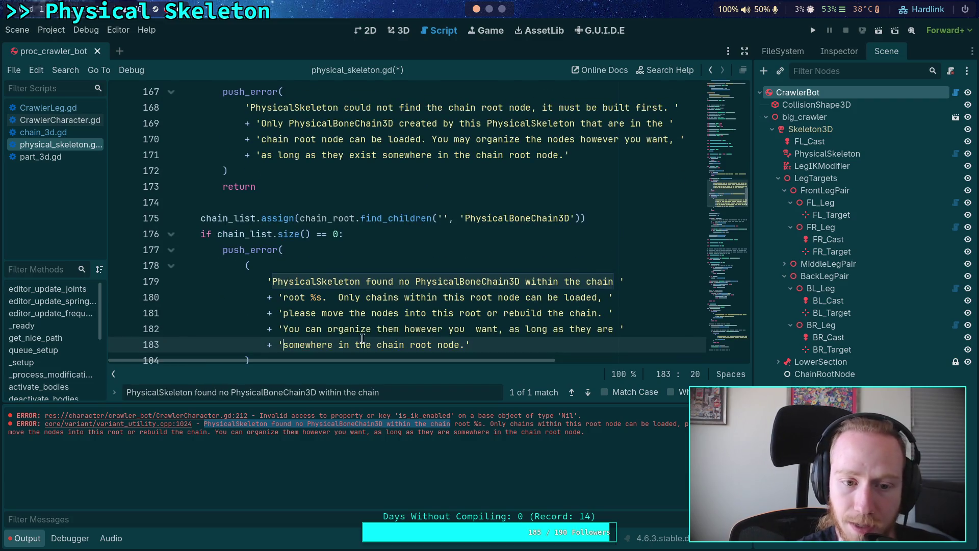
Step: Hide the output log and delete the extra space after '%s.' before 'Only' on line 180
left_click(31, 540)
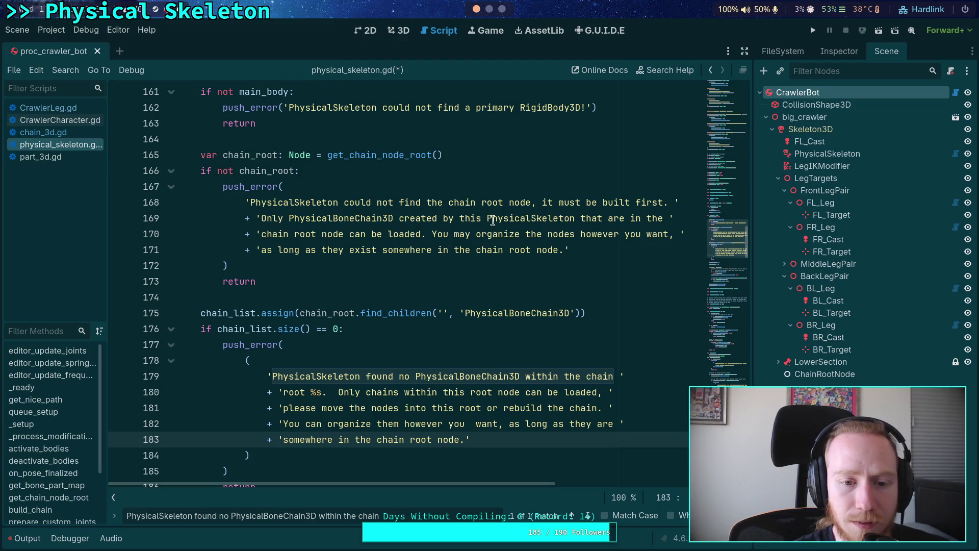
left_click_drag(254, 209, 572, 251)
left_click(466, 259)
scroll(466, 258, "down", 1)
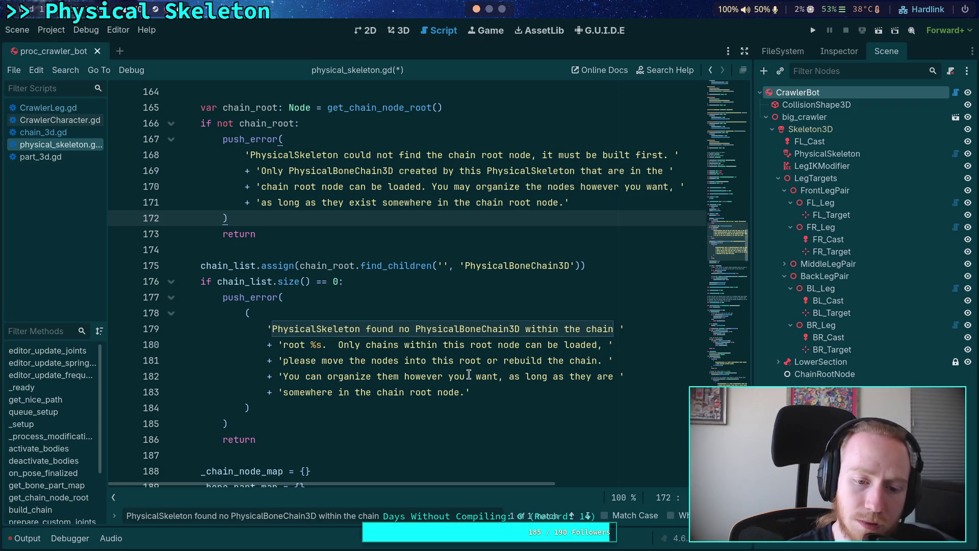
left_click(335, 344)
key("BackSpace")
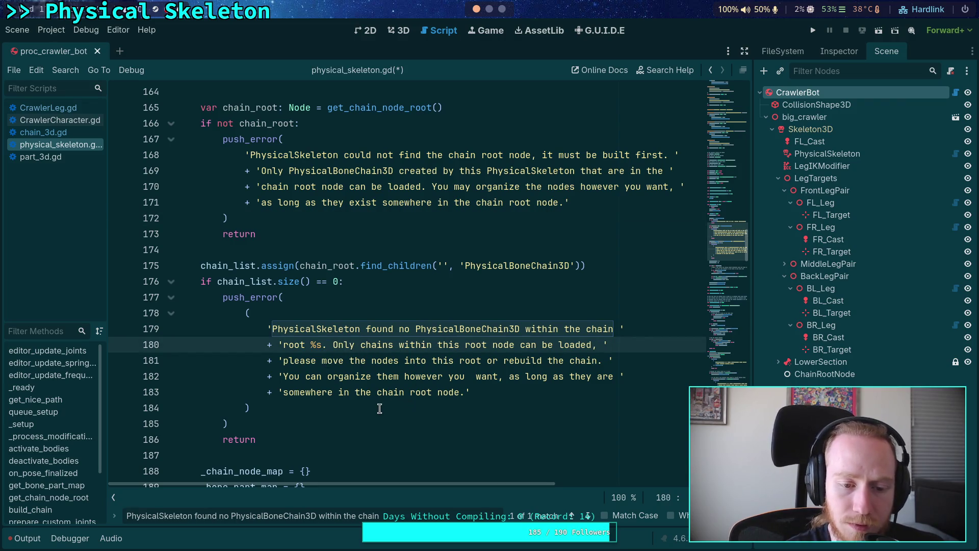
left_click(343, 412)
type("$")
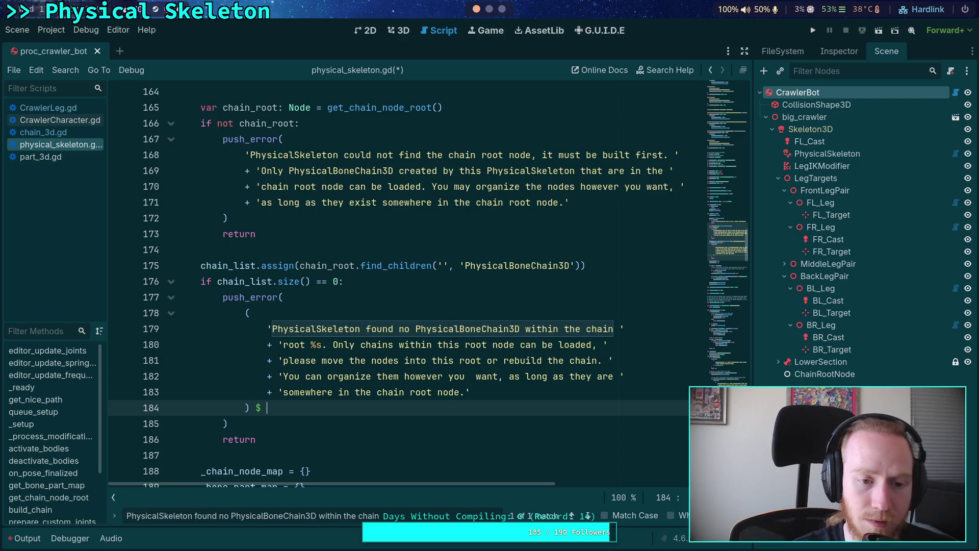
type(" [")
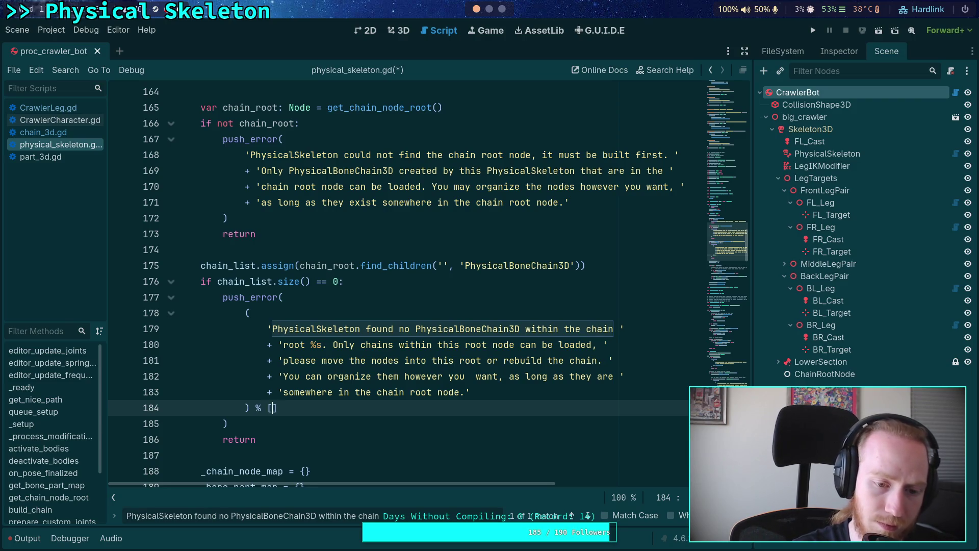
Step: Append % get_nice_path(chain_root) to the error message and save physical_skeleton.gd
key("BackSpace")
type("get_ni")
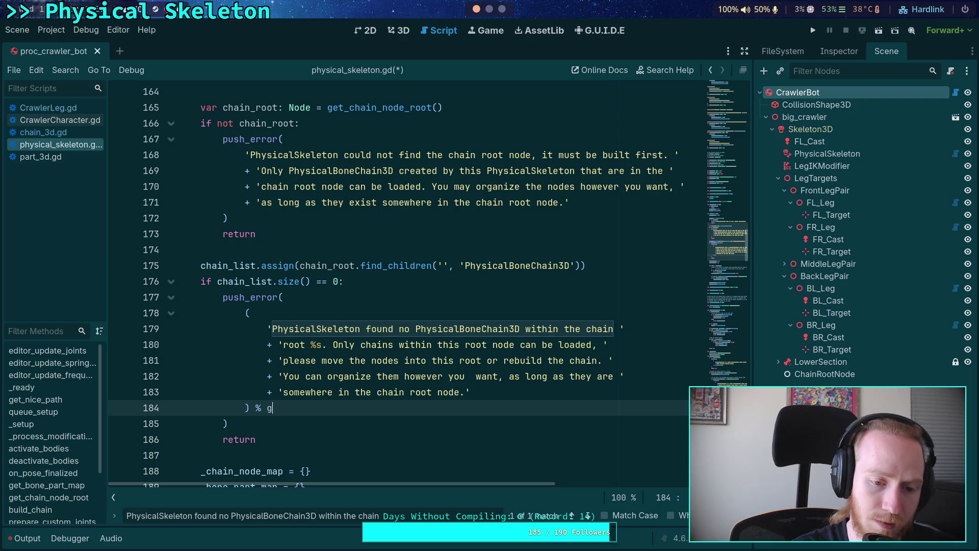
key("Return")
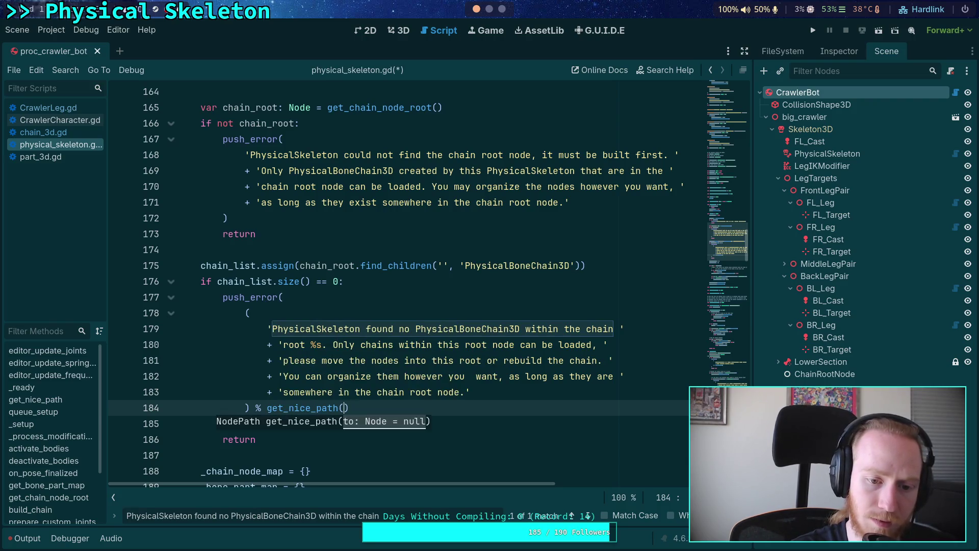
type("chain_root")
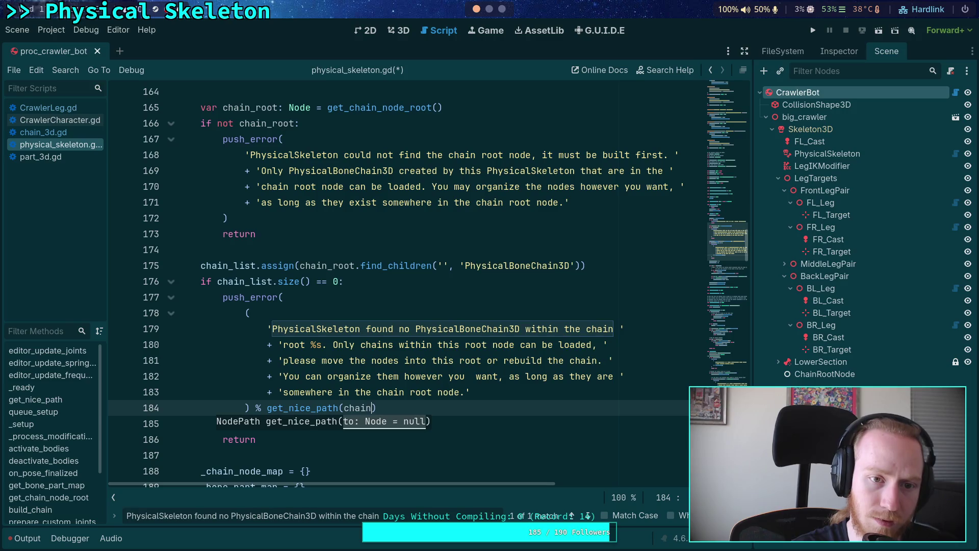
key("ctrl+s")
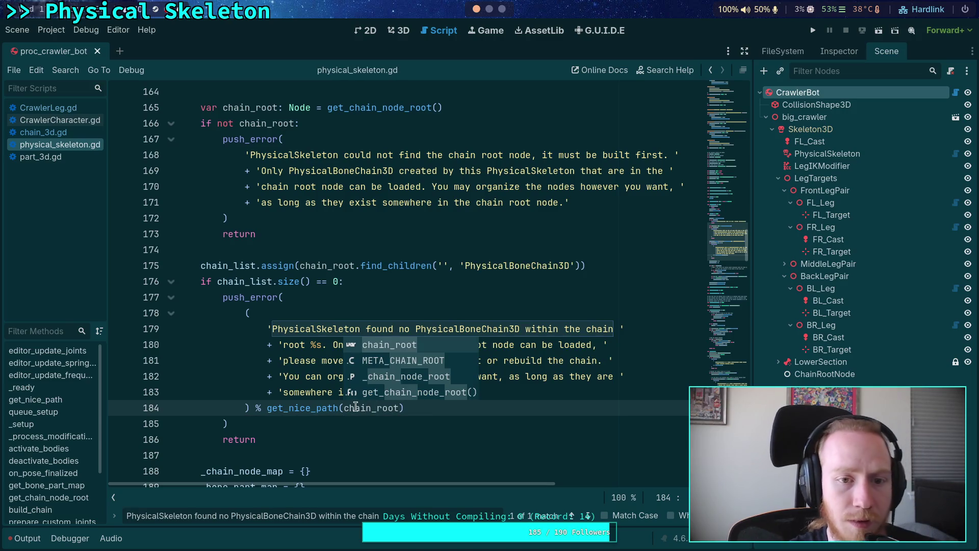
scroll(243, 242, "up", 3)
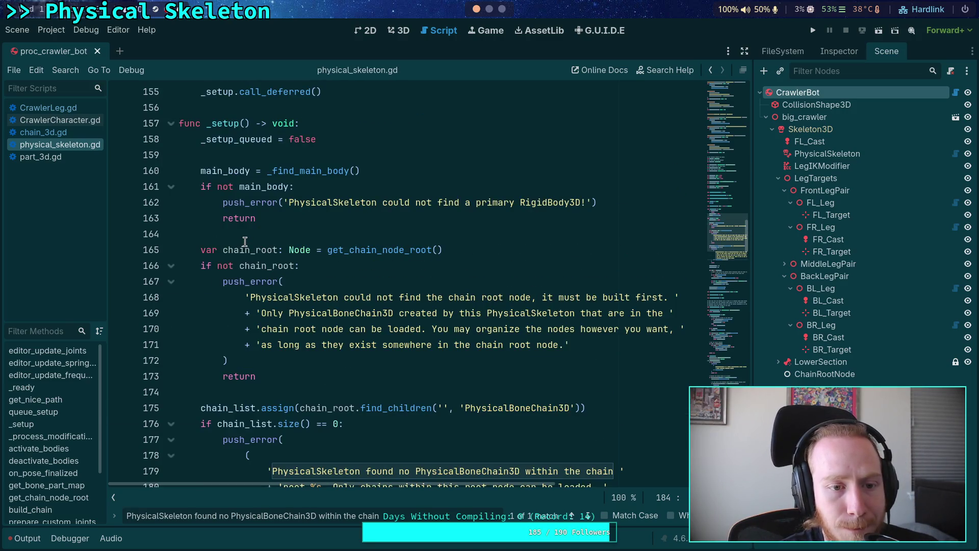
Step: Show the output log's missing-chain errors and scroll back up through physical_skeleton.gd's setup code
scroll(245, 240, "down", 2)
scroll(247, 237, "down", 2)
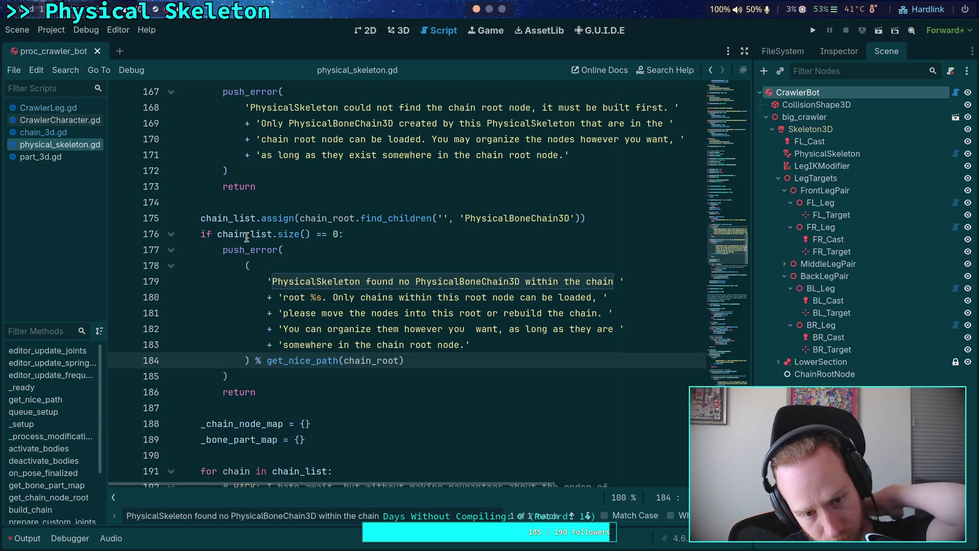
left_click(30, 539)
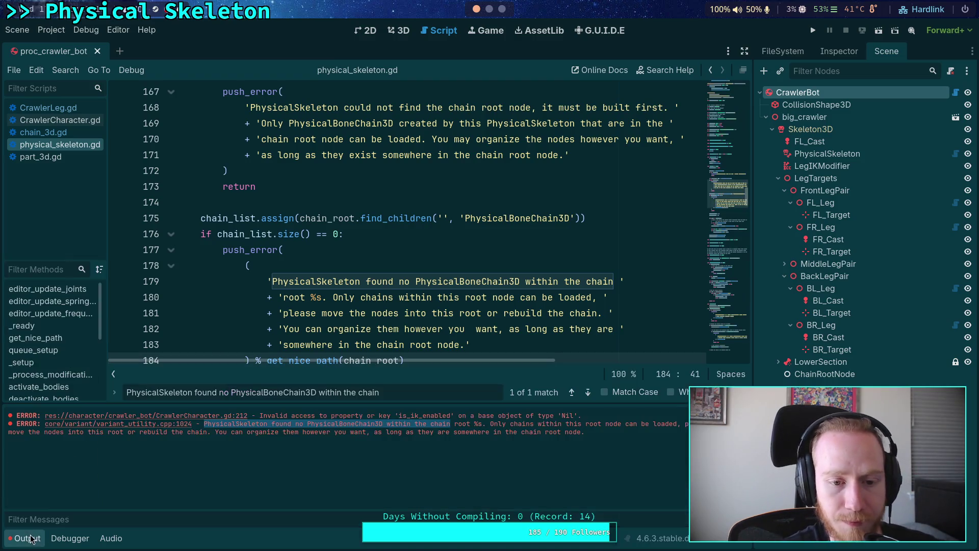
left_click(355, 443)
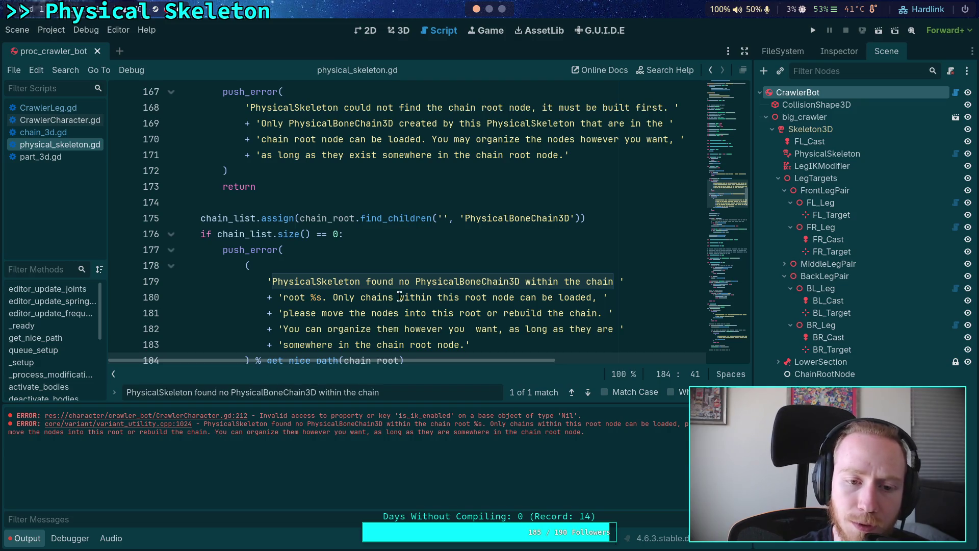
scroll(396, 277, "up", 3)
scroll(395, 277, "up", 2)
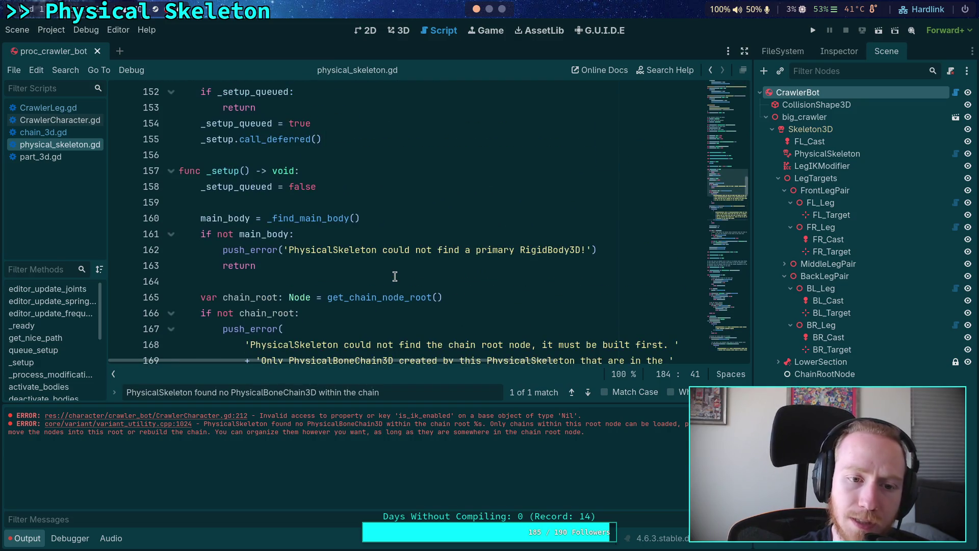
scroll(395, 277, "up", 2)
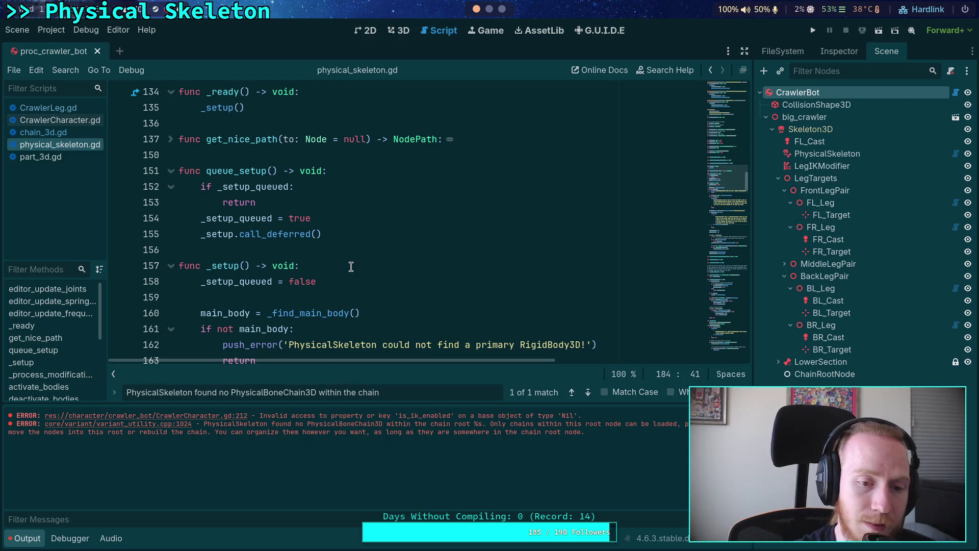
left_click(54, 133)
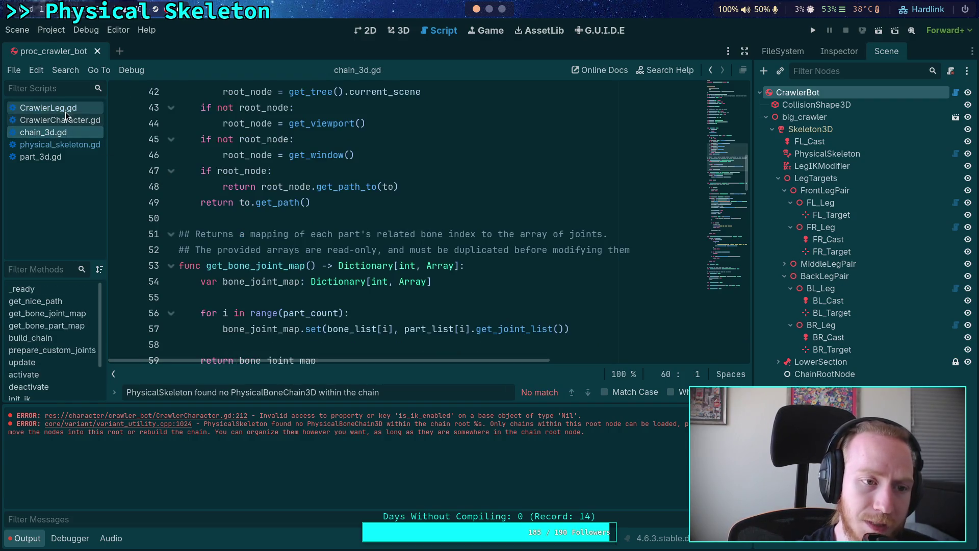
Step: Look up build_chain from CrawlerCharacter.gd to reach its definition in physical_skeleton.gd
left_click(67, 145)
left_click(67, 121)
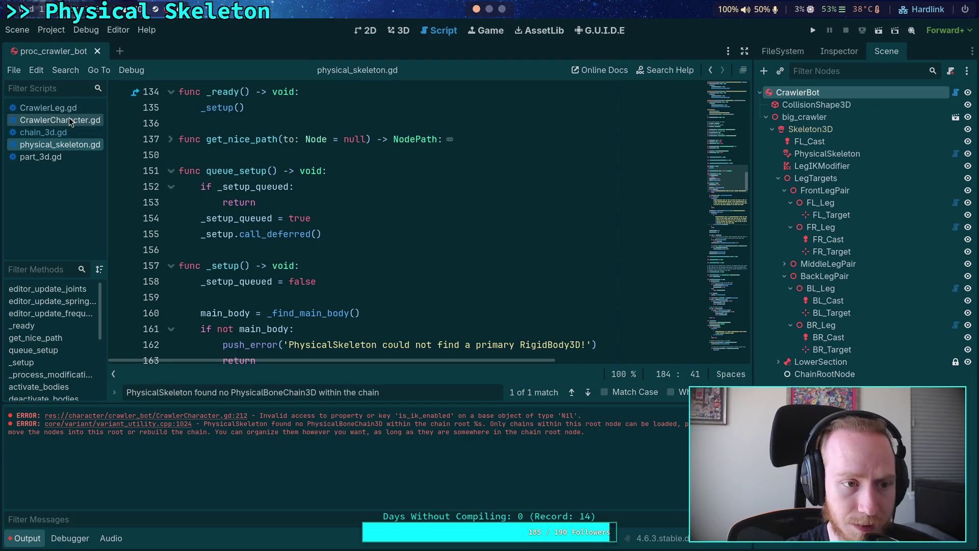
scroll(318, 225, "down", 4)
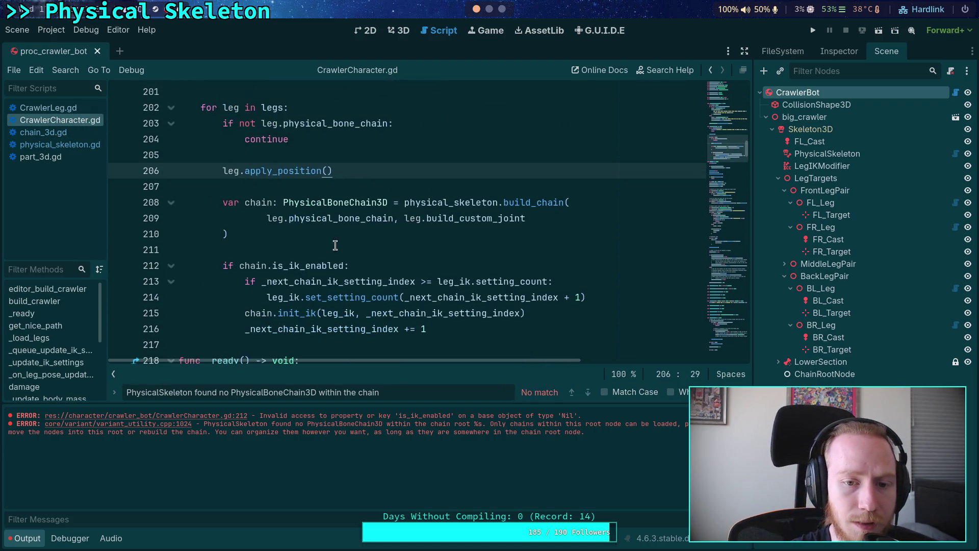
right_click(535, 205)
left_click(576, 368)
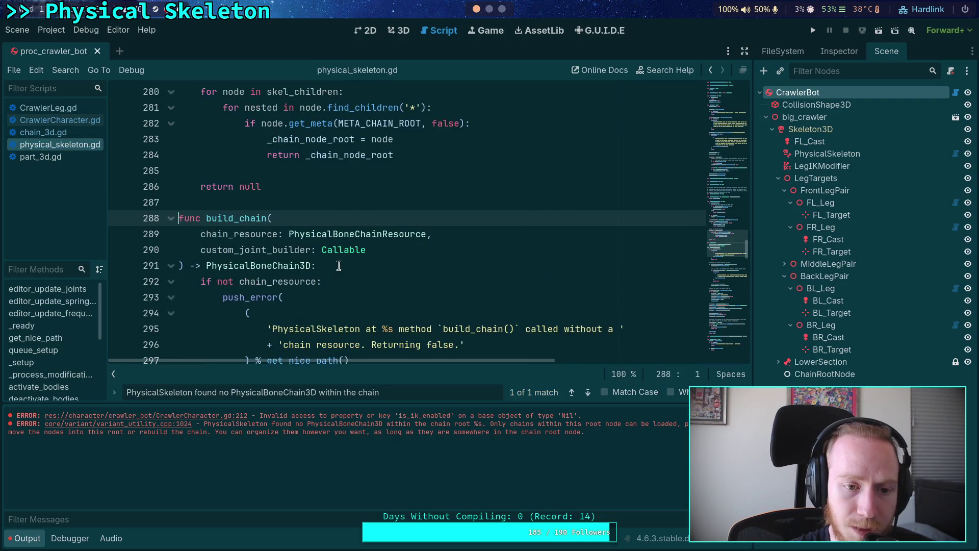
Step: Follow the code down to line 341's chain.build_chain call and bring up its context menu
scroll(338, 266, "down", 2)
scroll(339, 262, "down", 1)
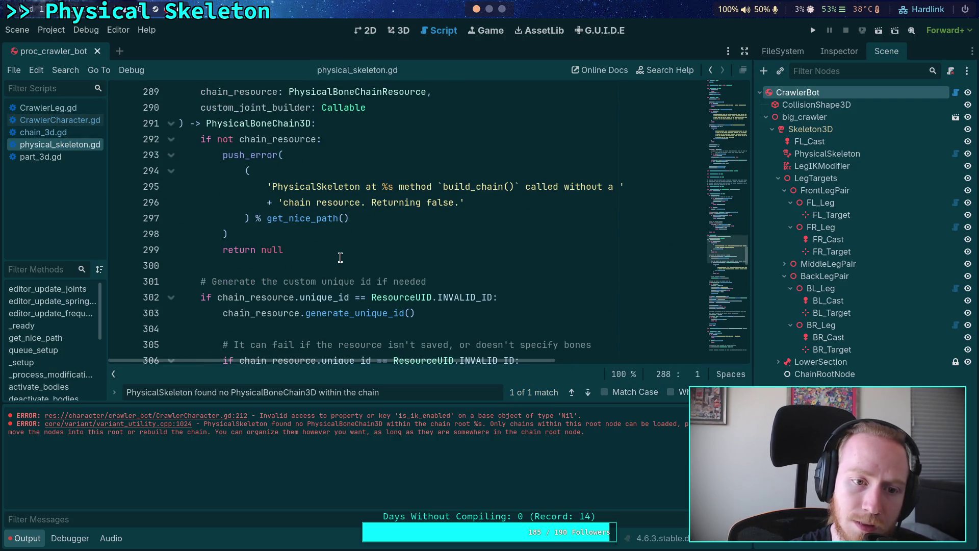
scroll(340, 257, "down", 7)
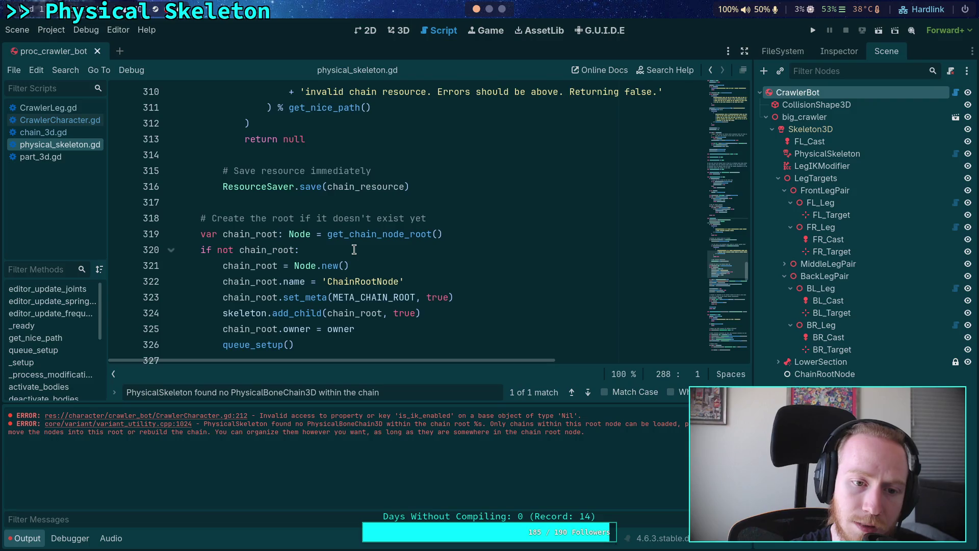
scroll(354, 250, "up", 2)
scroll(354, 249, "up", 6)
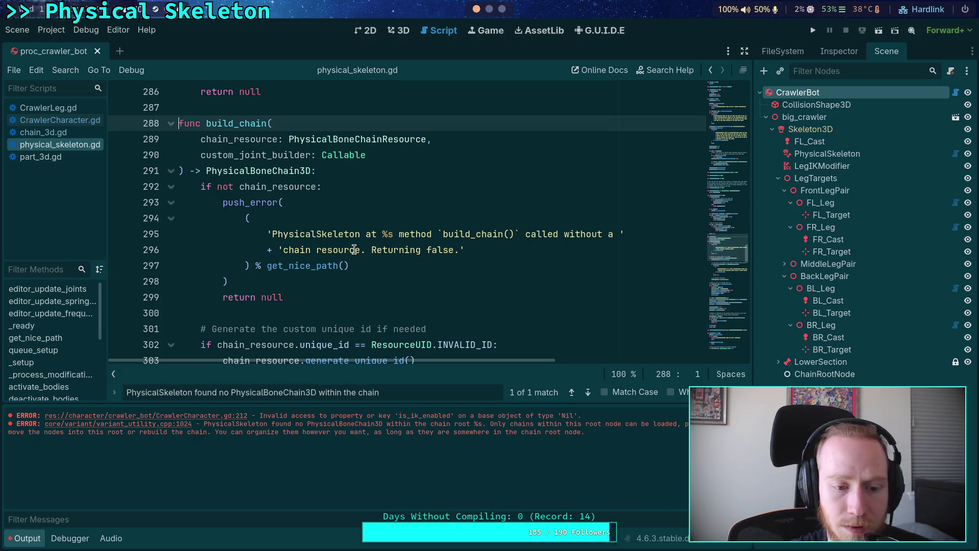
scroll(362, 249, "down", 10)
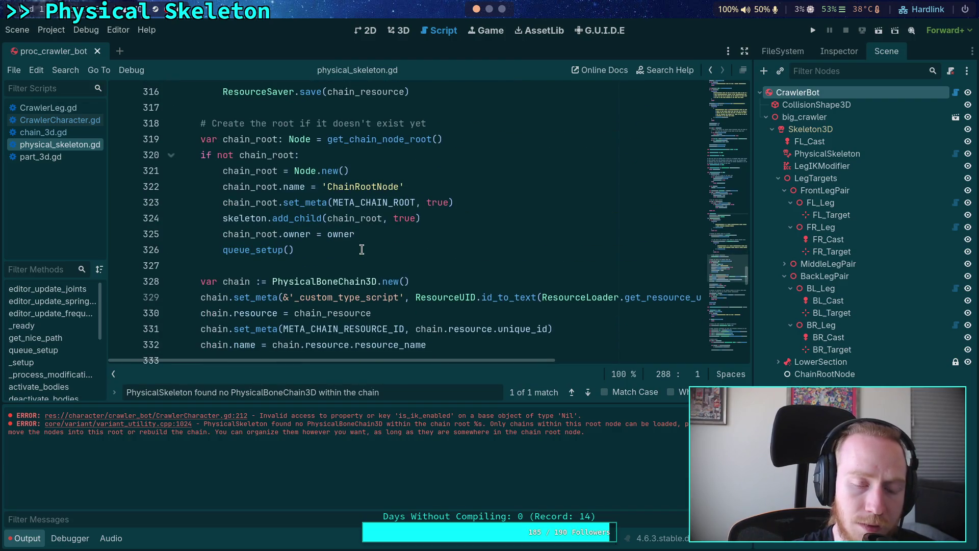
scroll(361, 250, "down", 2)
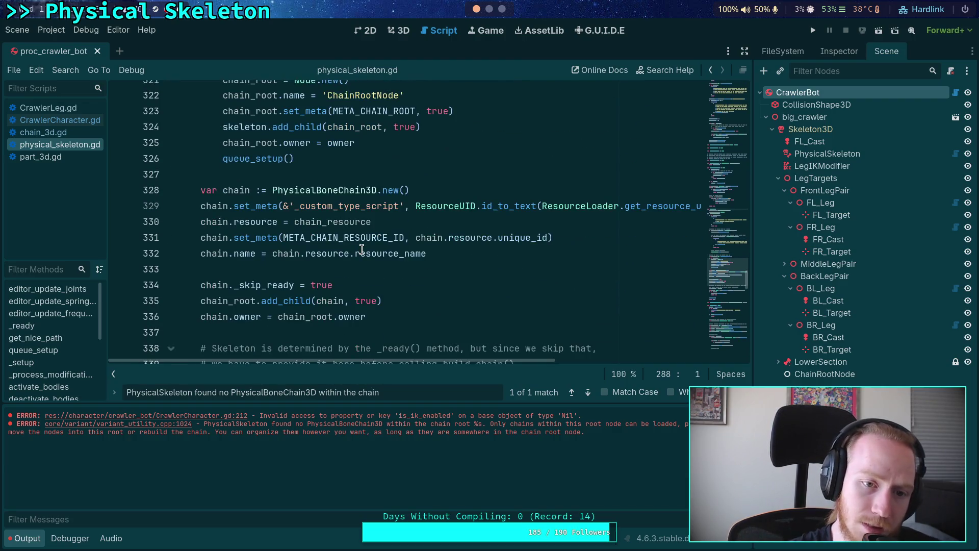
scroll(362, 249, "down", 3)
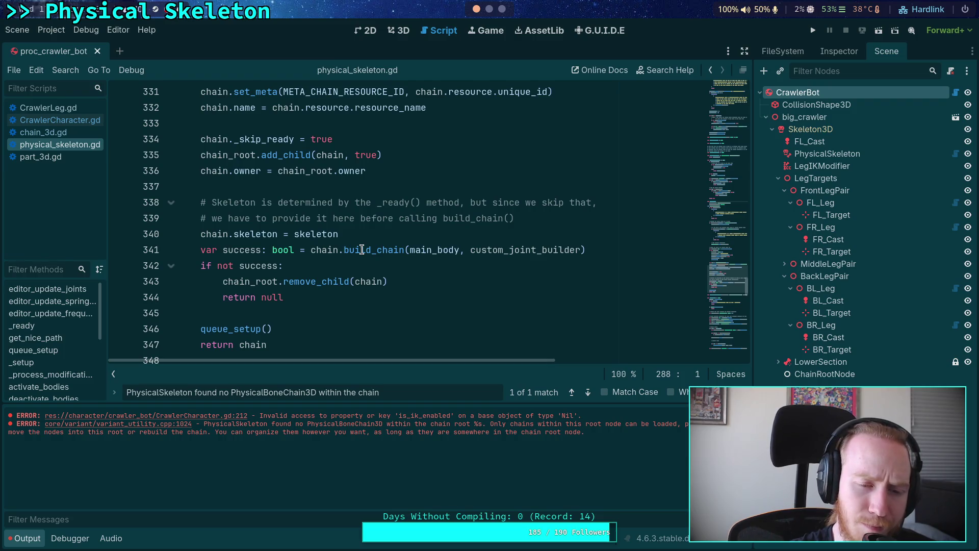
scroll(362, 249, "down", 1)
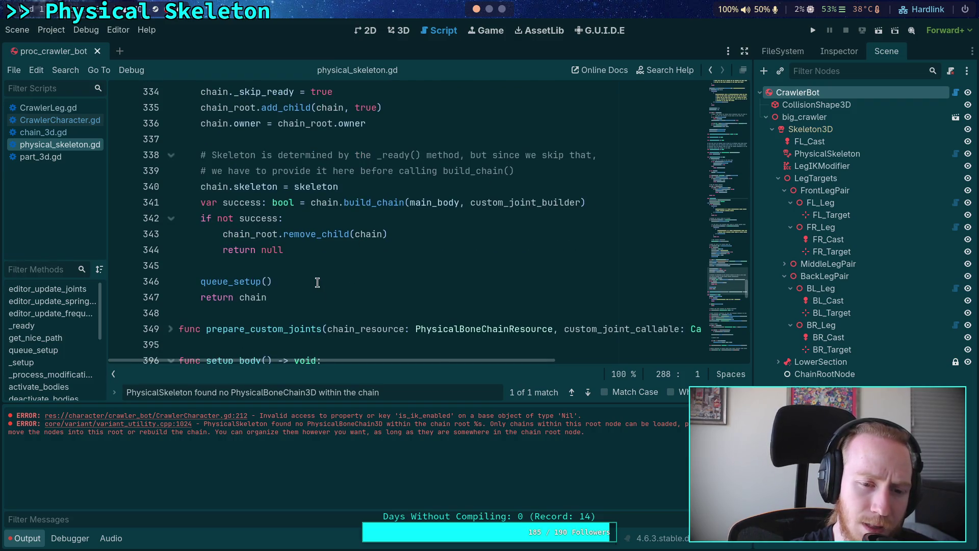
left_click(380, 207)
scroll(385, 266, "up", 2)
scroll(385, 265, "up", 2)
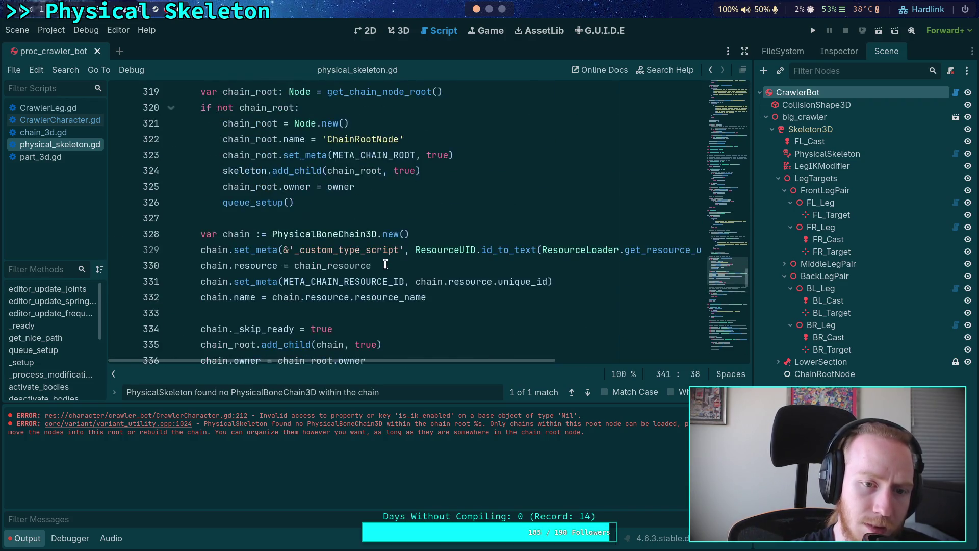
scroll(385, 265, "down", 3)
right_click(358, 250)
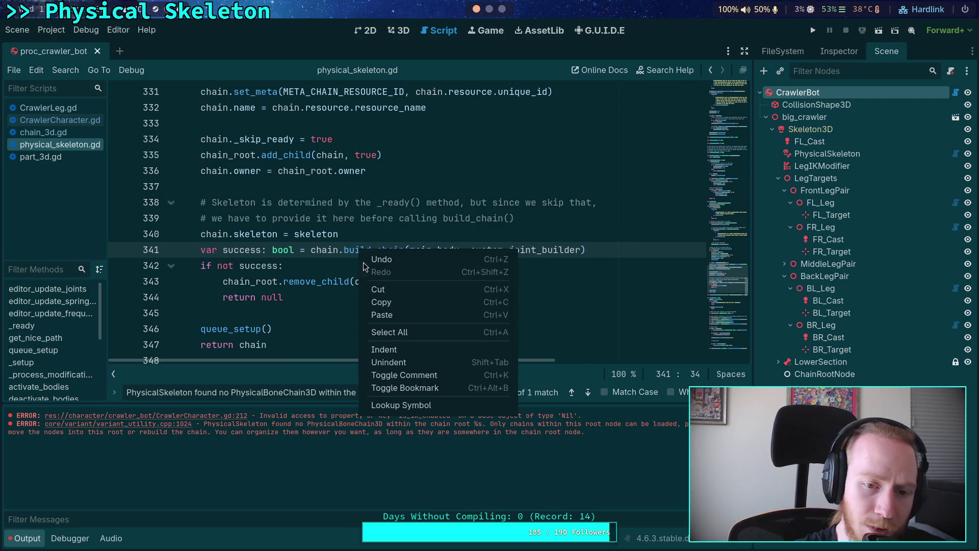
Step: Jump to build_chain in chain_3d.gd and start a push_error call under the TODO comment
left_click(397, 405)
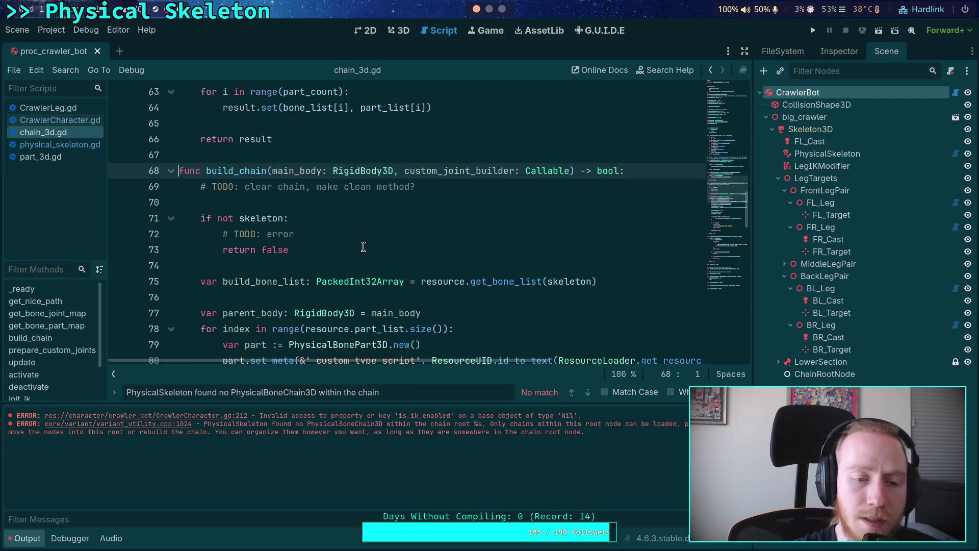
left_click(374, 239)
key("Return")
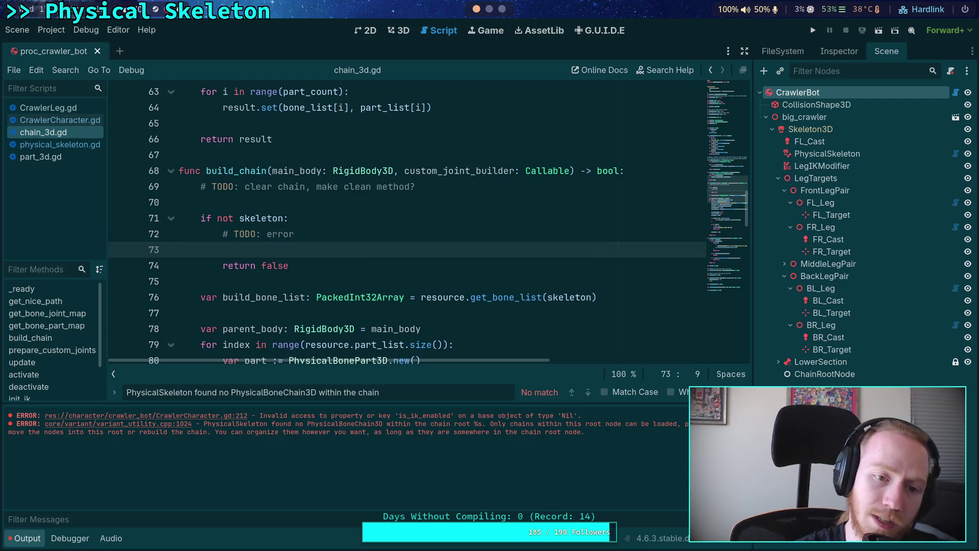
type("push_erro")
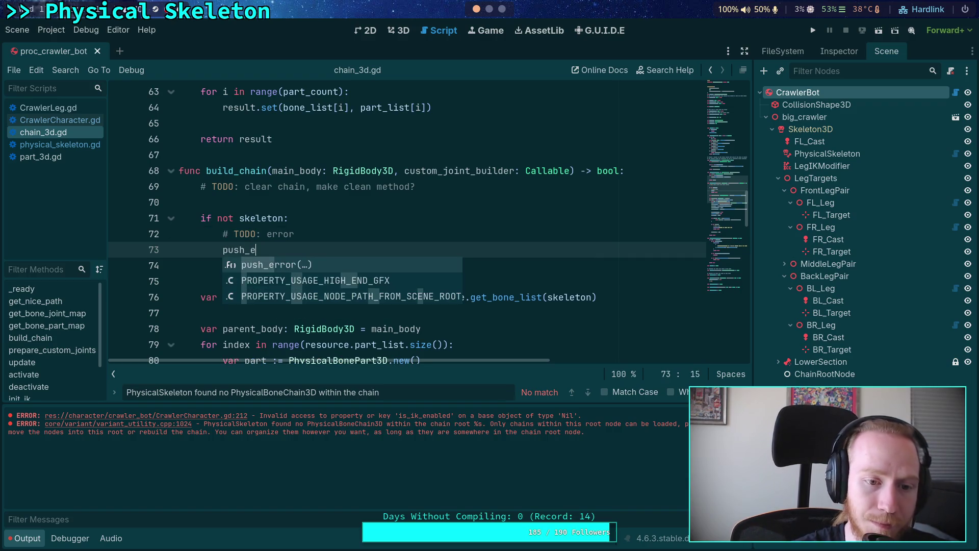
key("Return")
type("'")
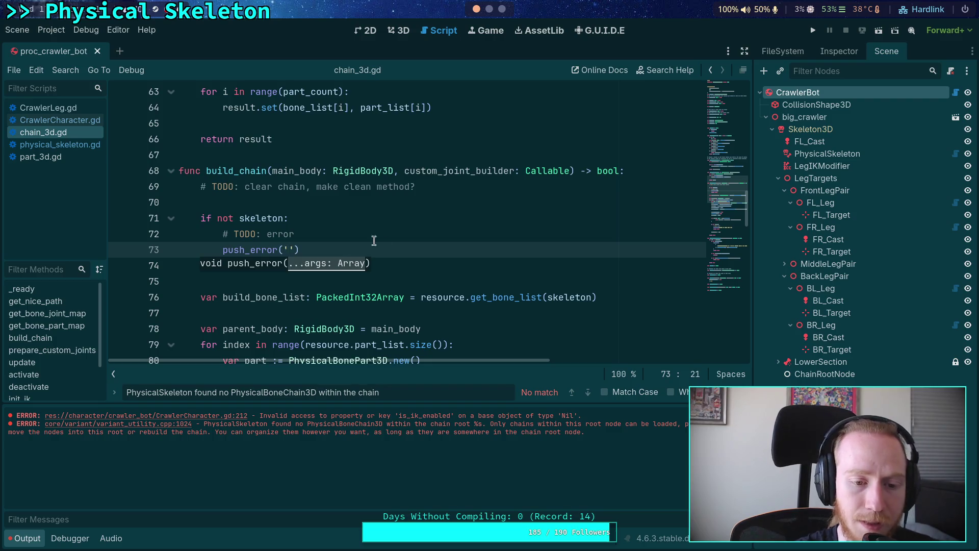
Step: Fill in the error message 'missing skeleton', then bring up CrawlerCharacter.gd's build_chain call
scroll(374, 240, "down", 3)
left_click(24, 538)
scroll(328, 371, "down", 4)
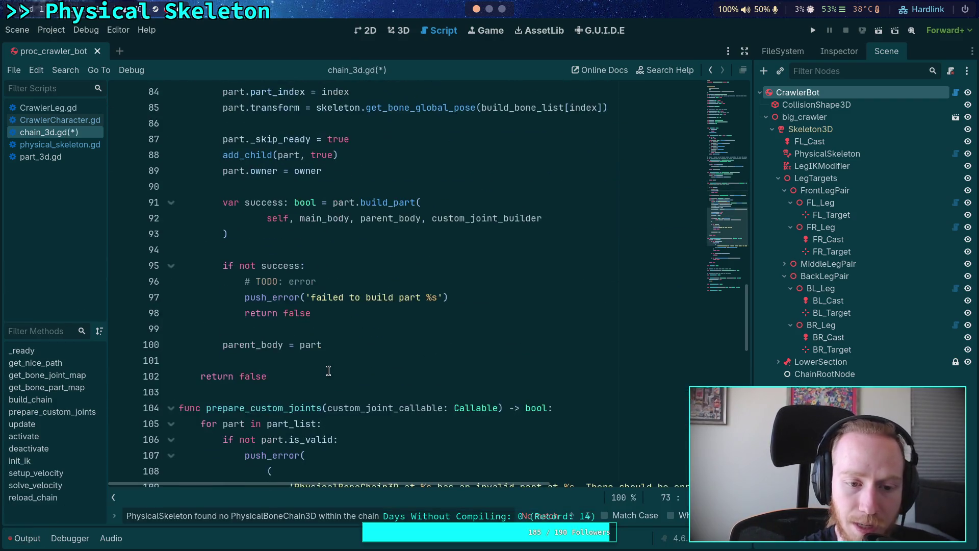
scroll(342, 377, "up", 4)
scroll(342, 377, "down", 1)
scroll(313, 269, "up", 4)
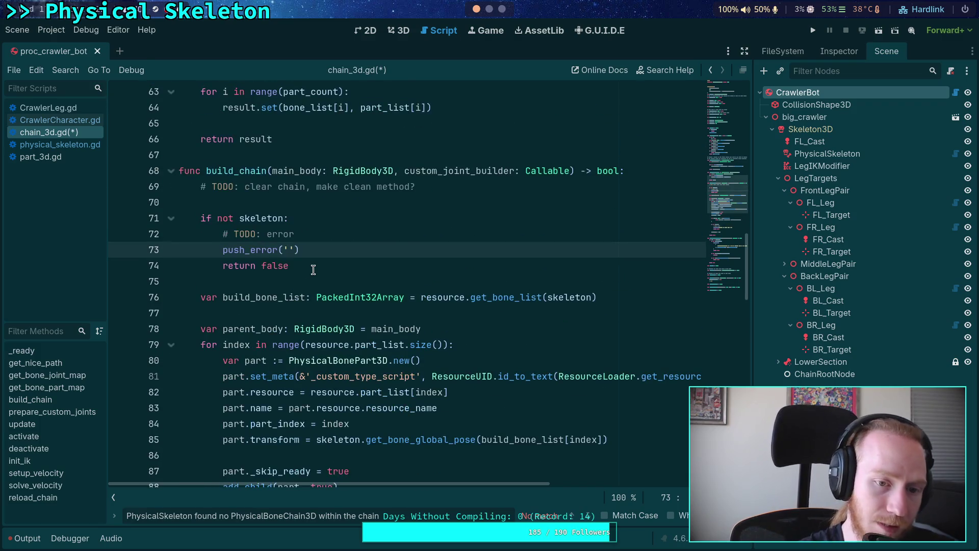
type("missing sk")
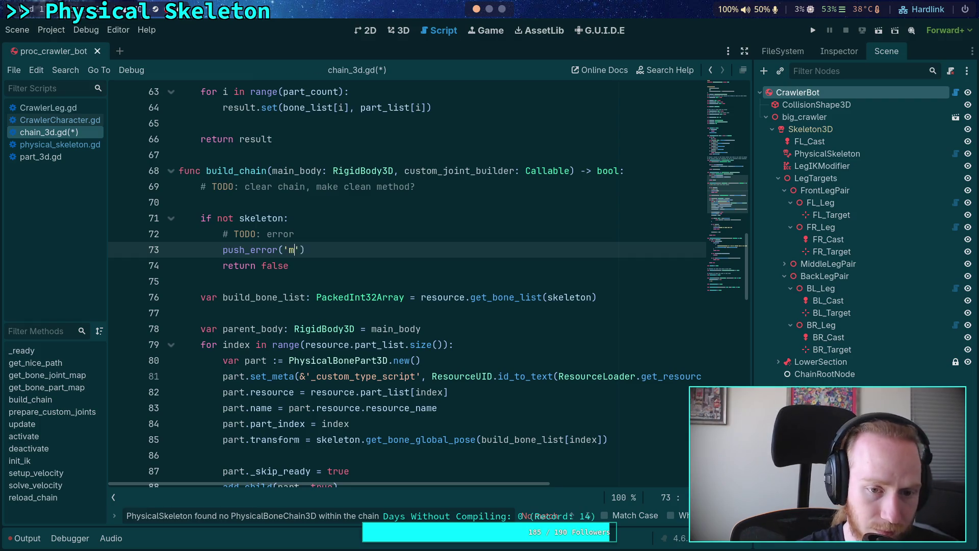
type("eleton")
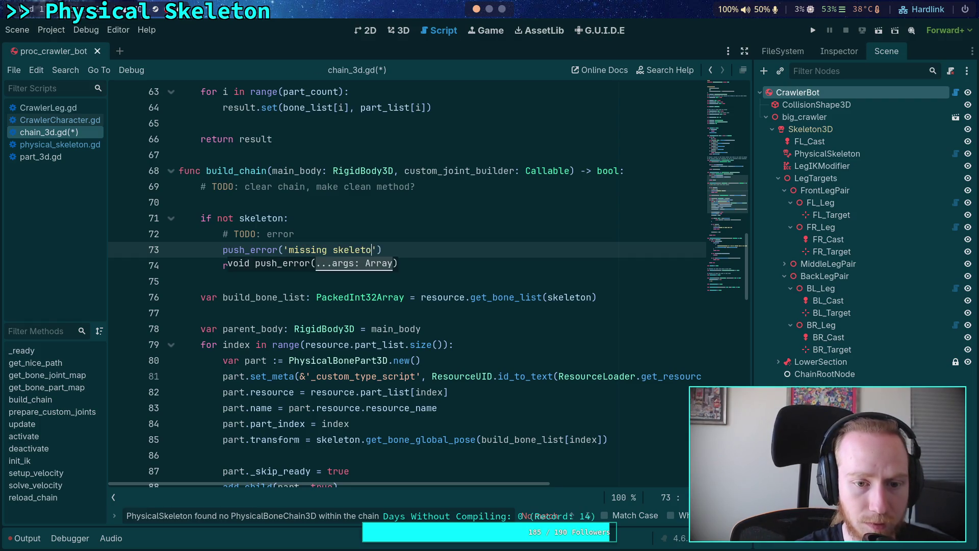
left_click(325, 204)
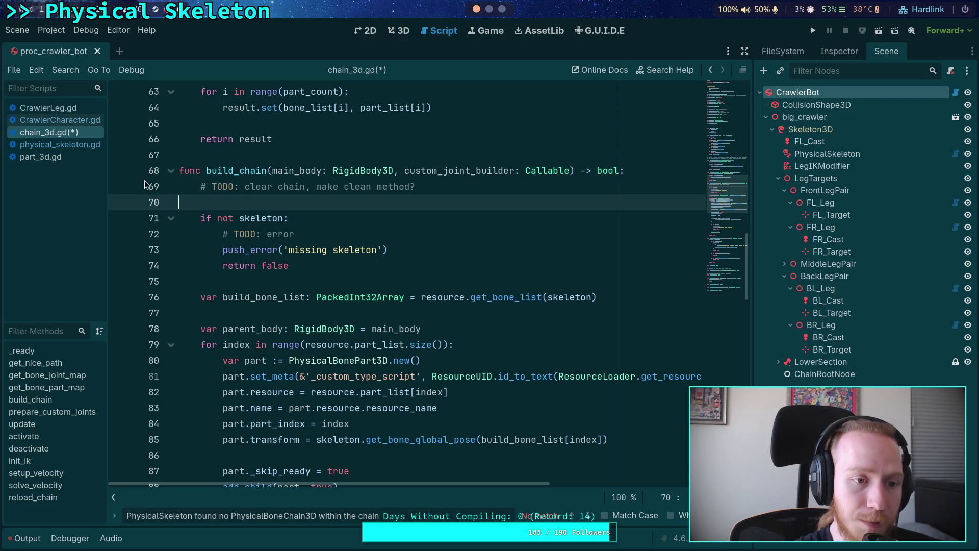
left_click(57, 120)
key("alt+Left")
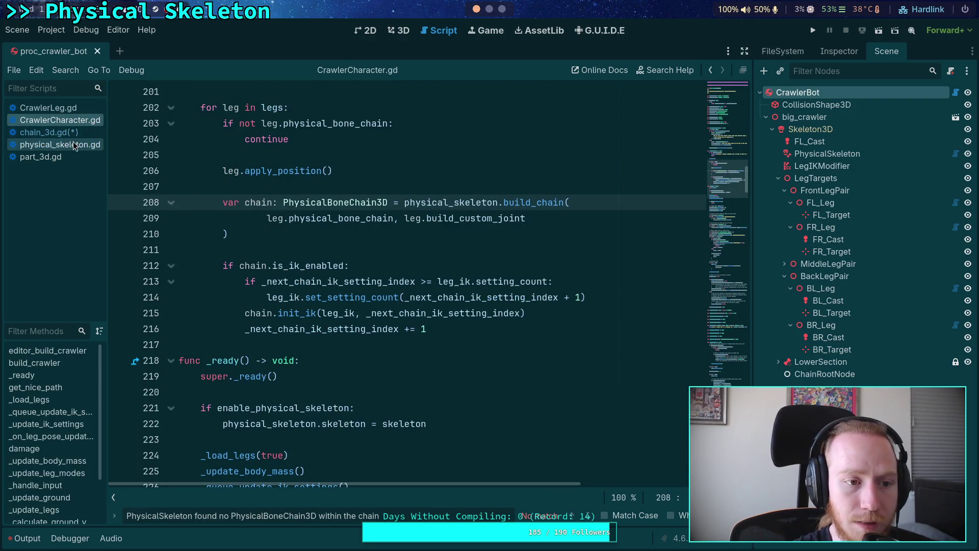
Step: Inspect how physical_skeleton.gd assigns chain.skeleton on line 340 before calling build_chain
double_click(274, 234)
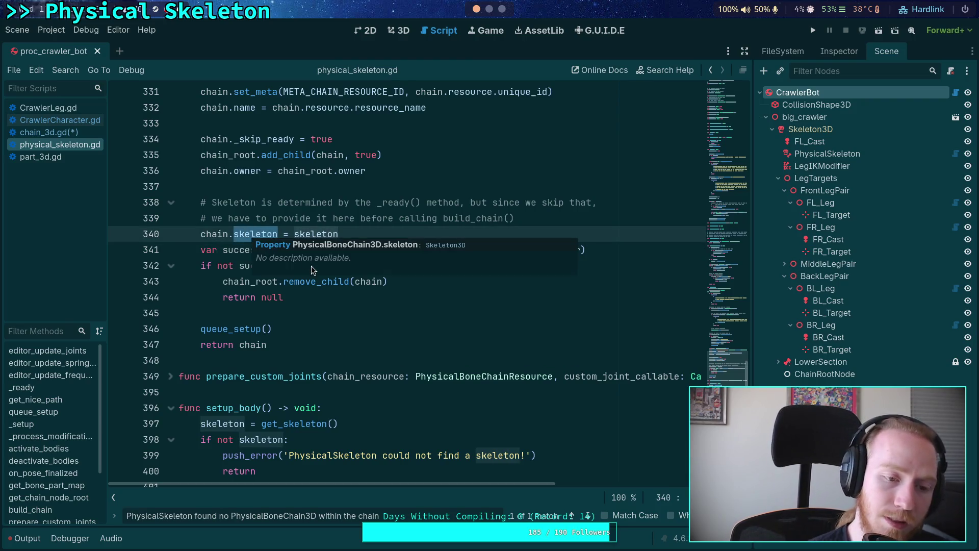
left_click(310, 236)
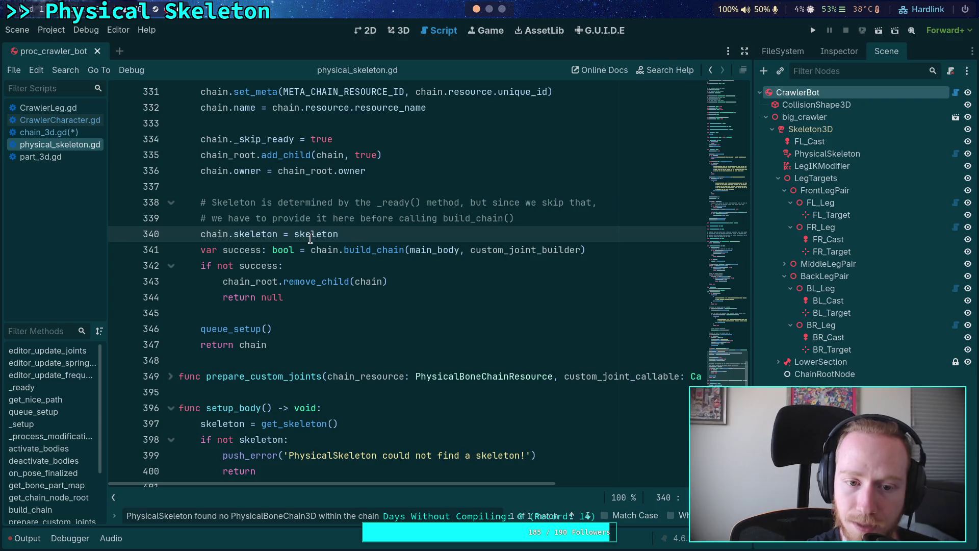
scroll(311, 239, "up", 10)
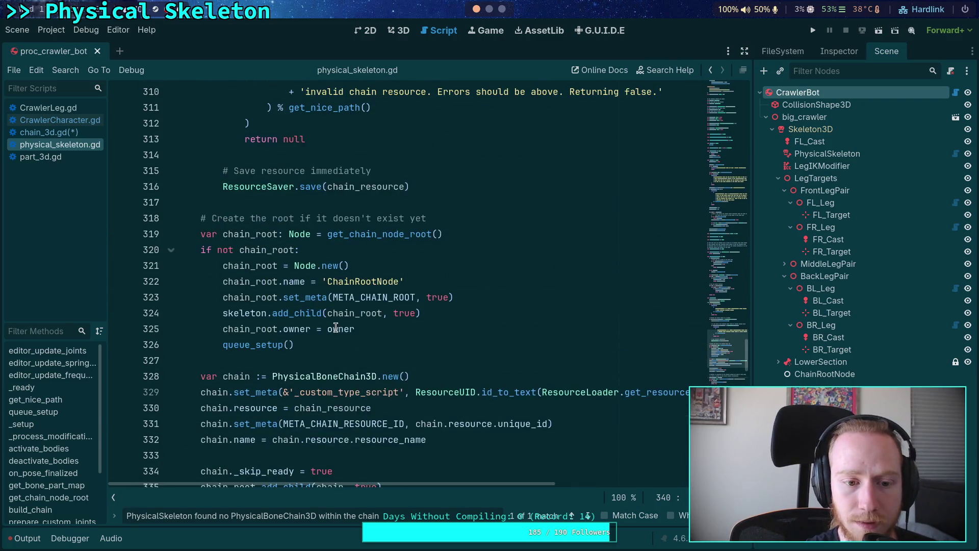
scroll(245, 294, "up", 5)
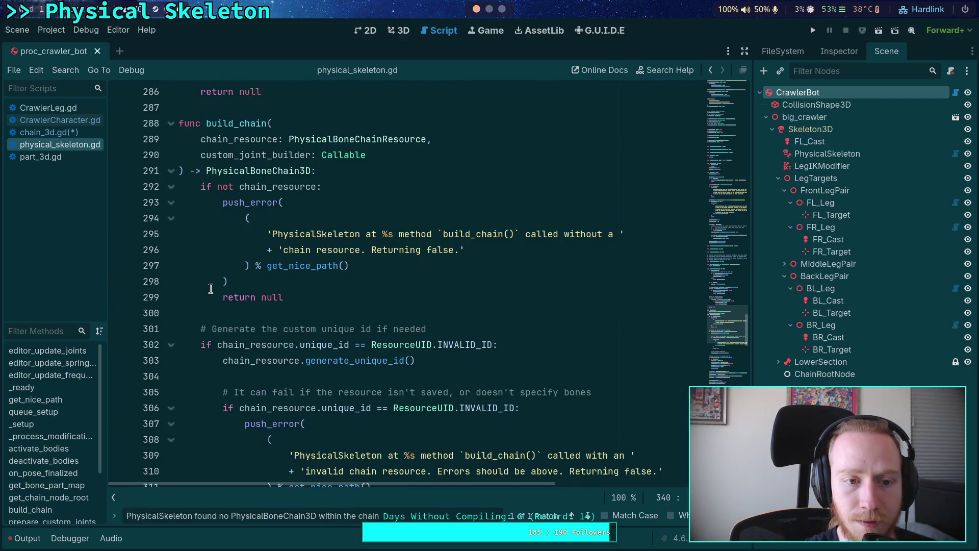
scroll(210, 288, "down", 11)
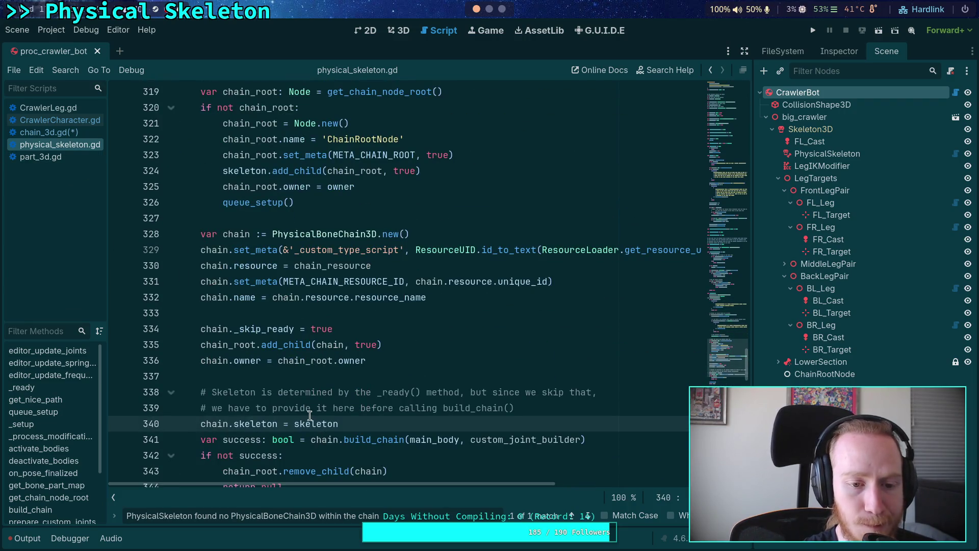
scroll(286, 367, "up", 6)
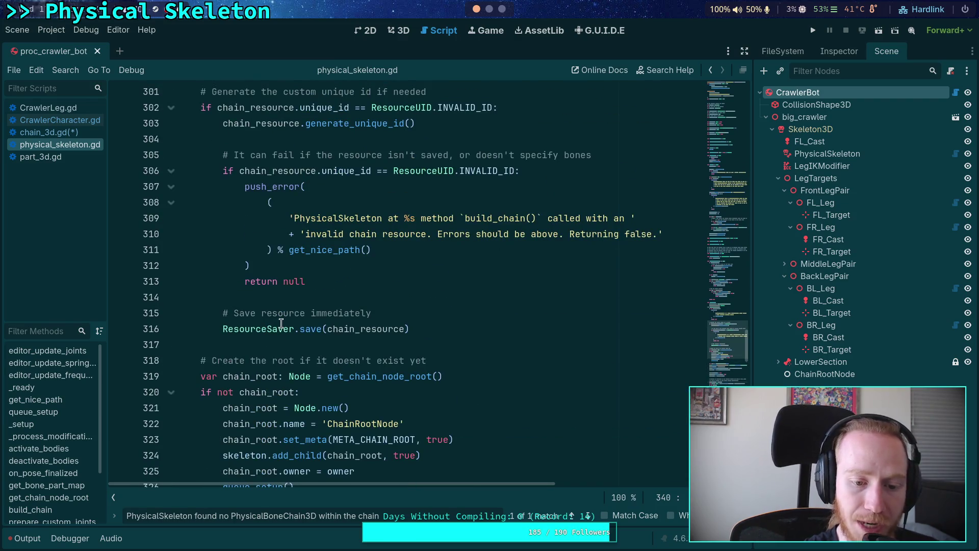
scroll(281, 323, "down", 2)
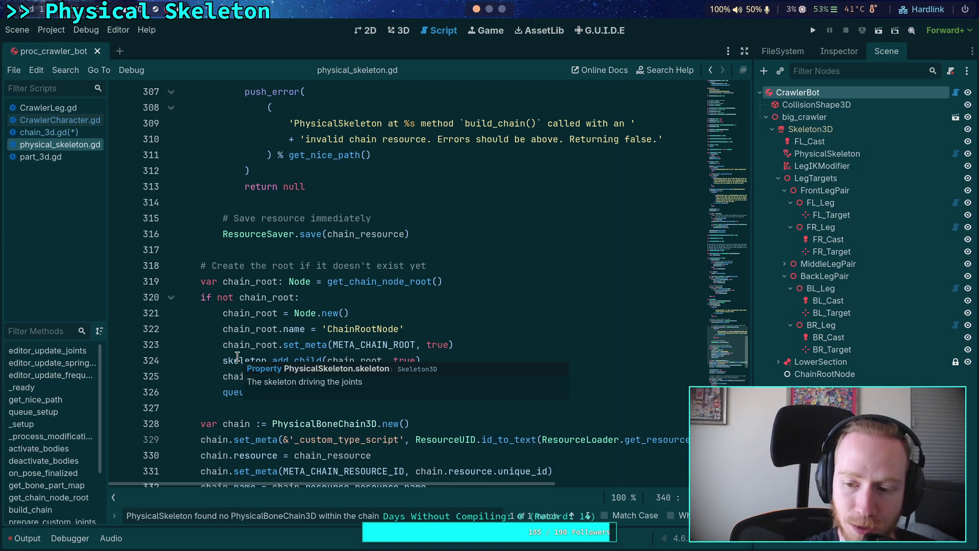
scroll(306, 286, "down", 8)
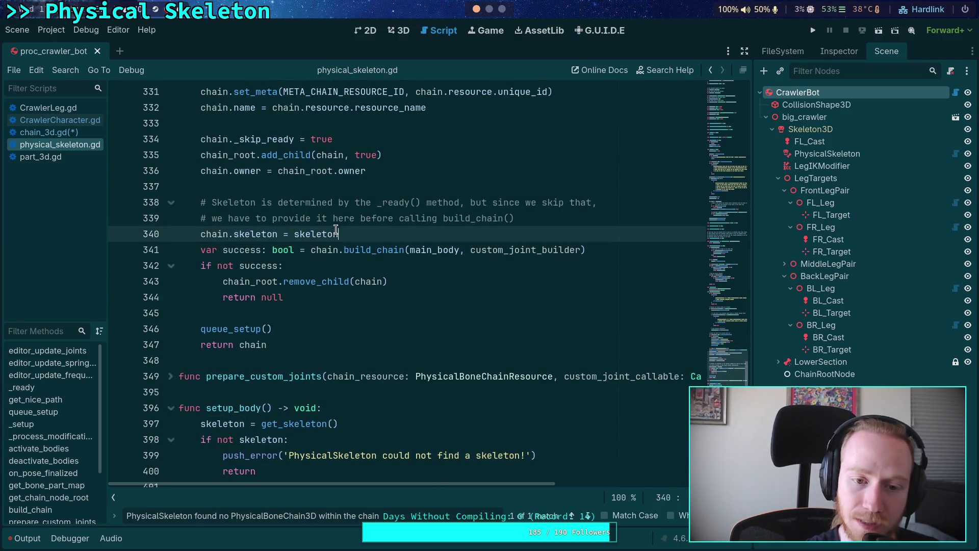
Step: Return to chain_3d.gd and scroll to build_chain's part-building loop
left_click(75, 134)
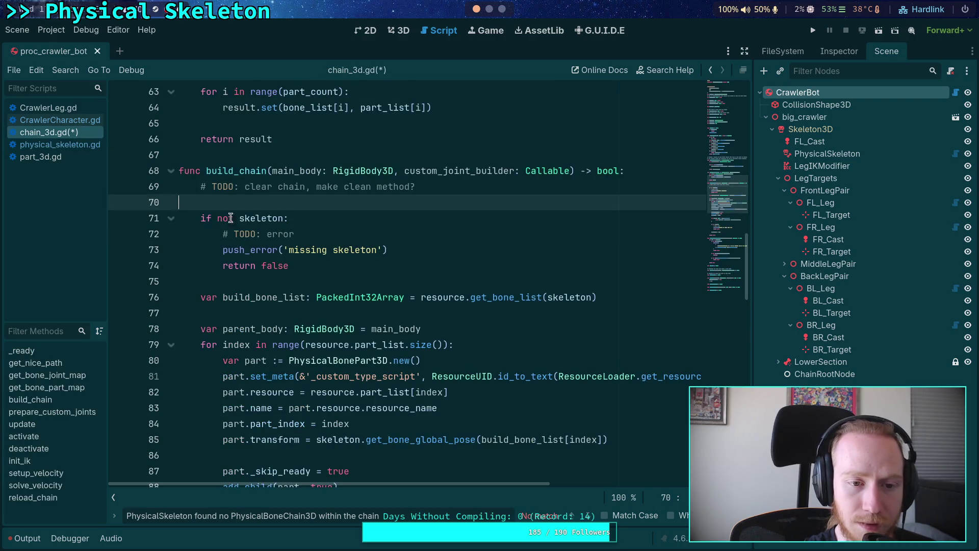
scroll(364, 320, "down", 2)
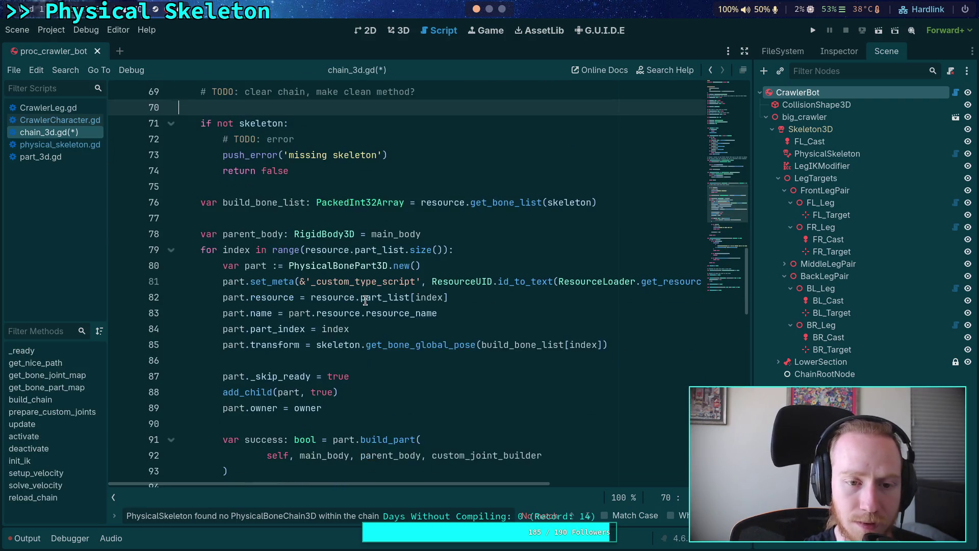
scroll(327, 291, "up", 2)
scroll(326, 291, "down", 3)
scroll(326, 291, "down", 5)
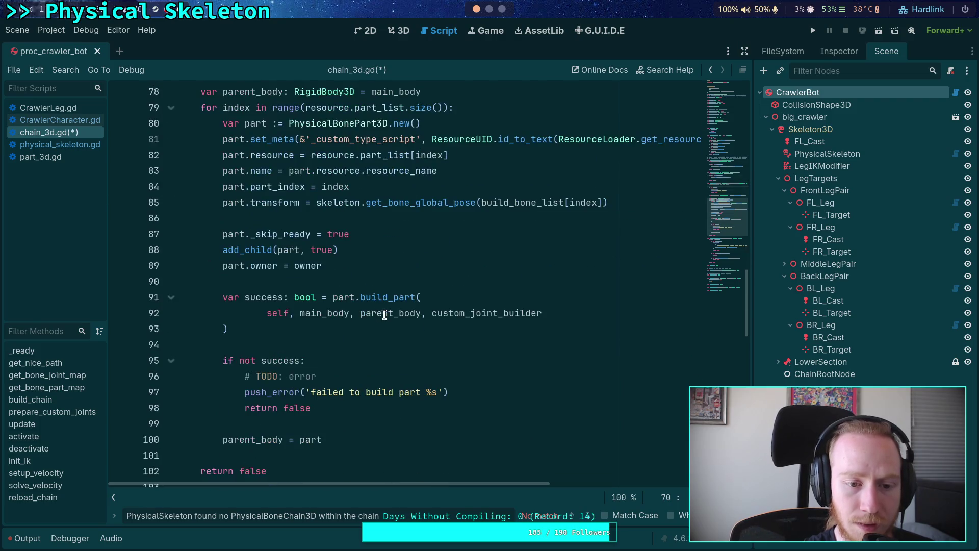
Step: Change build_chain's final return false to true on line 102 and save chain_3d.gd
left_click(370, 284)
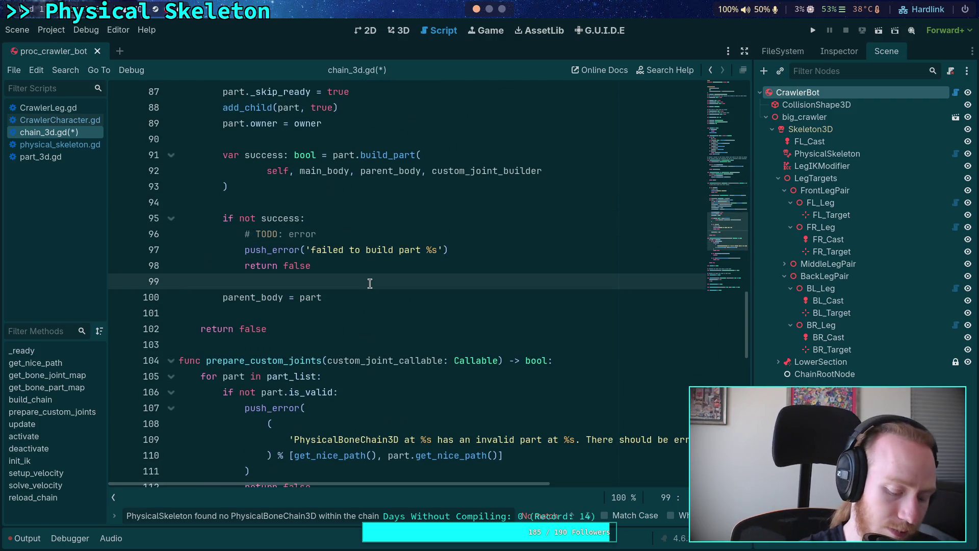
scroll(357, 299, "up", 8)
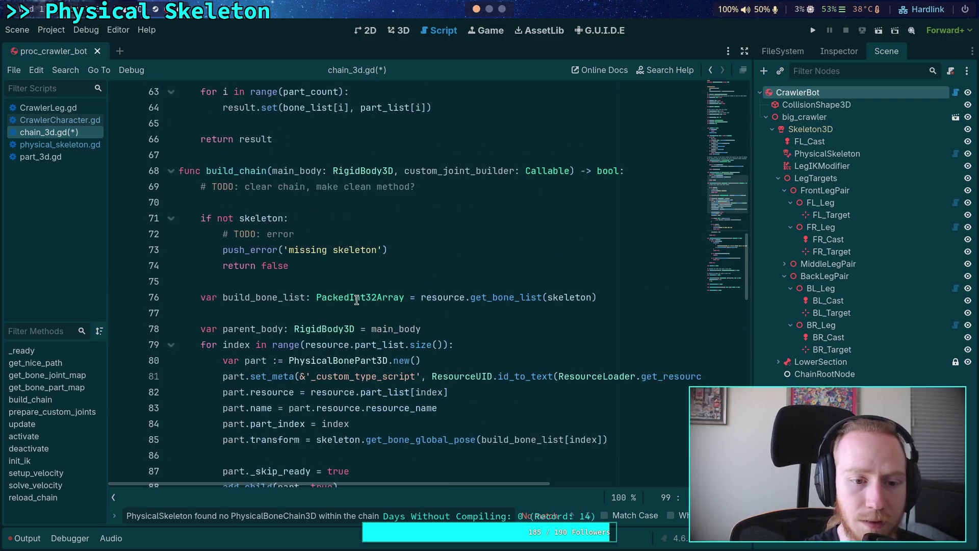
scroll(357, 299, "down", 8)
double_click(253, 328)
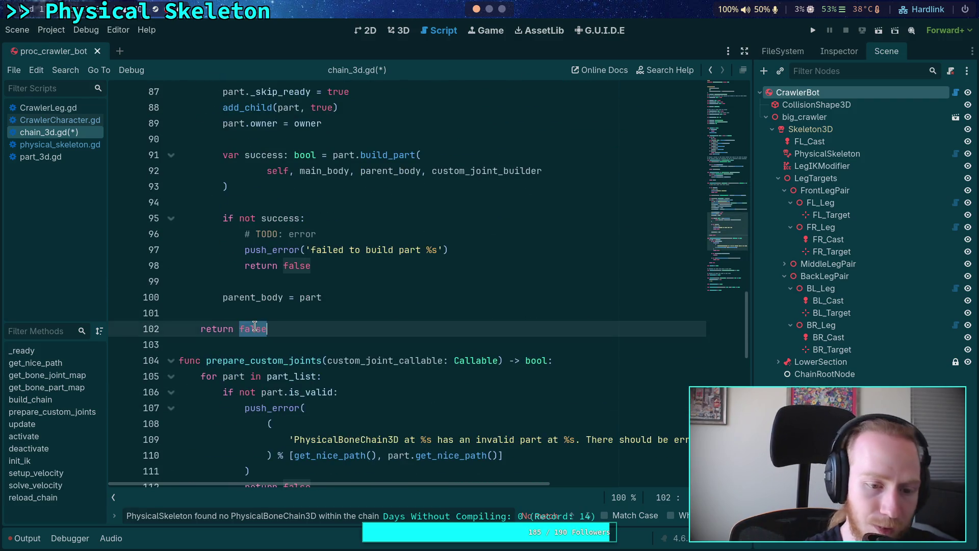
type("true")
key("ctrl+s")
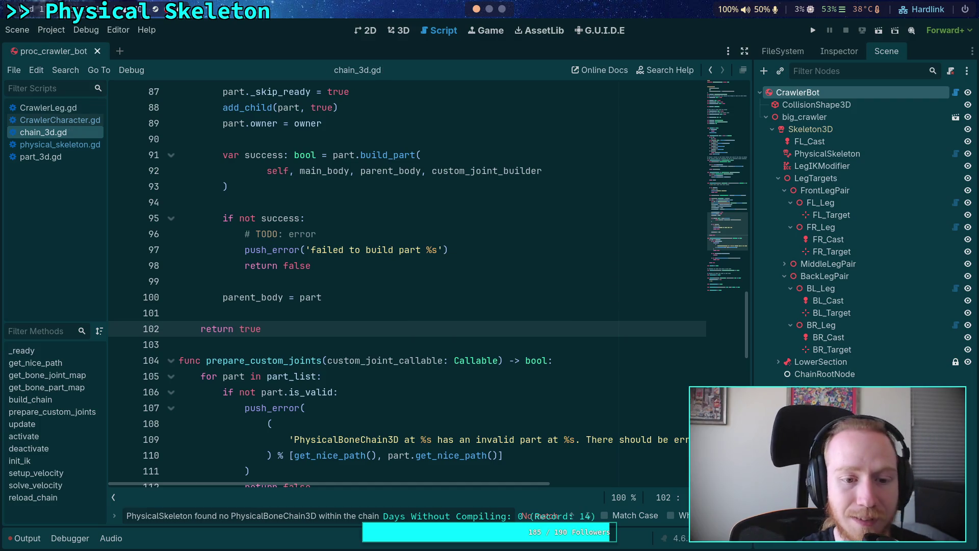
Step: Switch to CrawlerCharacter.gd and show the output log's error messages
scroll(253, 272, "up", 4)
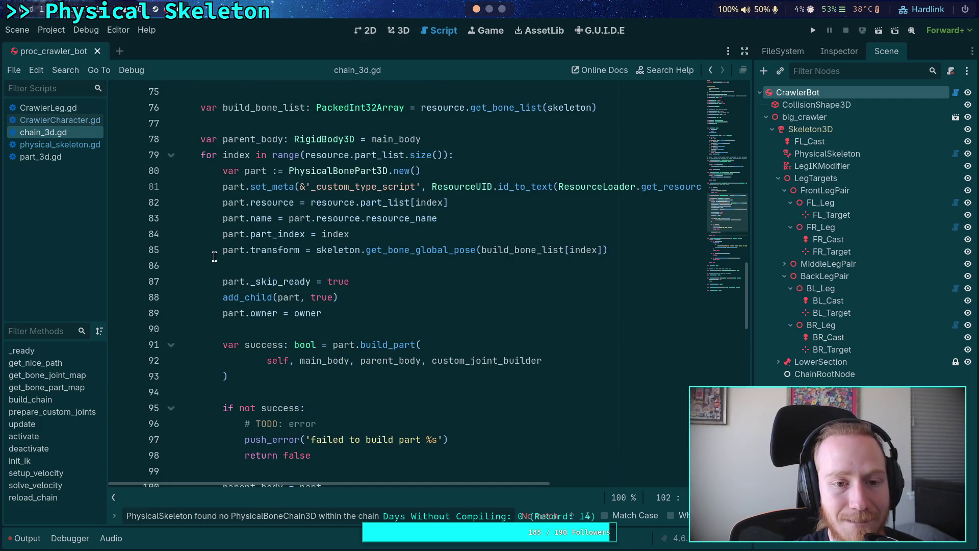
scroll(214, 257, "up", 4)
scroll(214, 257, "down", 5)
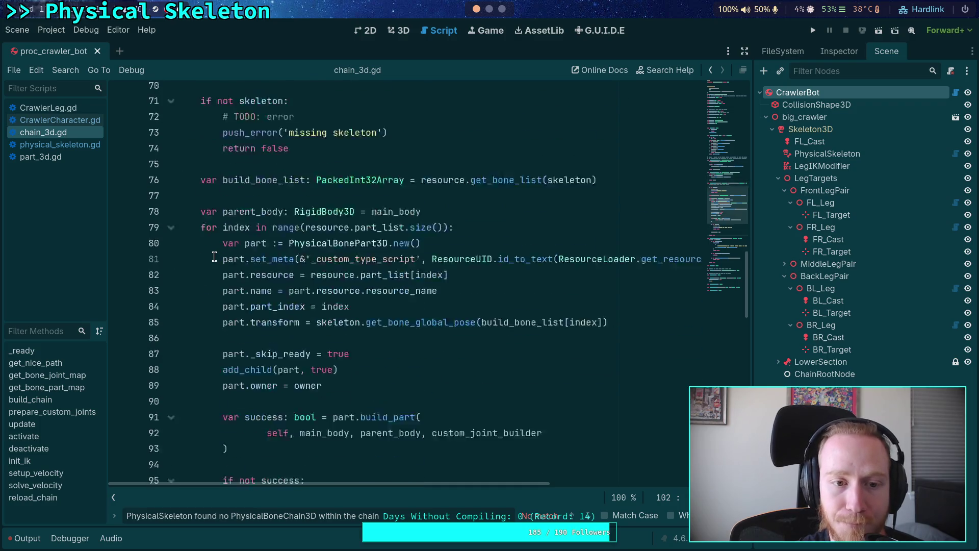
scroll(214, 256, "down", 2)
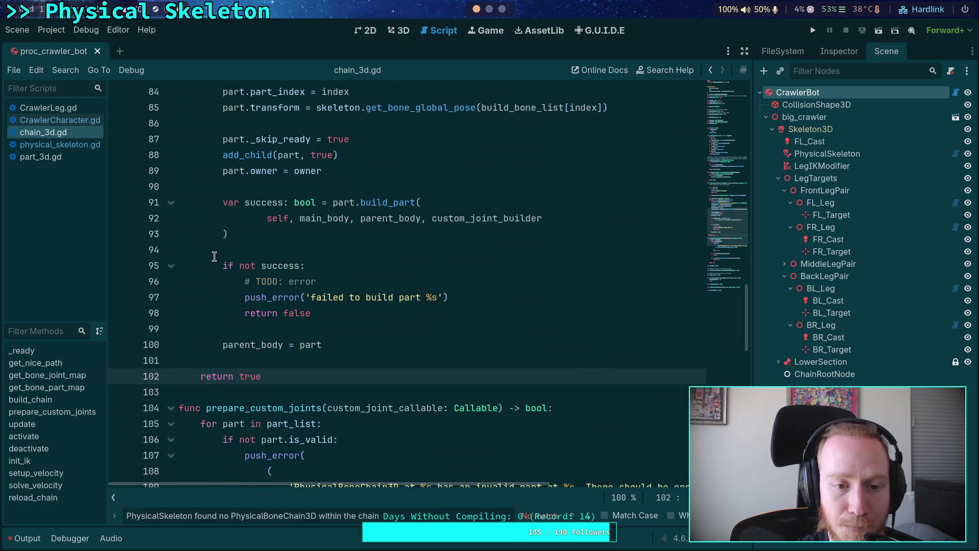
scroll(215, 256, "up", 3)
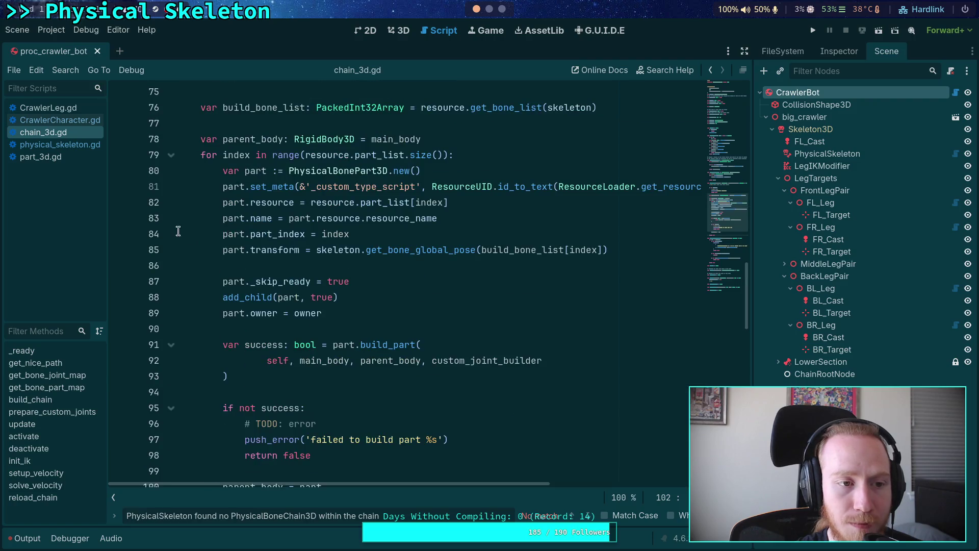
left_click(67, 120)
left_click(36, 543)
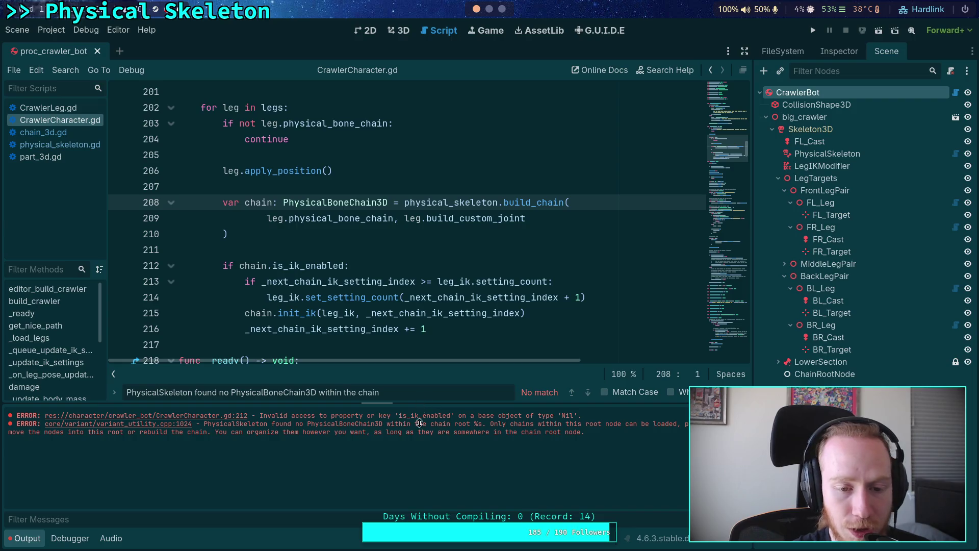
Step: Delete the old ChainRootNode from the scene tree
mouse_move(331, 297)
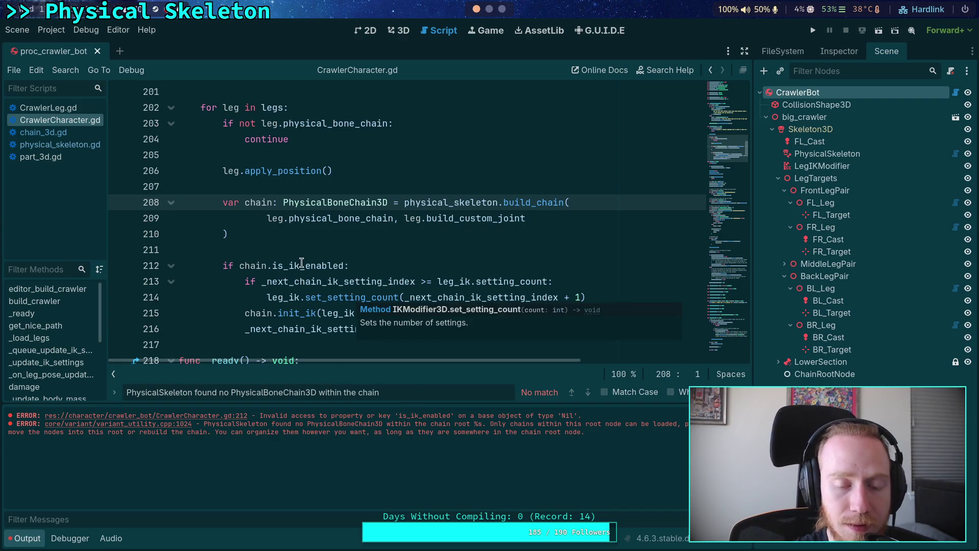
scroll(306, 265, "down", 2)
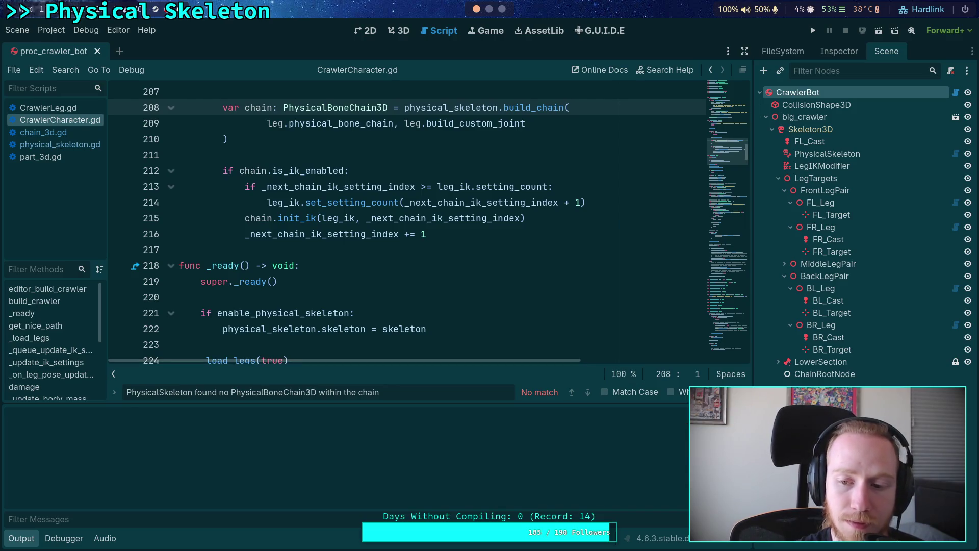
right_click(798, 374)
left_click(799, 543)
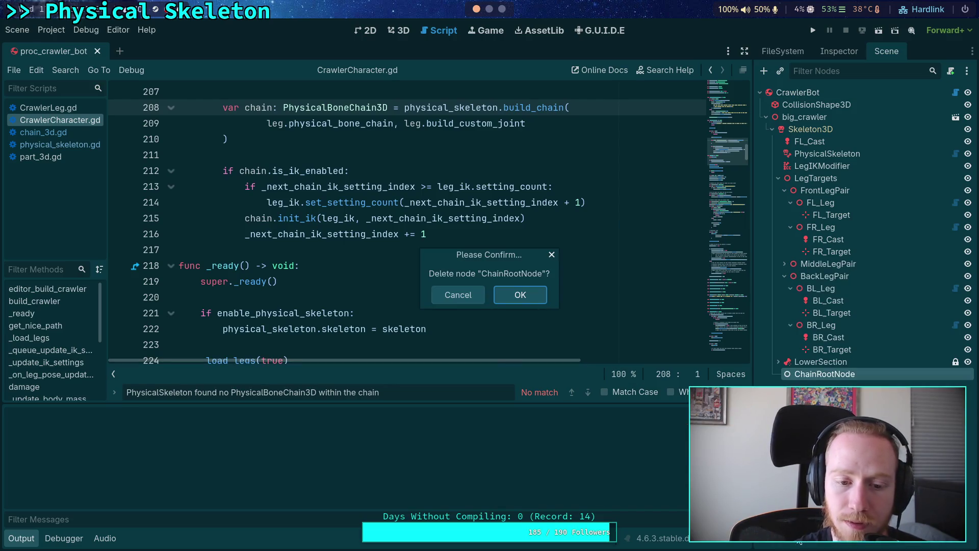
left_click(521, 295)
Step: Rebuild the crawler from CrawlerBot's properties and view the new ChainRootNode in the Scene tree
left_click(798, 93)
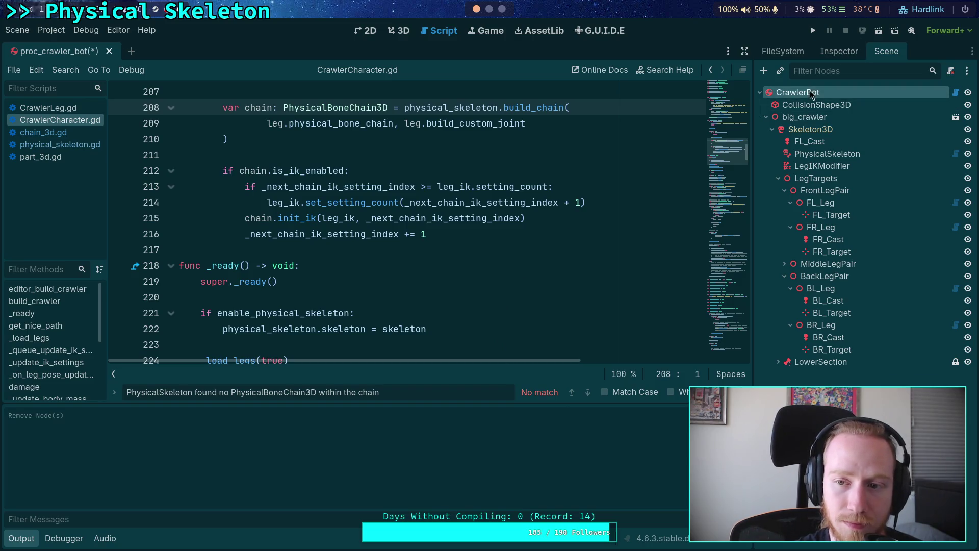
left_click(839, 51)
left_click(854, 146)
left_click(555, 300)
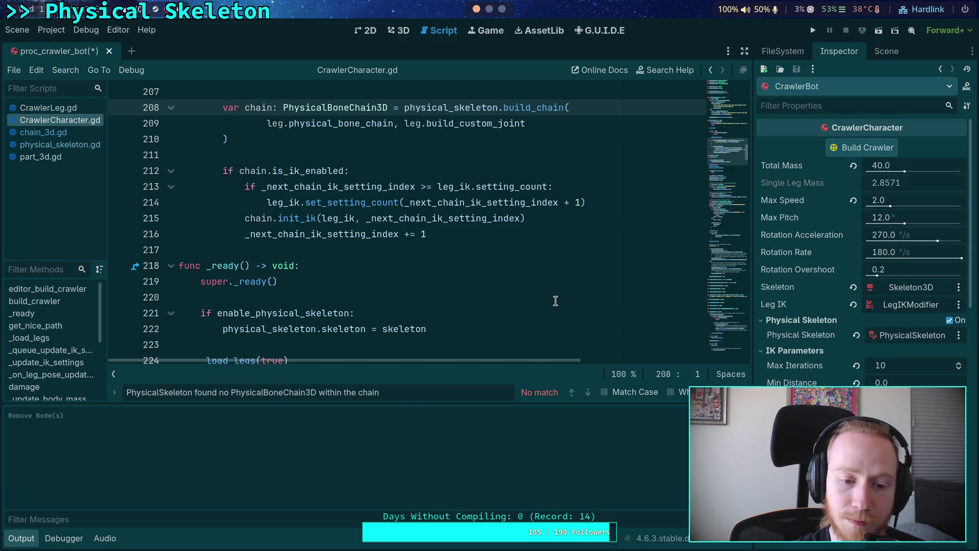
left_click(887, 51)
scroll(862, 364, "down", 3)
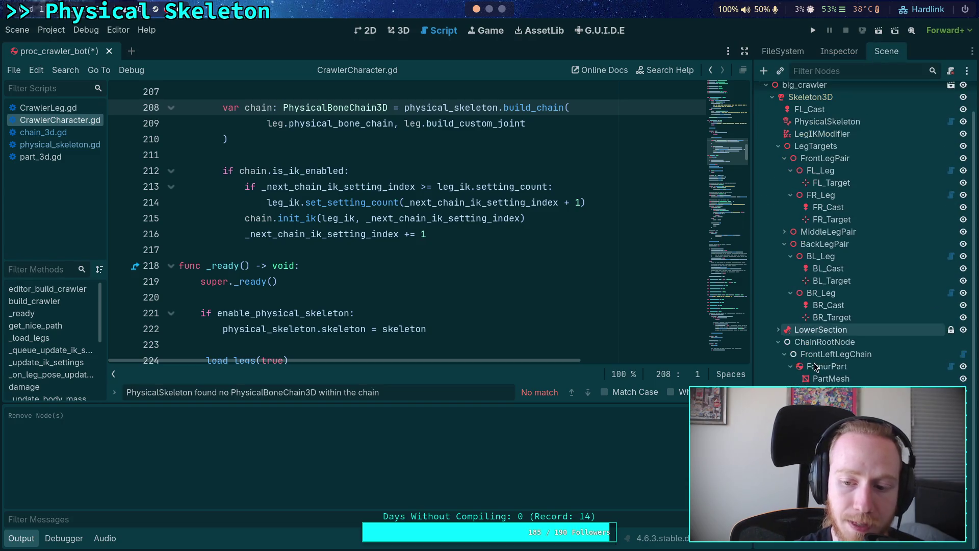
key("super+2")
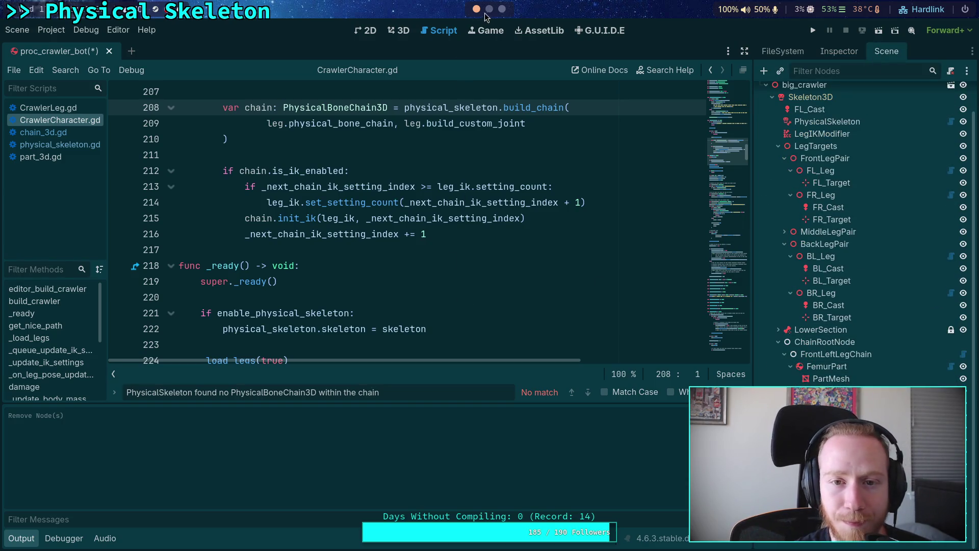
Step: Quit nvim in the planet-game terminal and run git status to list the modified files
left_click(408, 28)
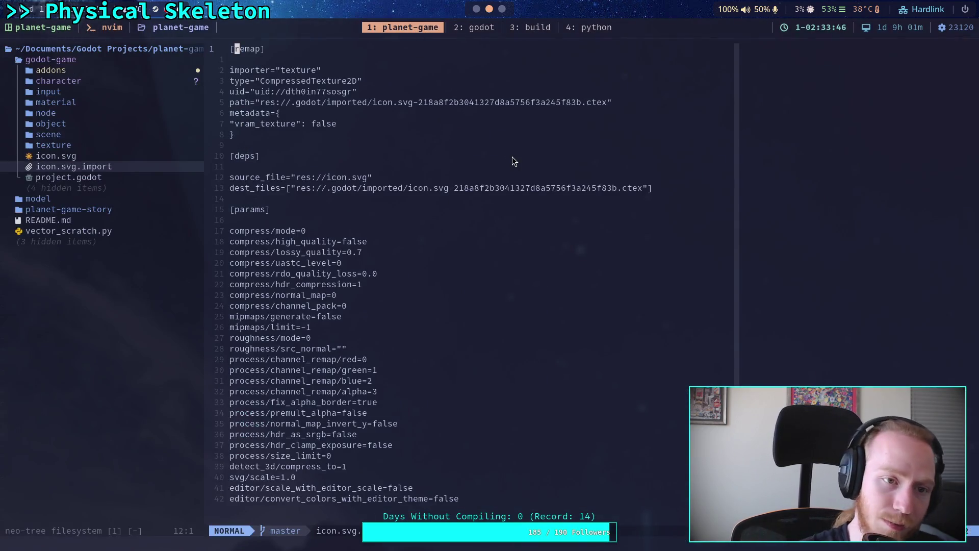
type(":qa")
key("Return")
type("git status")
key("Return")
Step: Page through the git diff of chain_3d.gd and part_3d.gd, then go back to Godot
type("git diff")
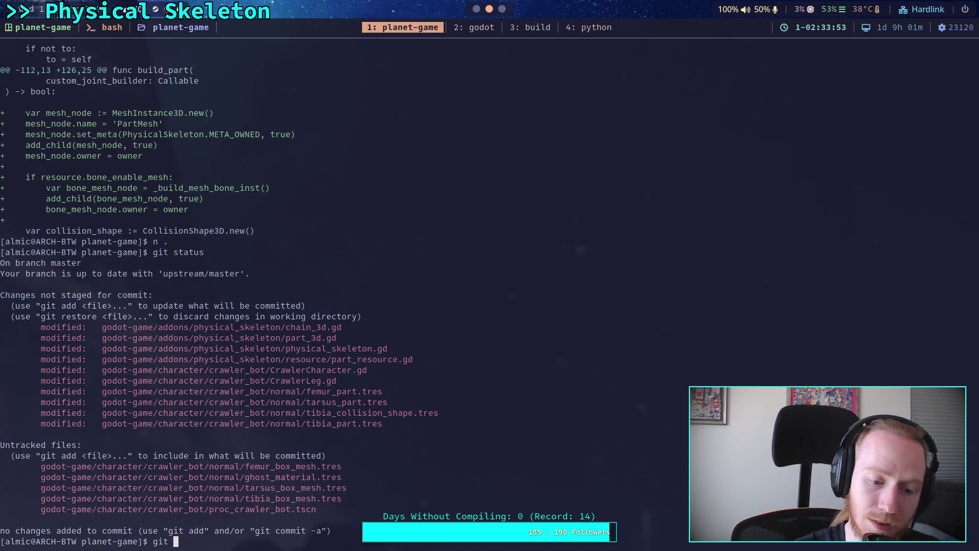
key("Return")
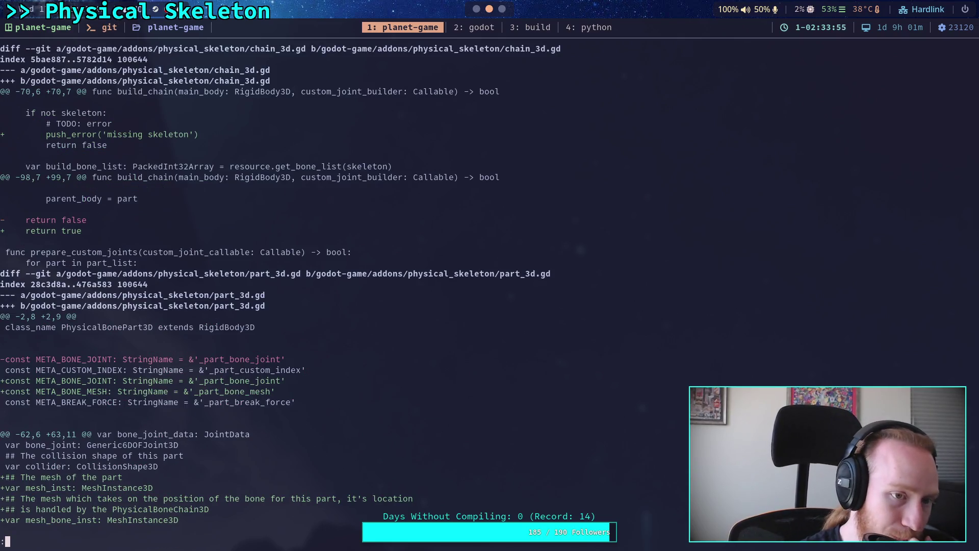
scroll(280, 290, "down", 6)
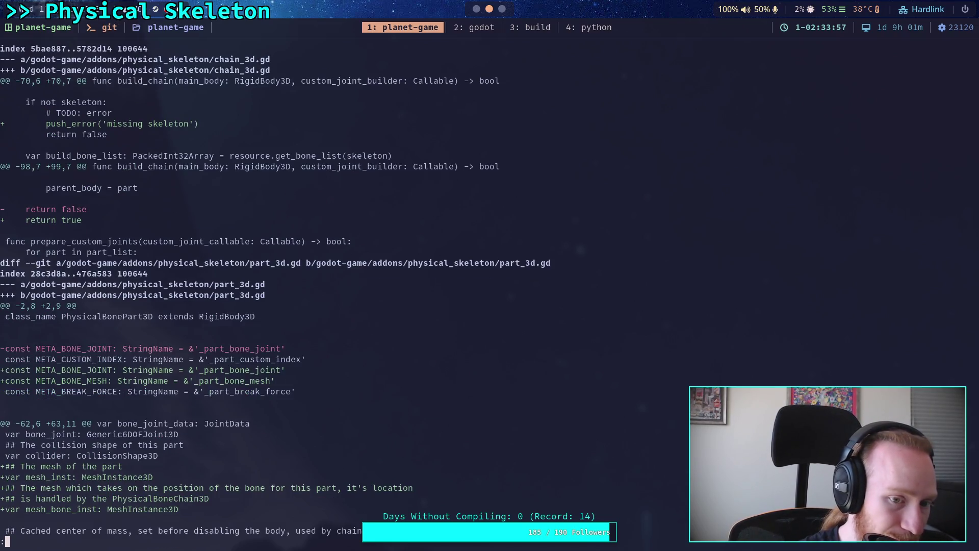
scroll(276, 289, "up", 4)
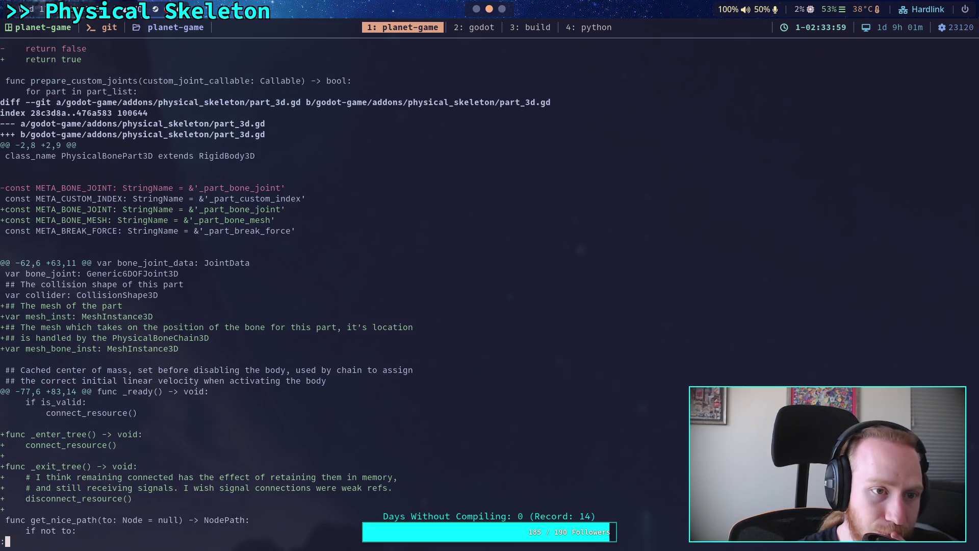
scroll(276, 289, "up", 2)
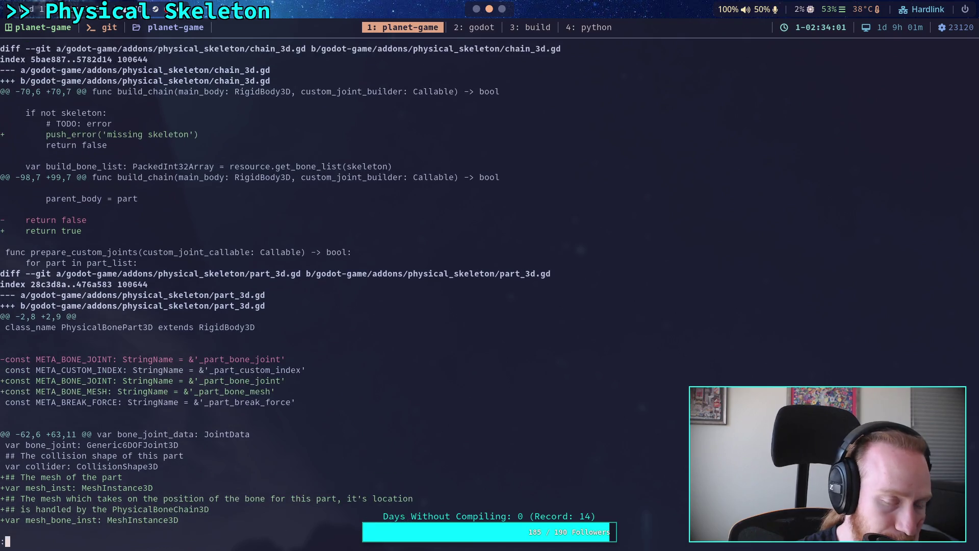
key("space")
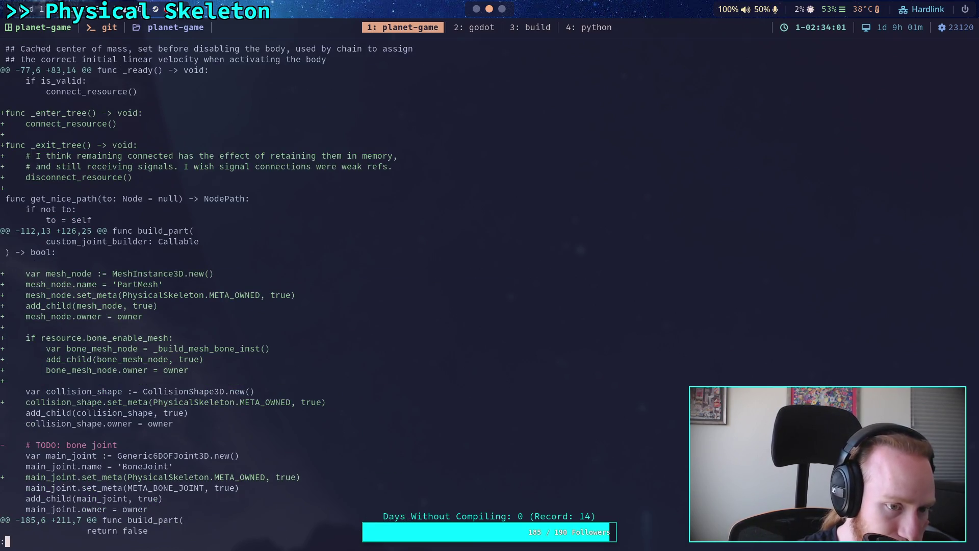
key("space")
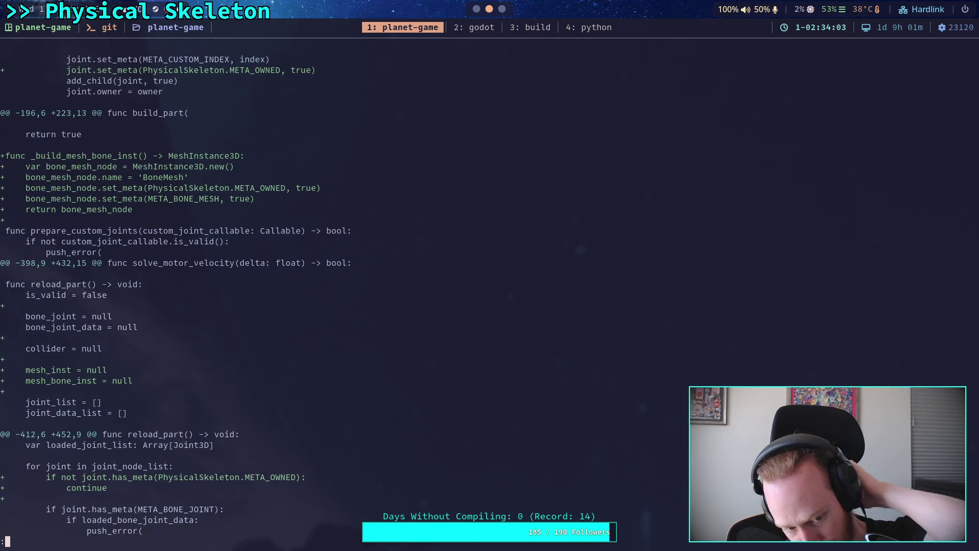
left_click(477, 10)
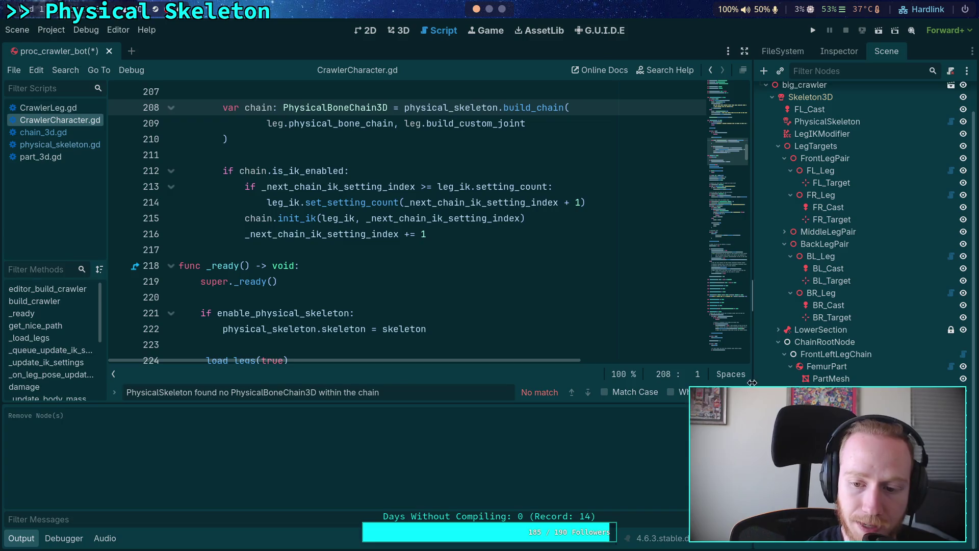
Step: Close the find bar and output panel, and place the caret in the init_ik call on line 215
key("Escape")
left_click(7, 536)
scroll(319, 375, "up", 4)
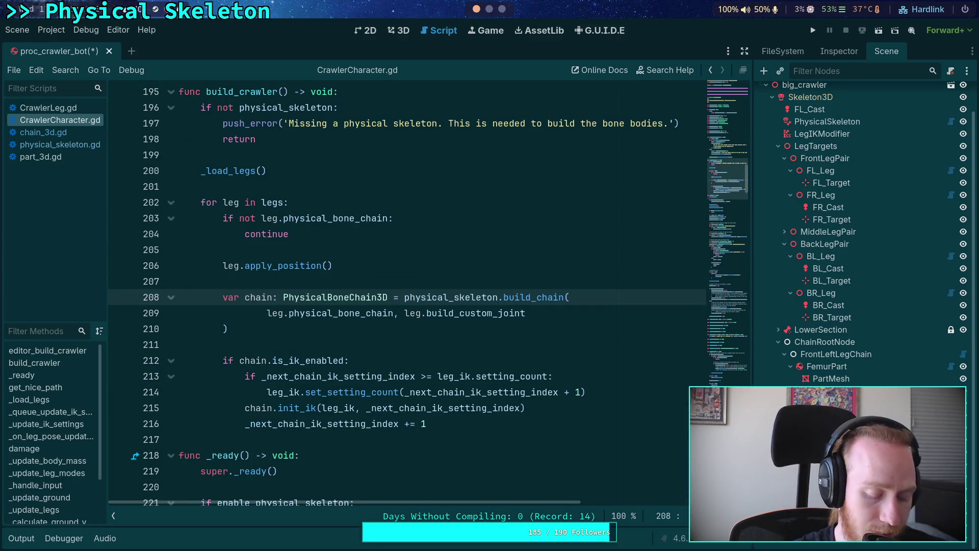
left_click(352, 359)
key("ctrl+f")
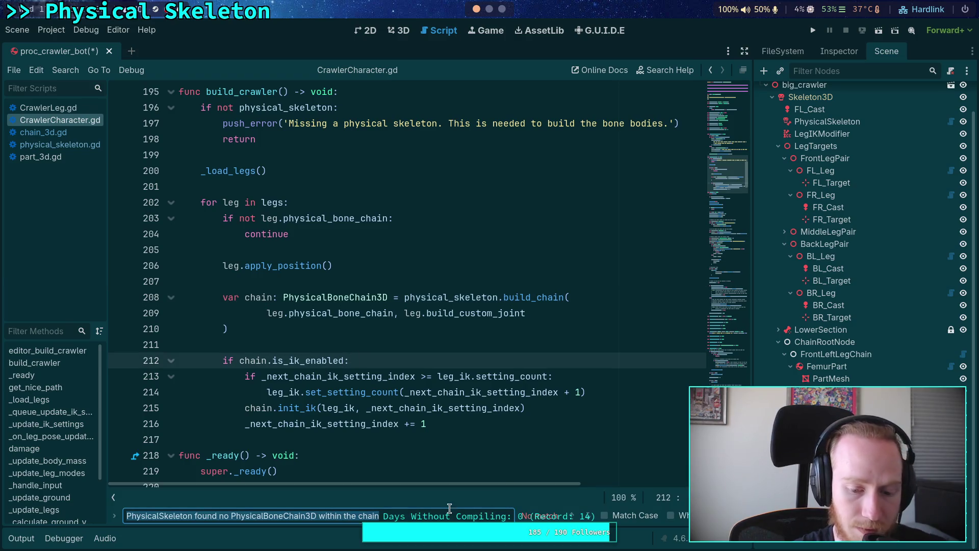
left_click(523, 459)
key("Escape")
left_click(519, 408)
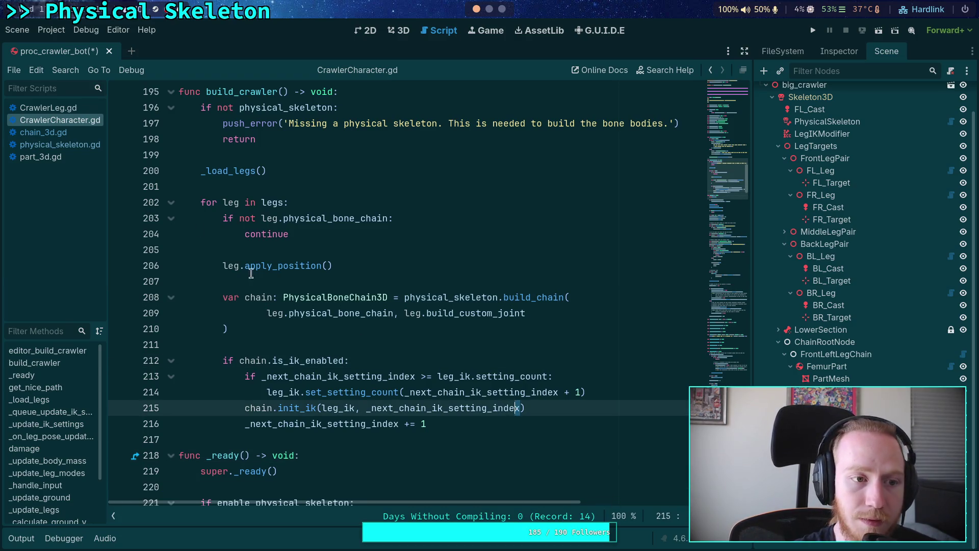
Step: In the 3D view, select FL_Leg and frame the view on it
left_click(399, 31)
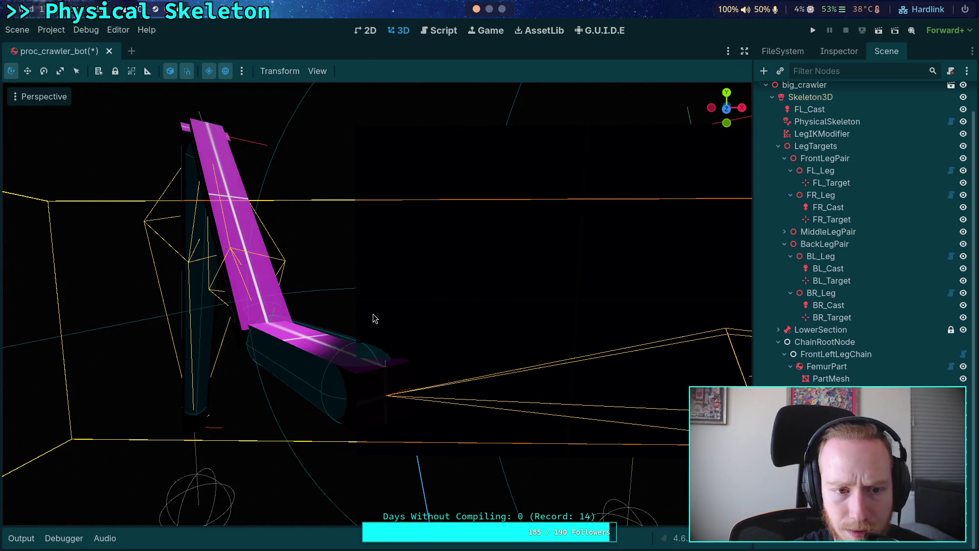
left_click(821, 170)
scroll(542, 256, "up", 5)
scroll(398, 273, "down", 5)
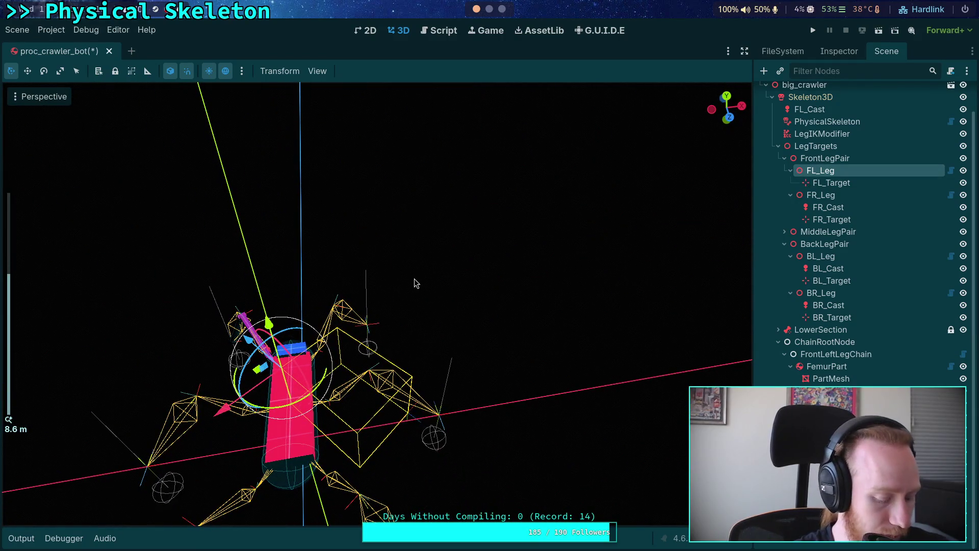
key("f")
scroll(414, 306, "up", 15)
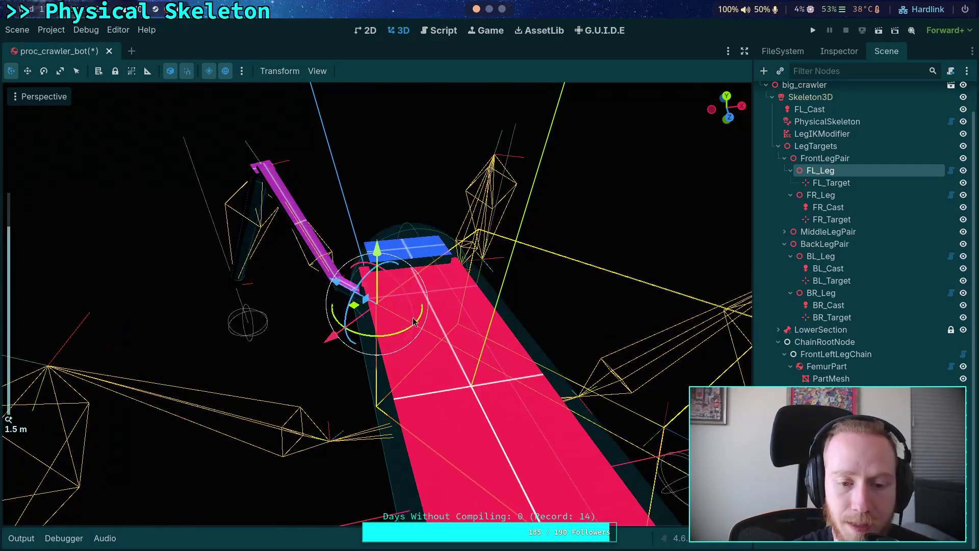
Step: Select the FL_Target node and delete it, confirming with OK
left_click(817, 186)
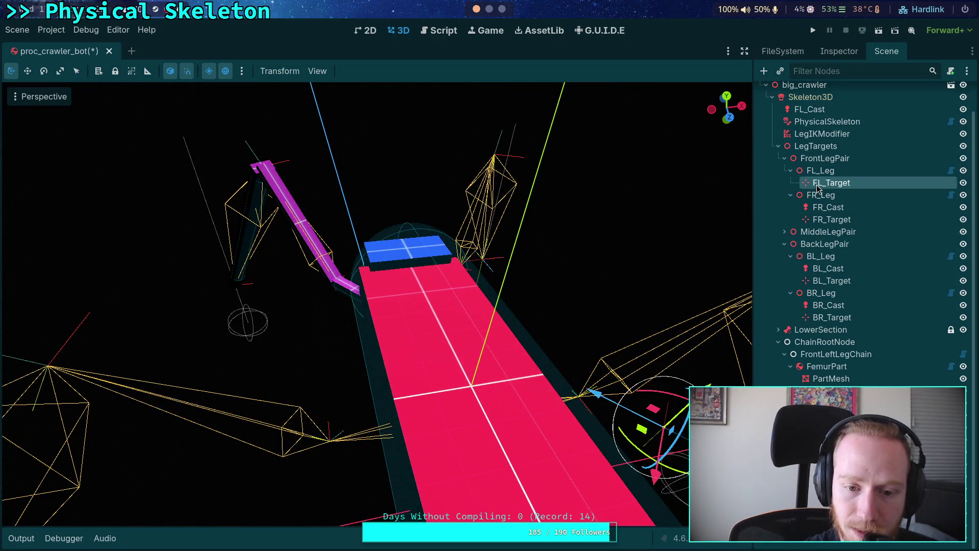
mouse_move(424, 255)
left_mouse_down()
mouse_move(500, 270)
mouse_move(556, 250)
mouse_move(434, 255)
mouse_move(306, 229)
mouse_move(280, 254)
left_mouse_up()
scroll(572, 245, "down", 5)
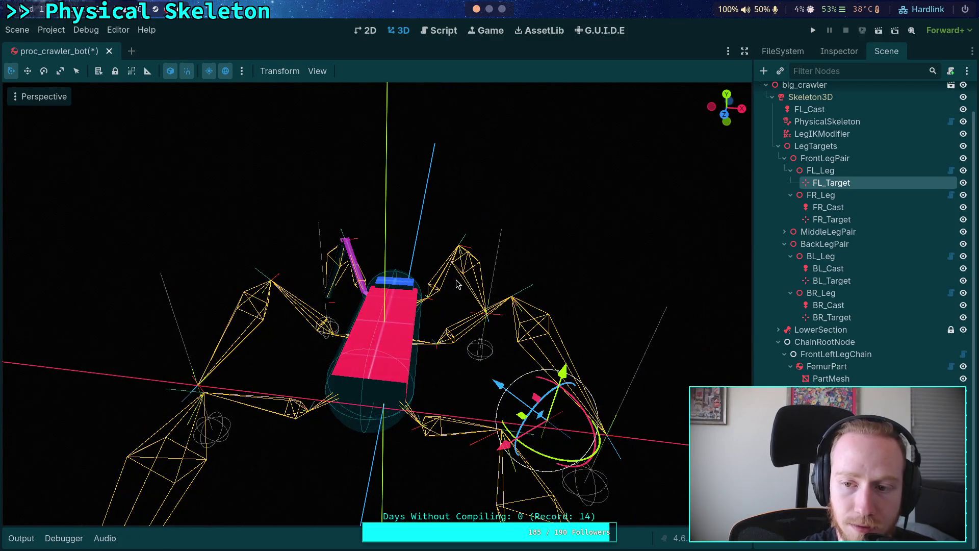
key("Delete")
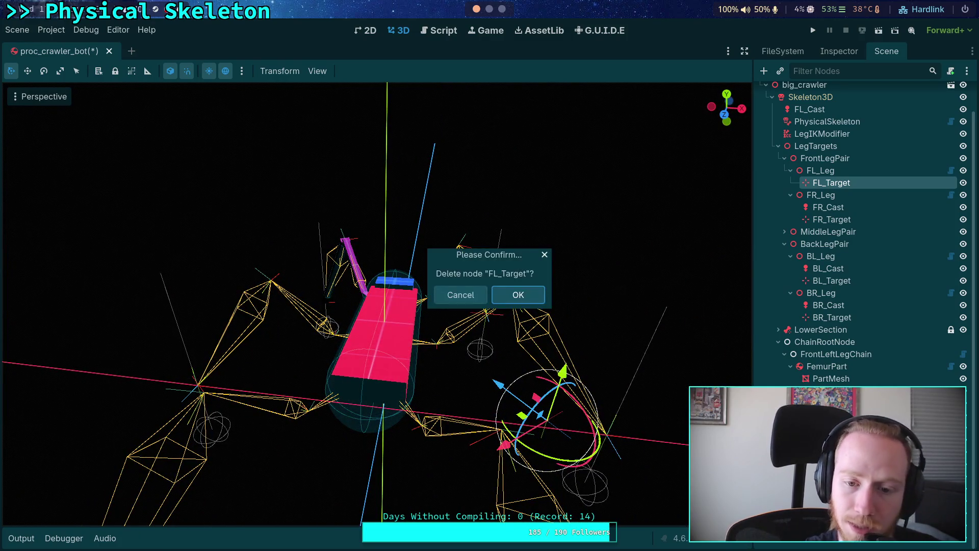
left_click(516, 290)
Step: Reselect FL_Leg and review its CrawlerLeg properties, collapsing the Part List array
left_click(821, 183)
scroll(556, 337, "up", 2)
mouse_move(546, 352)
left_mouse_down()
mouse_move(580, 303)
mouse_move(522, 314)
mouse_move(377, 308)
left_mouse_up()
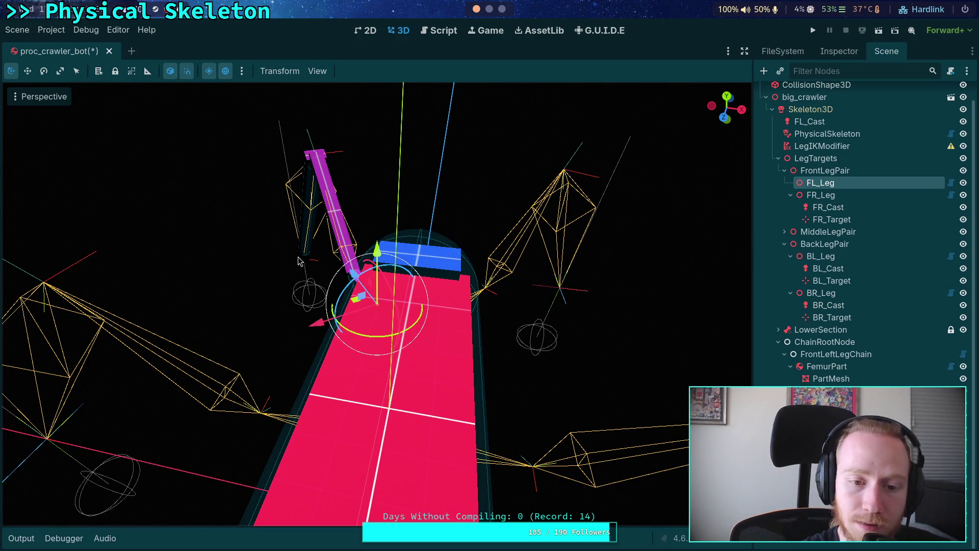
left_click(840, 52)
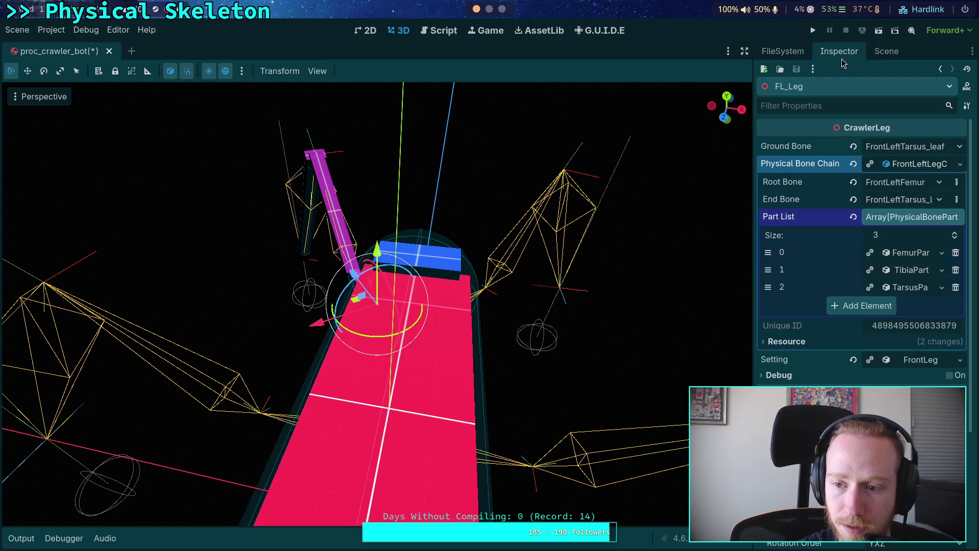
left_click(908, 217)
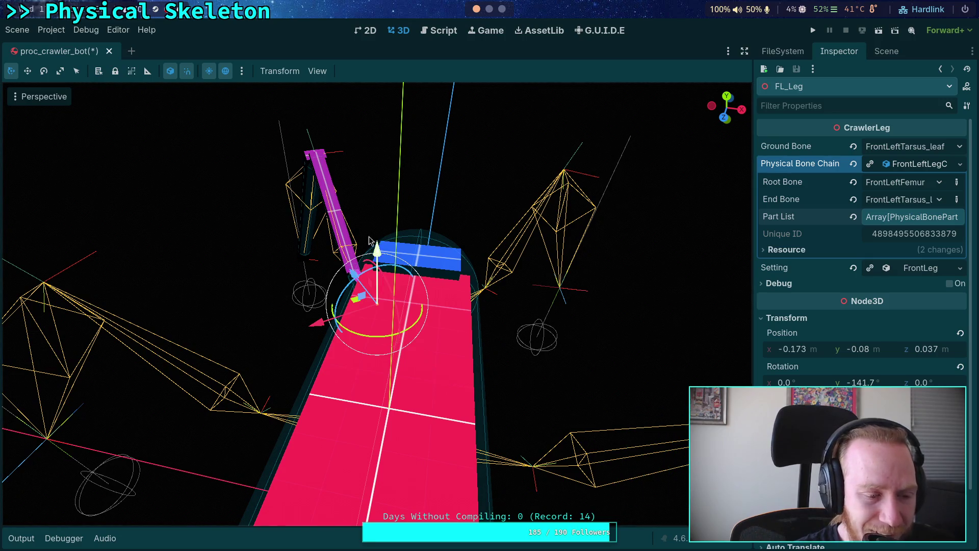
left_click(444, 30)
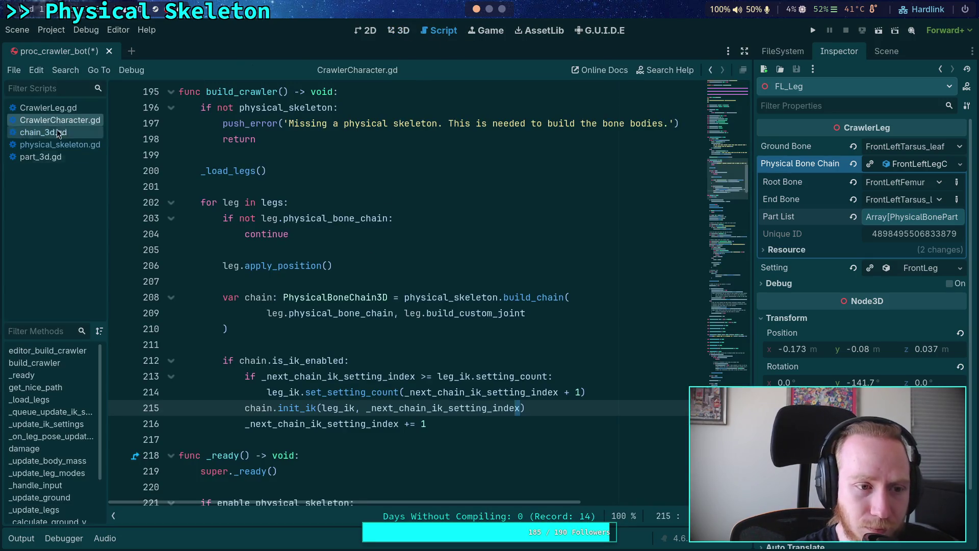
Step: Open CrawlerLeg.gd after glancing at part_3d.gd and CrawlerCharacter.gd
left_click(41, 157)
scroll(331, 218, "up", 1)
scroll(369, 245, "down", 7)
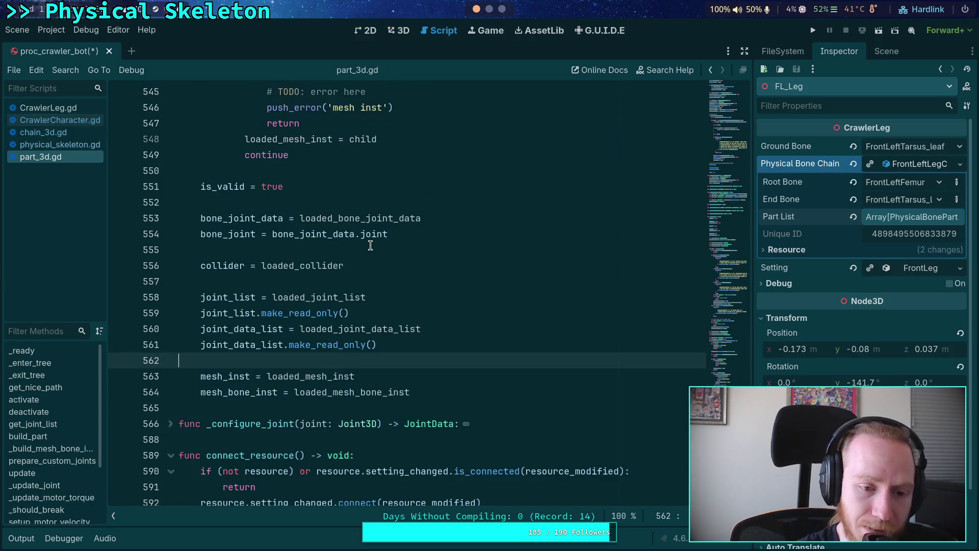
left_click(60, 120)
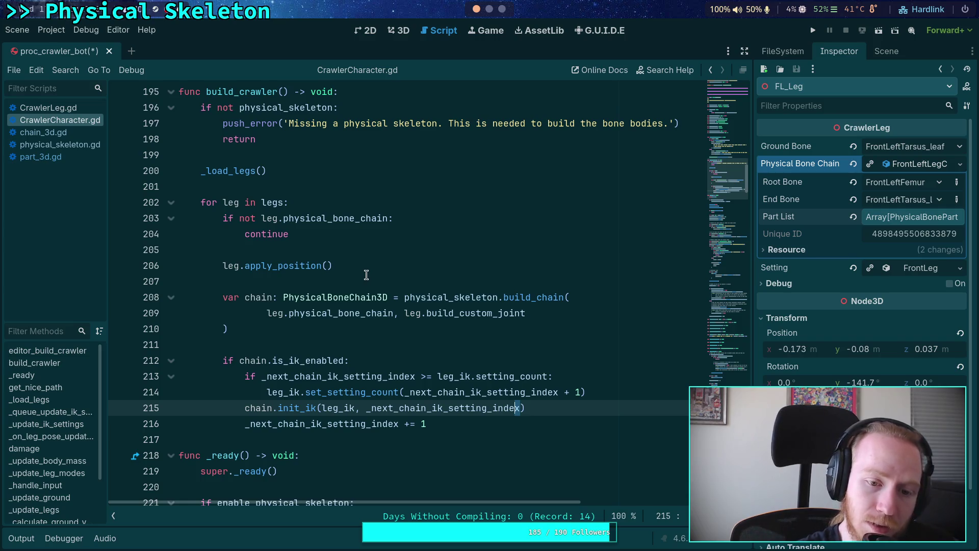
left_click(62, 109)
scroll(259, 304, "up", 4)
Step: Jump to the apply_position definition in CrawlerLeg.gd using Lookup Symbol
right_click(259, 304)
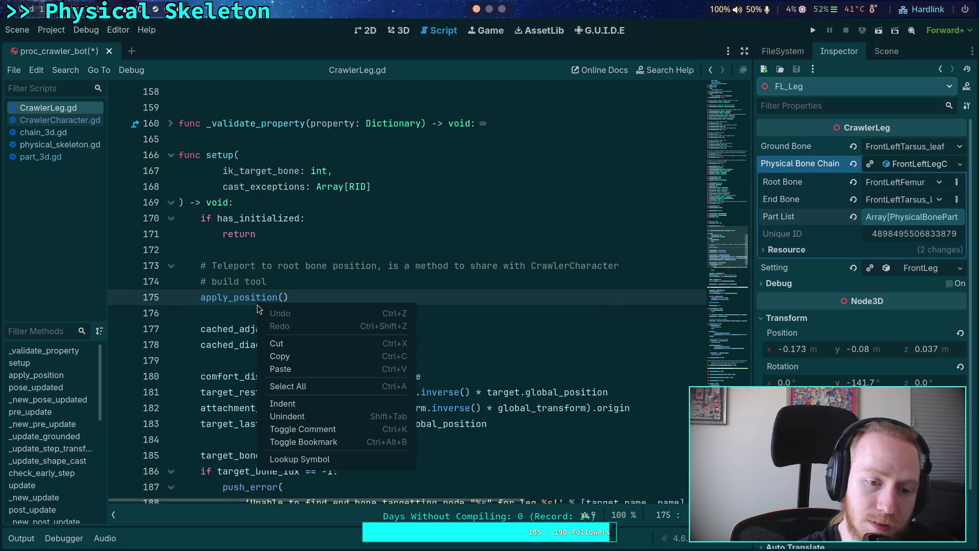
left_click(340, 467)
left_click(47, 120)
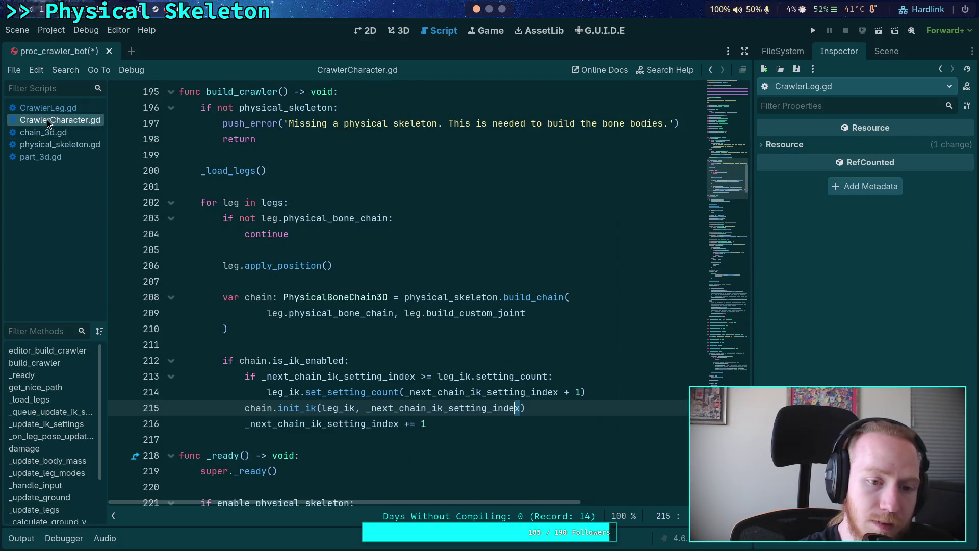
left_click(47, 108)
Step: Insert a new line after the global_basis assignment and type scale
scroll(249, 296, "down", 2)
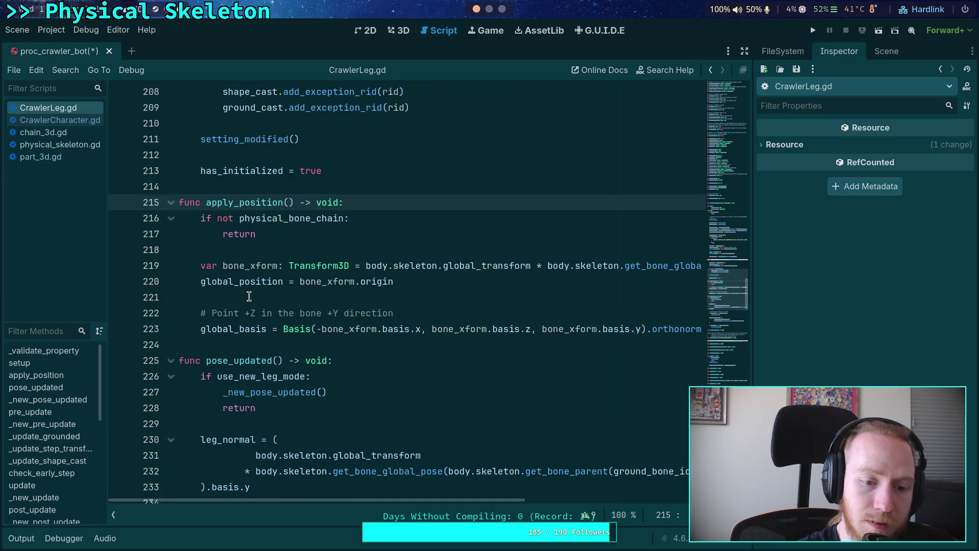
left_click(406, 345)
key("Return")
key("Return")
key("Up")
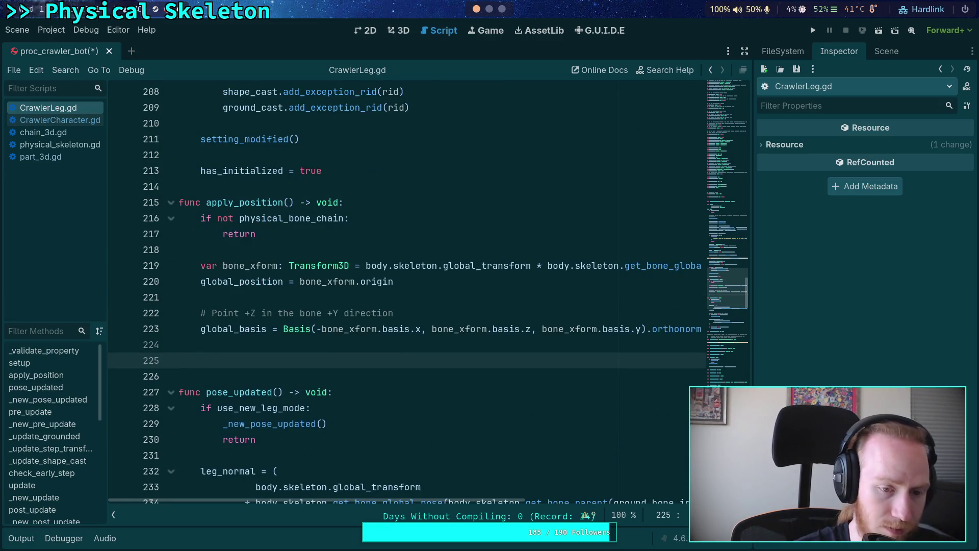
type("scale")
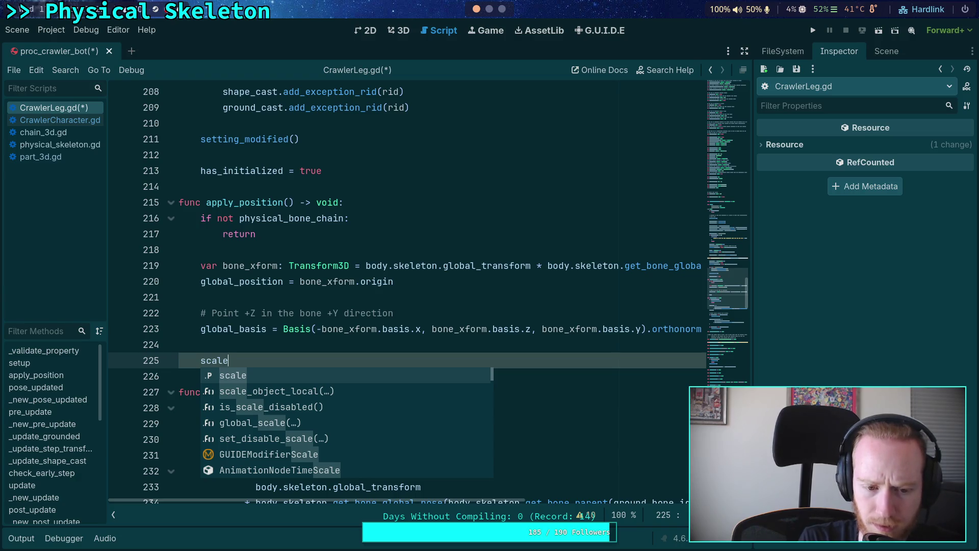
Step: Autocomplete set_disable_scale() on line 225, then delete it
key("Down")
key("Down")
key("Down")
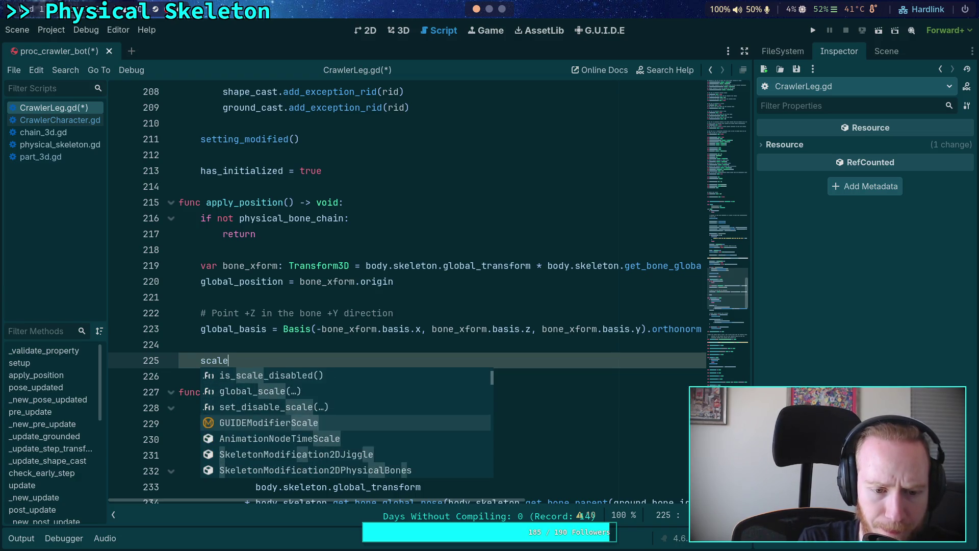
key("Up")
key("Return")
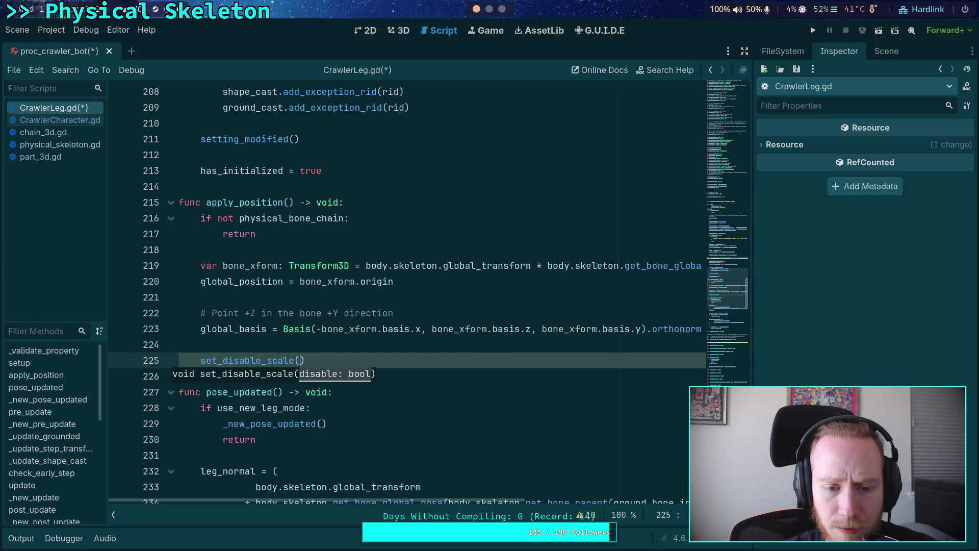
mouse_move(262, 358)
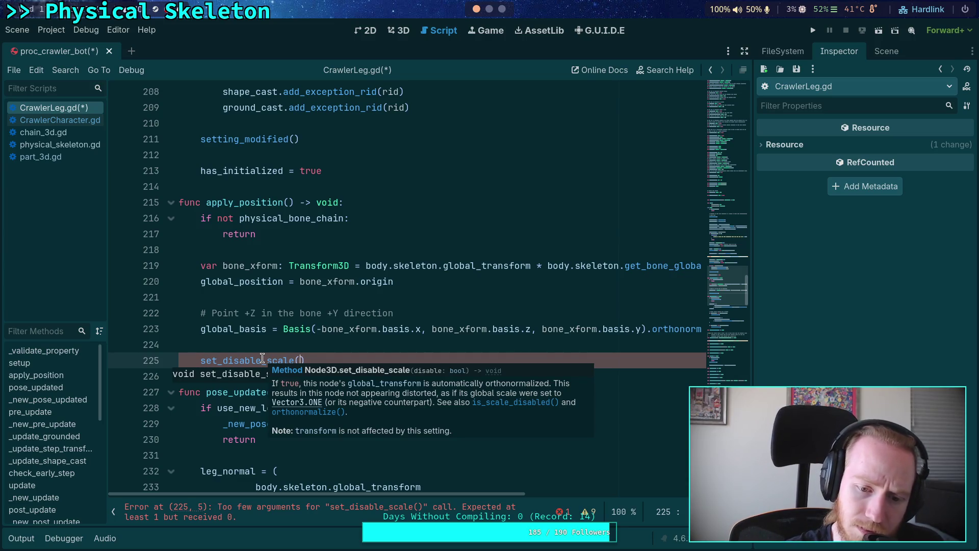
left_click_drag(306, 359, 199, 356)
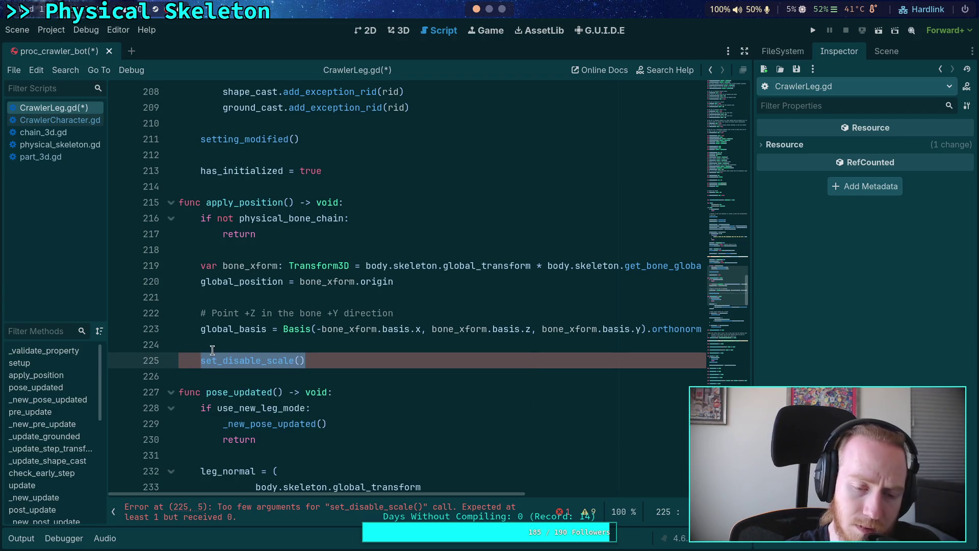
key("BackSpace")
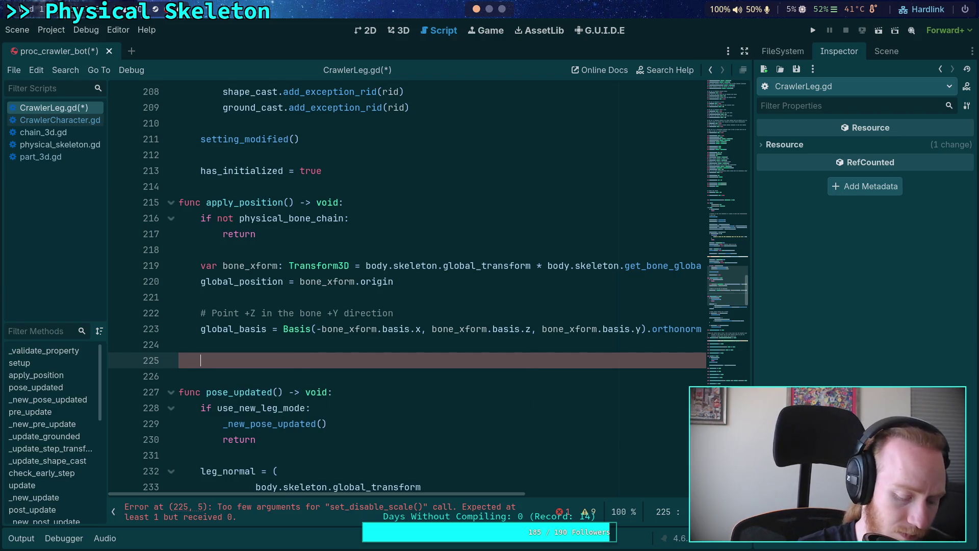
Step: Replace an autocompleted global_scale() call with the plain word scale
type("global_sc")
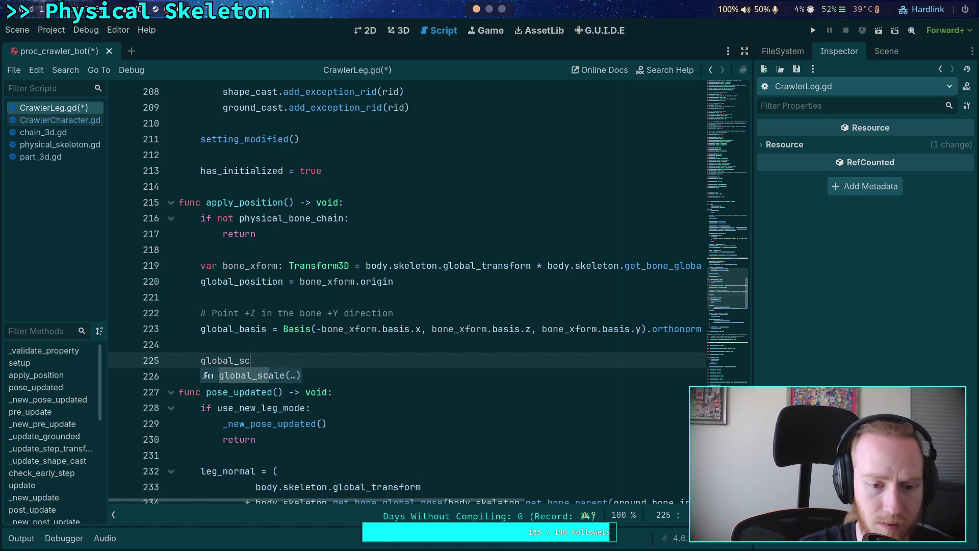
key("Return")
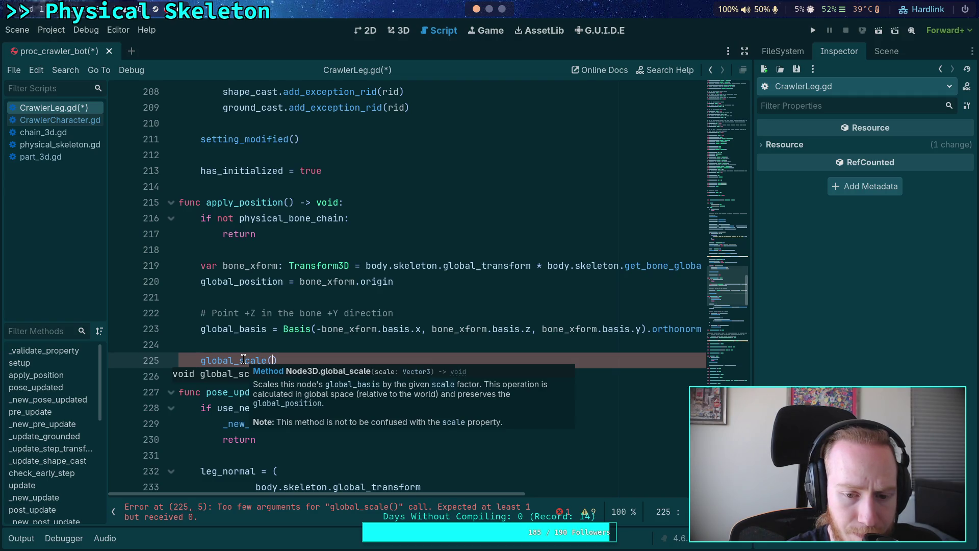
left_click_drag(280, 360, 201, 362)
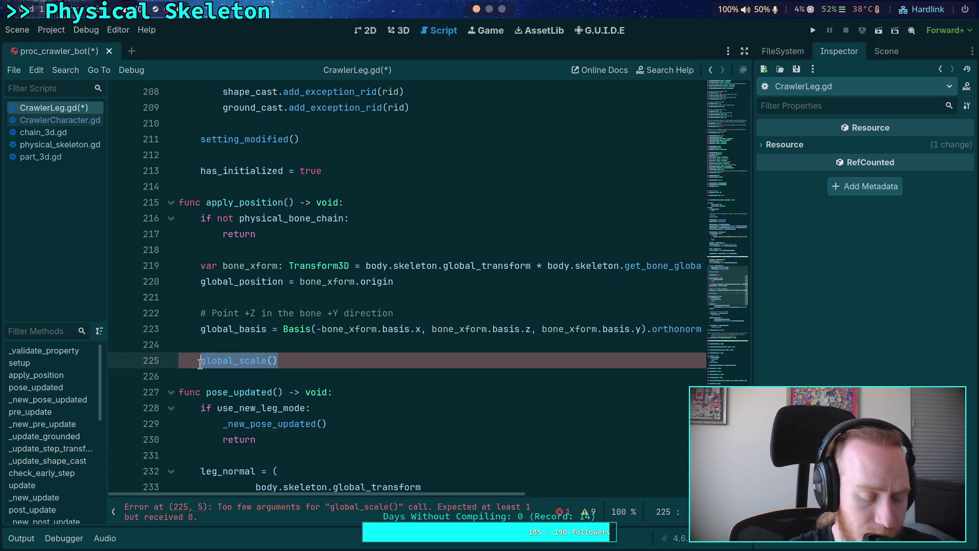
type("scale")
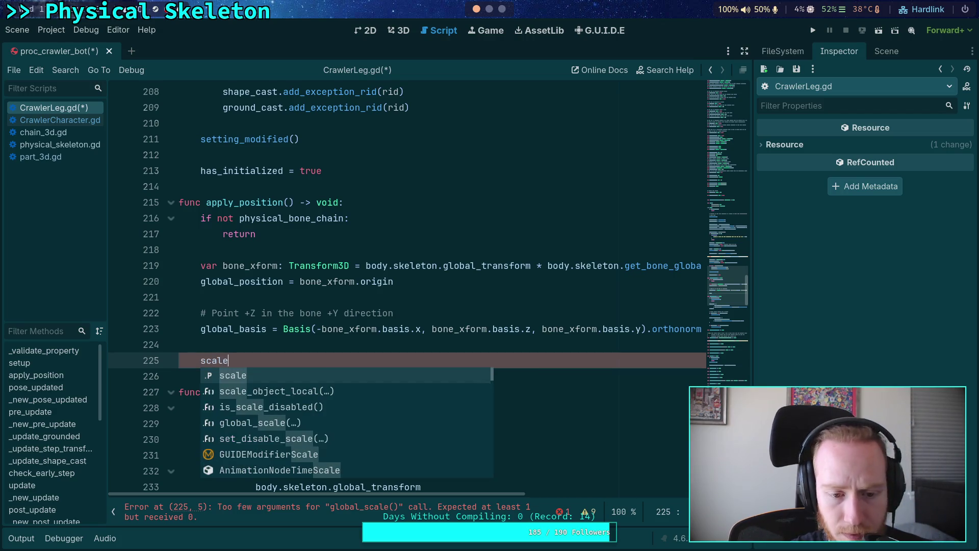
key("Escape")
mouse_move(207, 356)
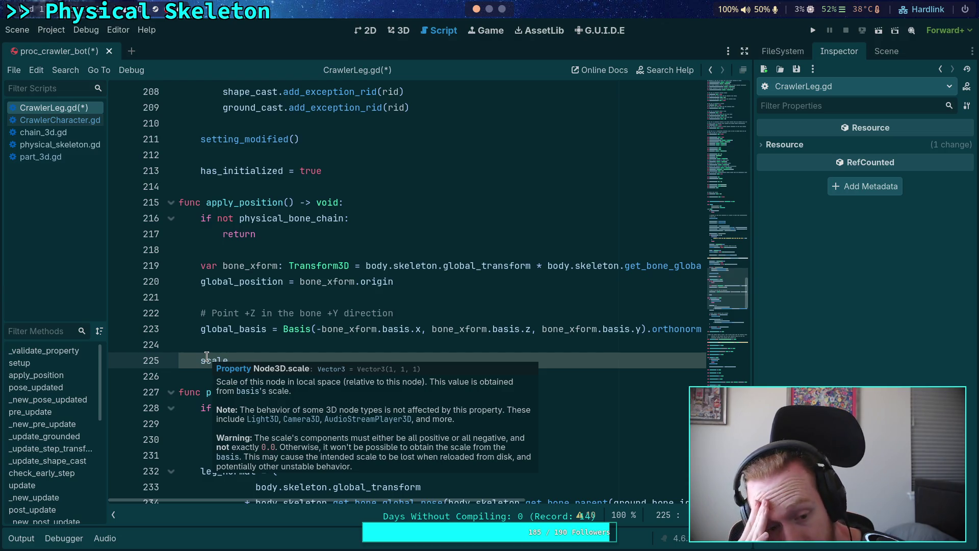
left_click(378, 340)
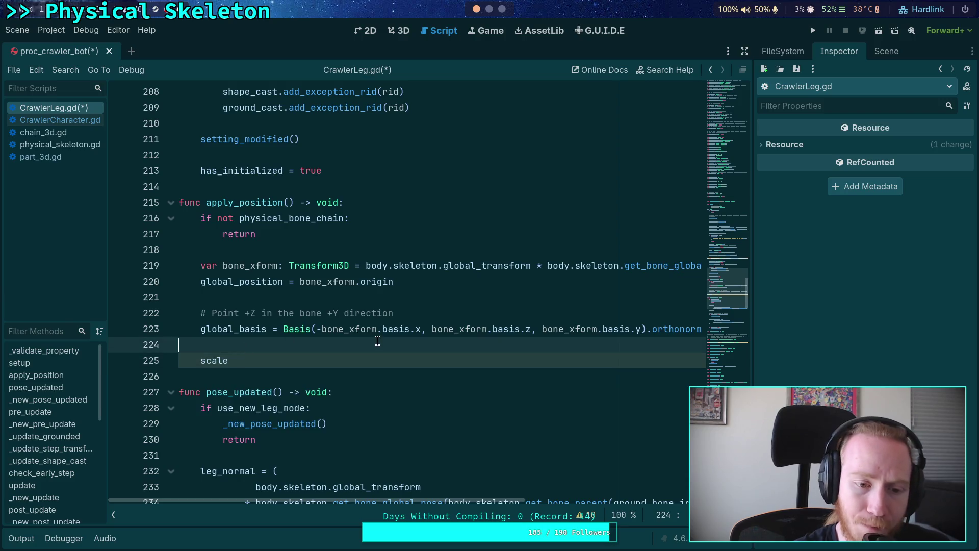
Step: Complete line 225 as scale = Vector3.ONE
left_click(372, 357)
left_click(887, 51)
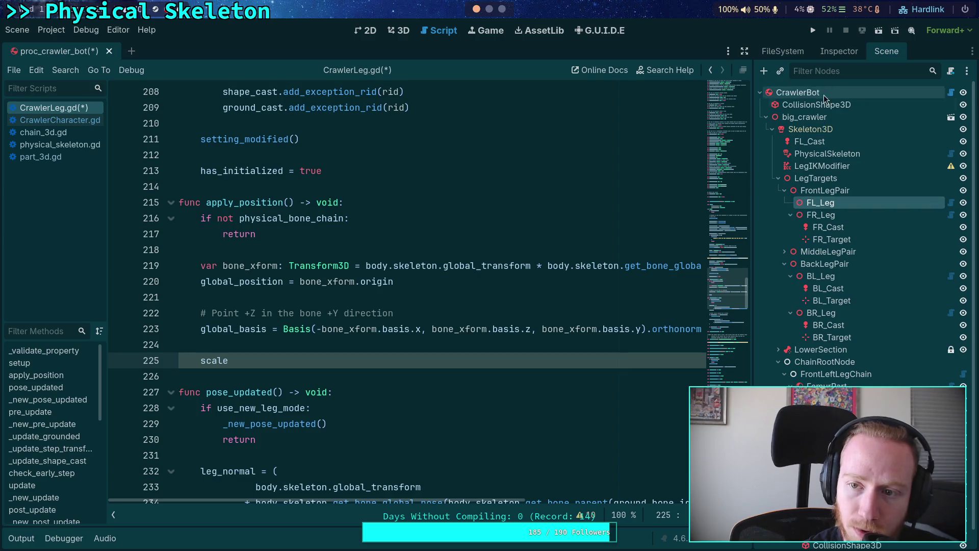
left_click(839, 51)
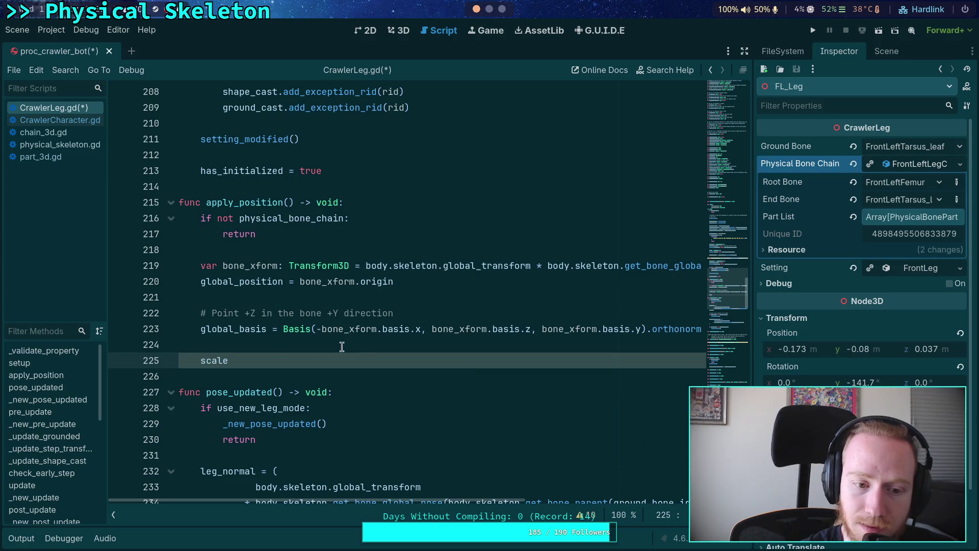
type("=")
key("ctrl+space")
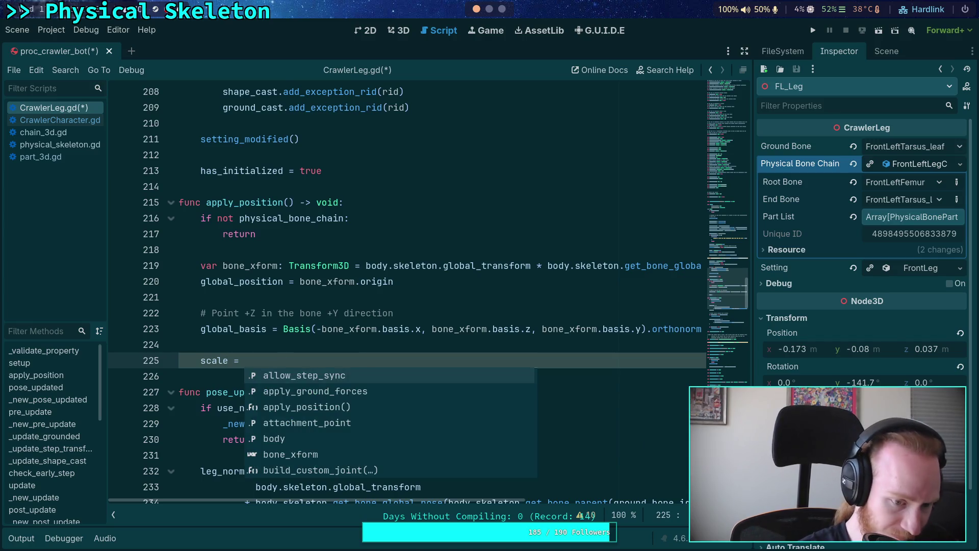
type("Vec")
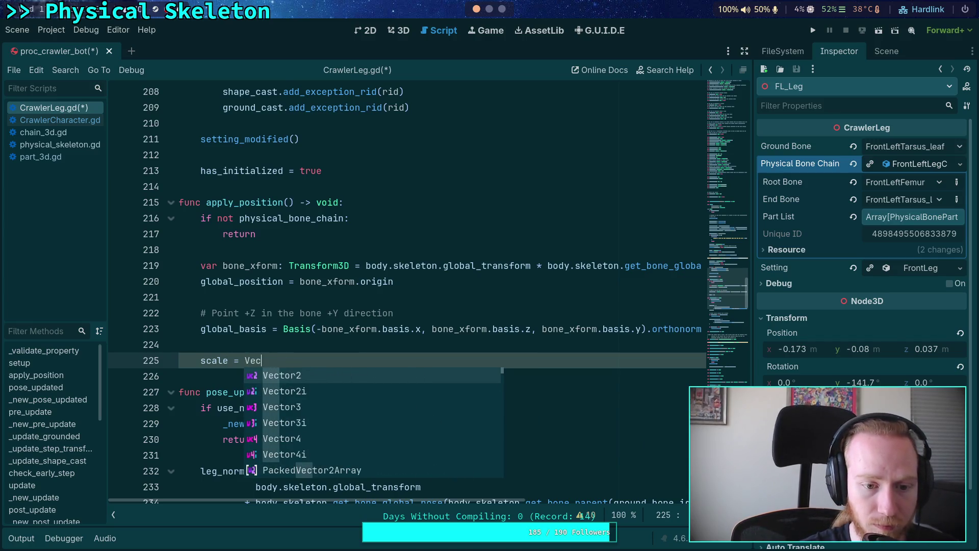
type("tor3.")
key("Return")
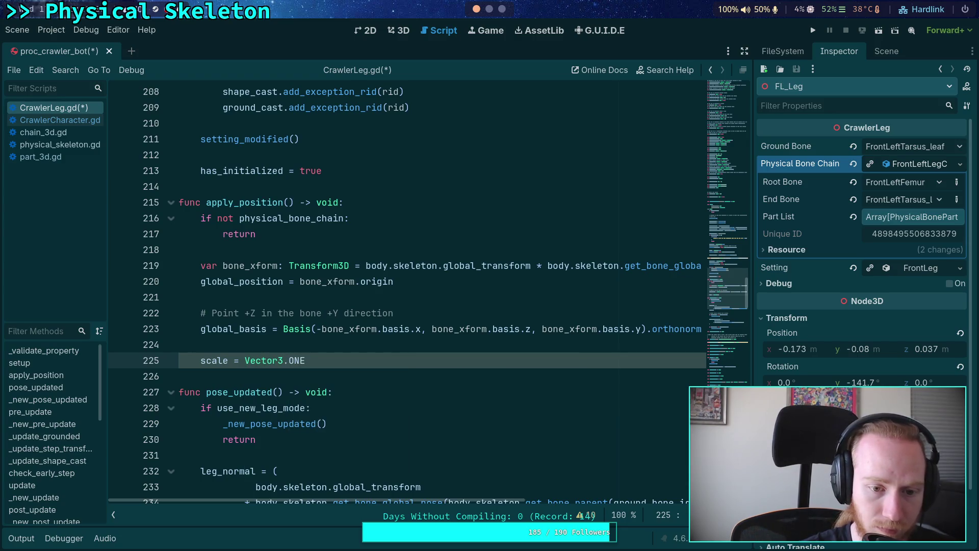
Step: Add a '# Stupid thing' comment above the scale line and save CrawlerLeg.gd
key("Up")
key("Return")
type("Stupid thing")
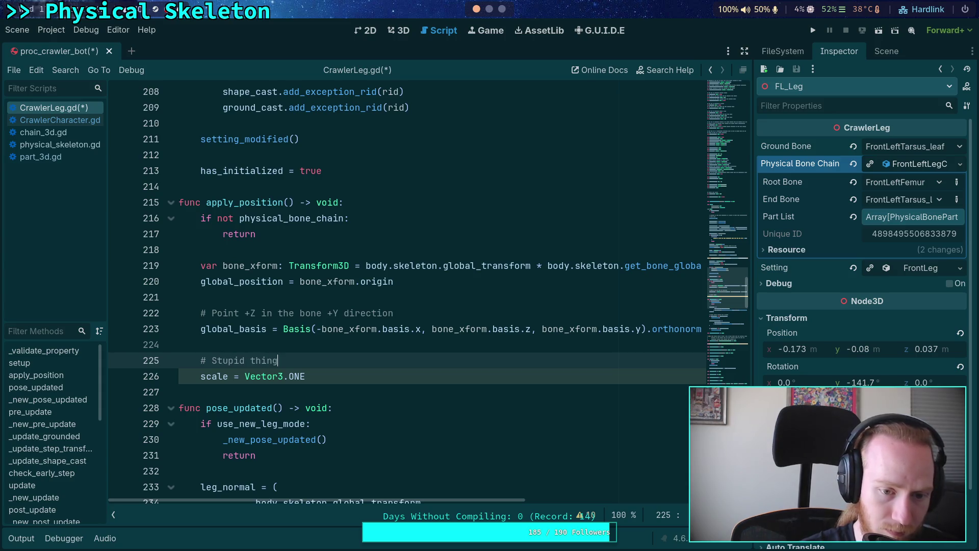
key("ctrl+s")
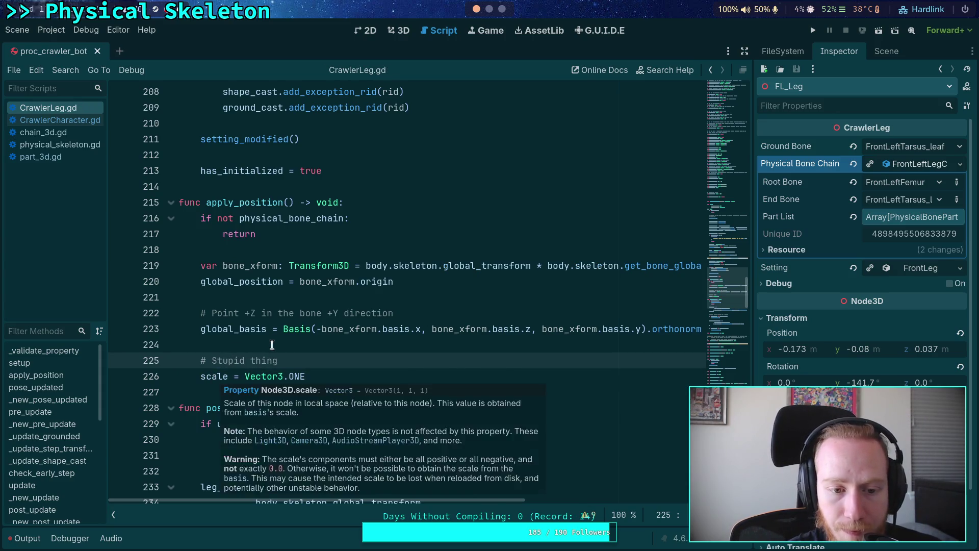
left_click(272, 345)
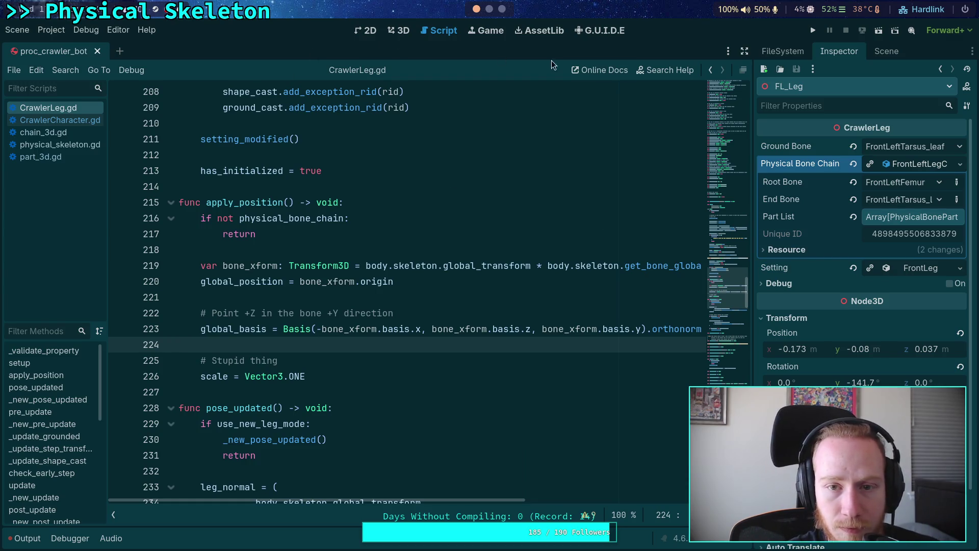
left_click(887, 51)
Step: Delete ChainRootNode from the crawler scene tree
scroll(842, 329, "down", 1)
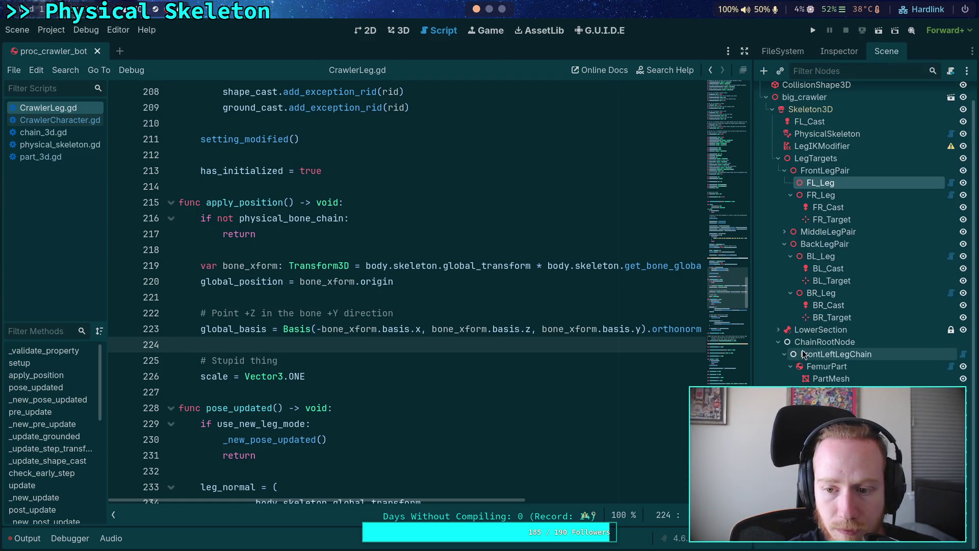
left_click(824, 342)
right_click(824, 342)
left_click(842, 539)
left_click(531, 298)
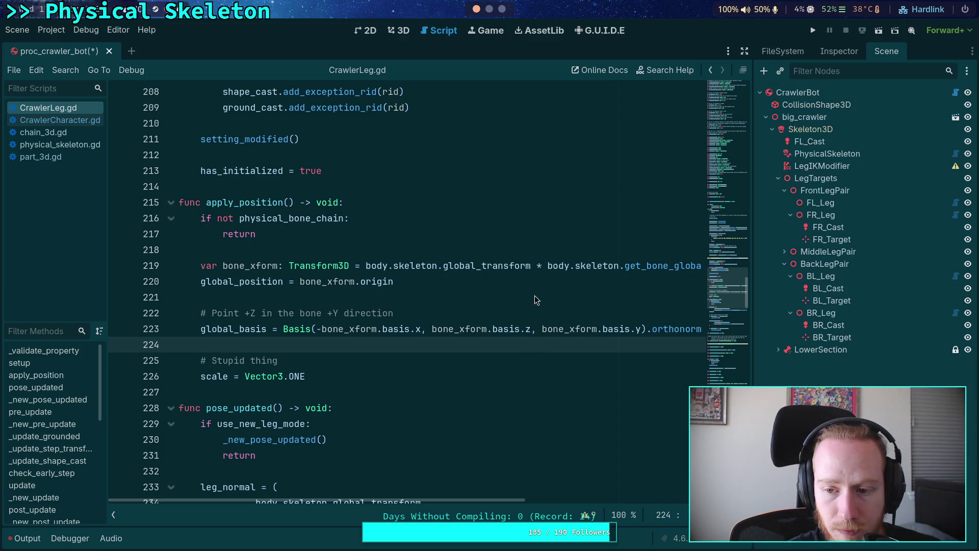
Step: Select CrawlerBot and run Build Crawler, confirming with OK
left_click(821, 204)
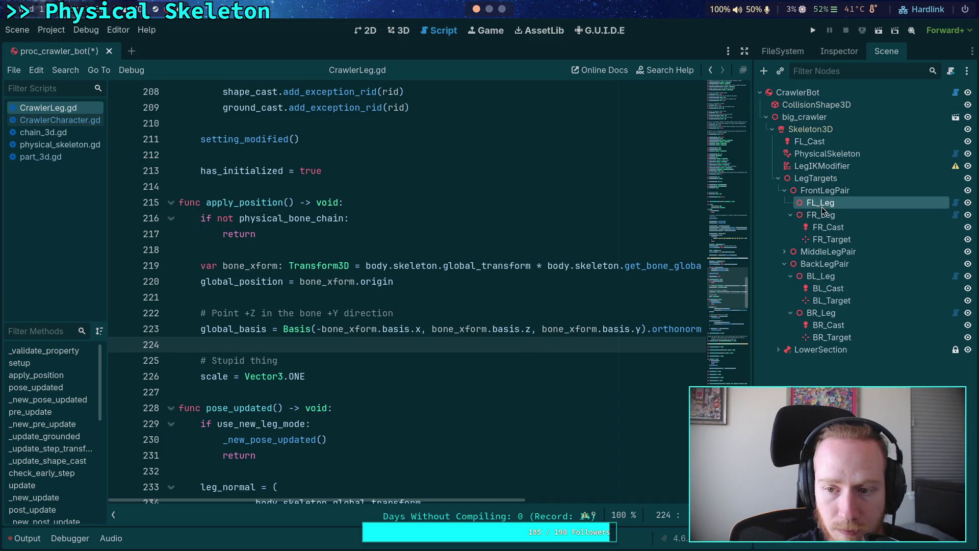
left_click(829, 53)
left_click(867, 148)
left_click(543, 300)
Step: Reselect FL_Leg to check its properties, then bring up options for the orthonormalized call
left_click(887, 51)
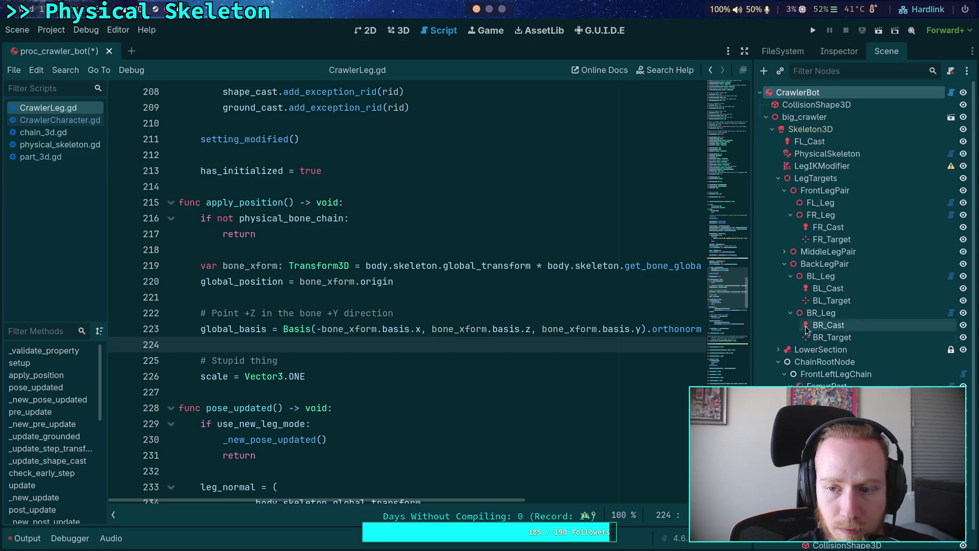
left_click(821, 202)
left_click(838, 52)
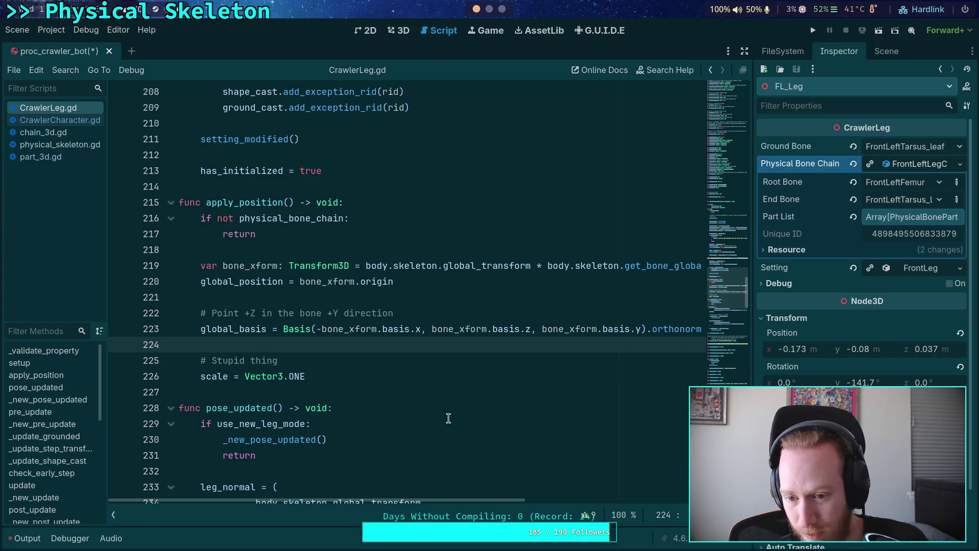
scroll(502, 339, "right", 5)
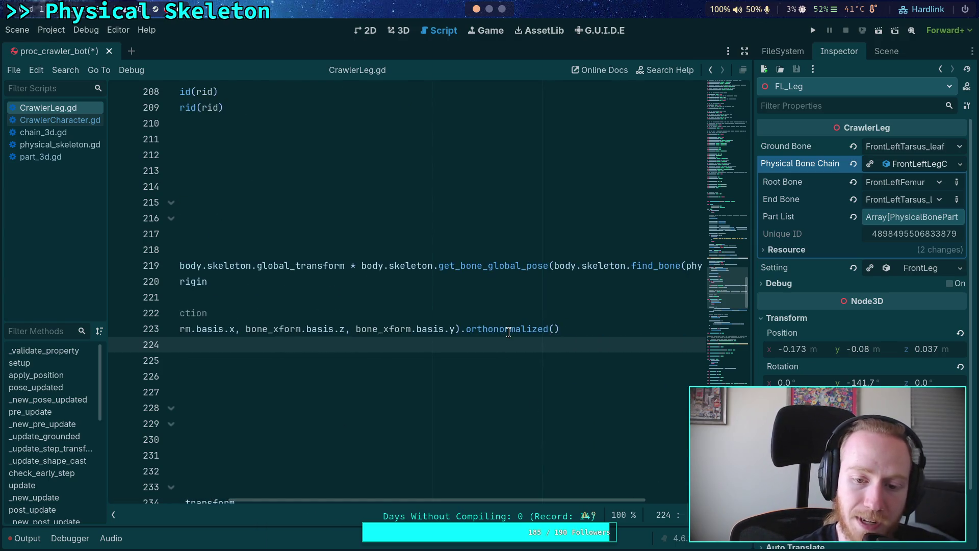
mouse_move(509, 332)
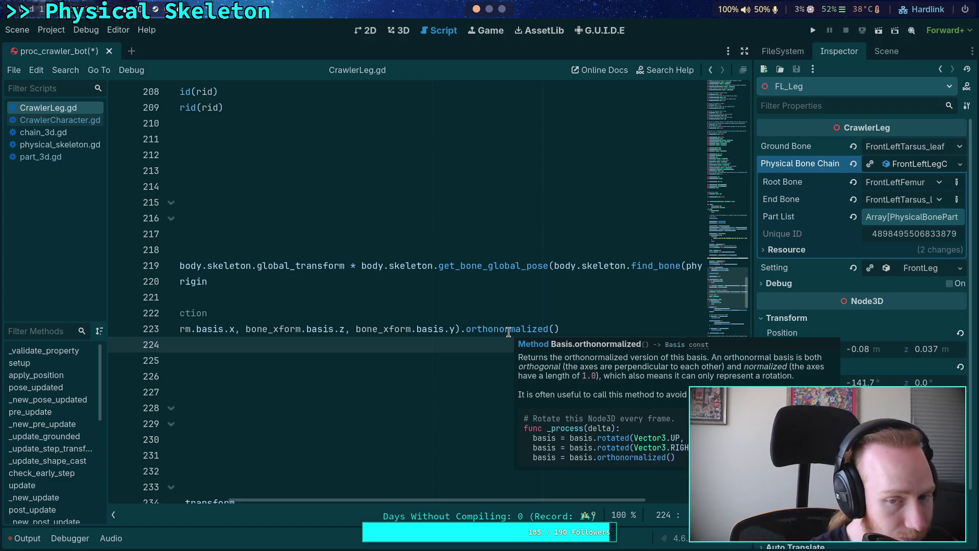
left_click(508, 332)
right_click(509, 333)
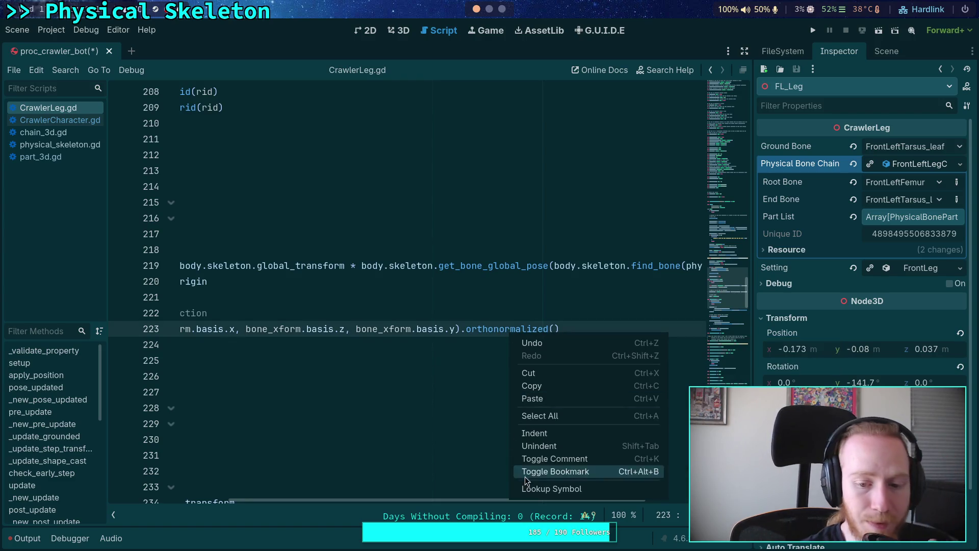
Step: Open the Basis documentation from orthonormalized and scroll through the page
left_click(556, 491)
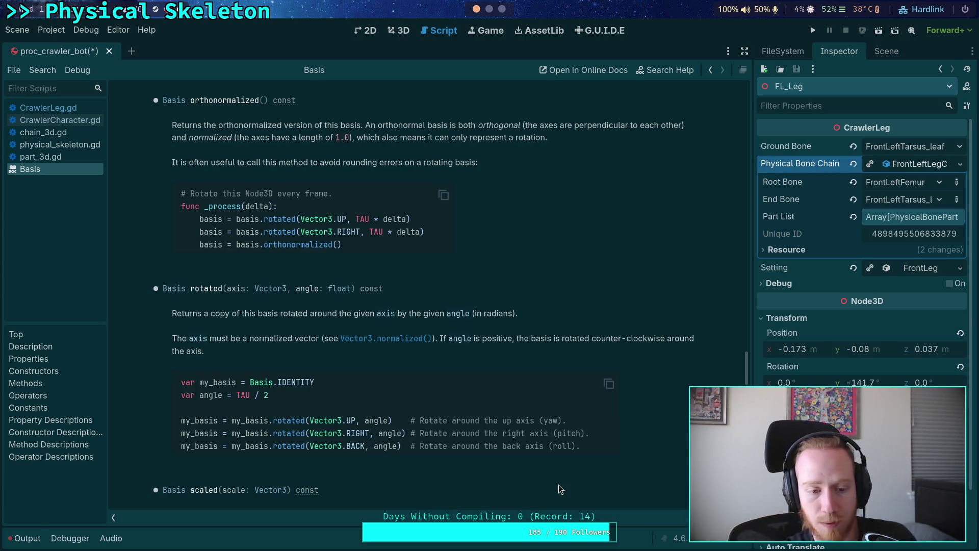
scroll(482, 338, "down", 6)
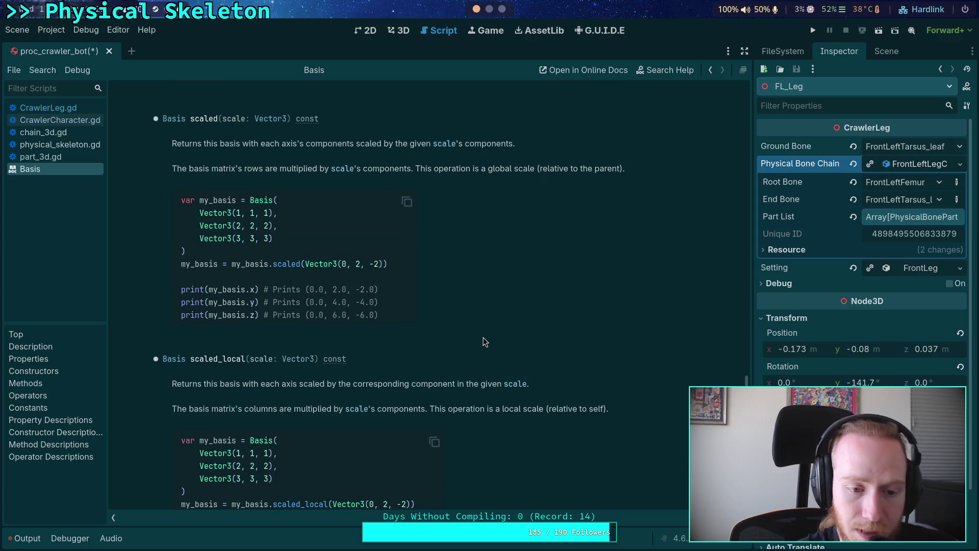
scroll(483, 337, "up", 5)
scroll(488, 345, "up", 15)
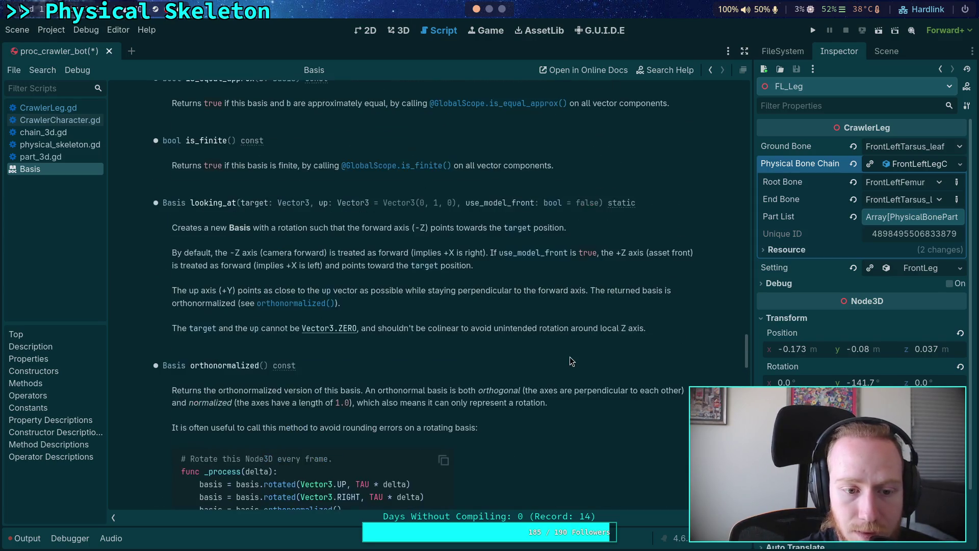
scroll(597, 350, "up", 5)
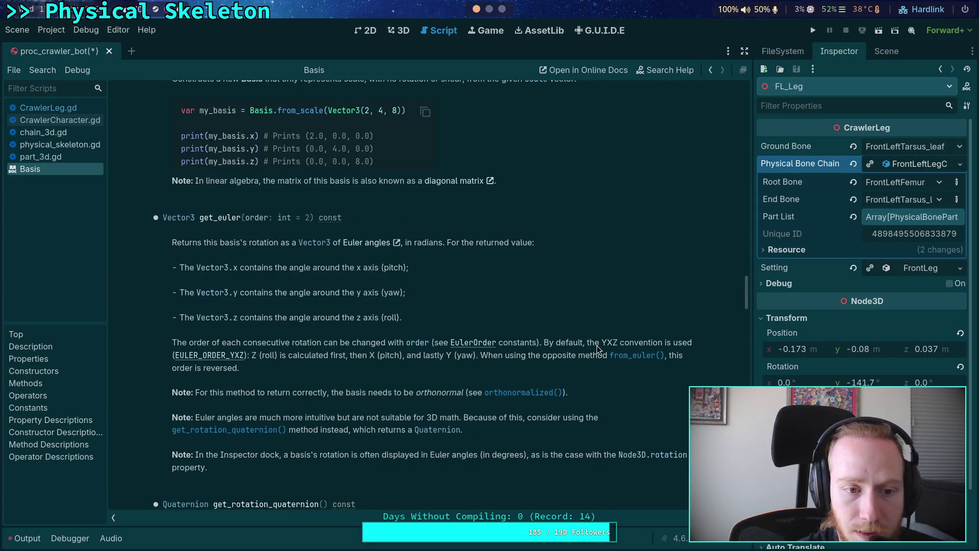
mouse_move(747, 307)
left_mouse_down()
mouse_move(735, 153)
mouse_move(746, 134)
mouse_move(752, 168)
left_mouse_up()
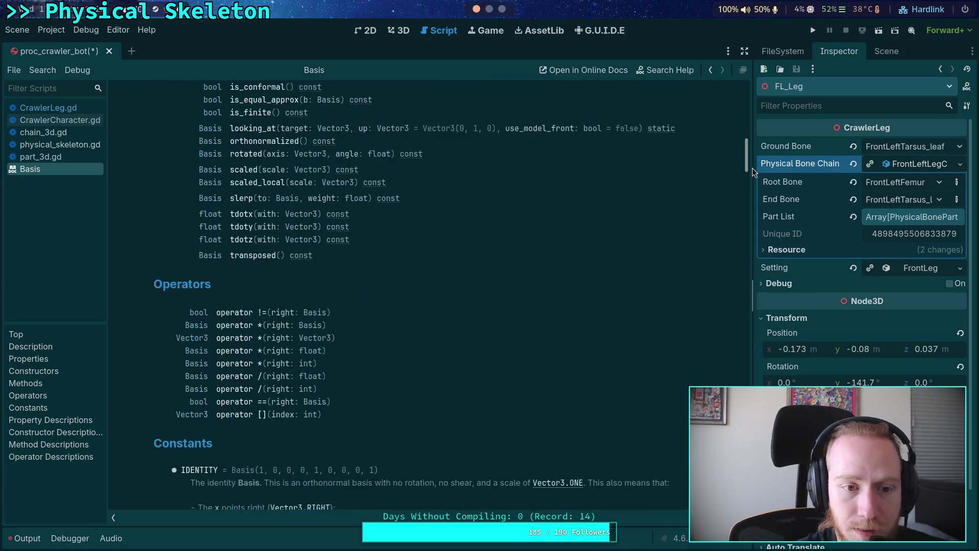
scroll(721, 189, "up", 5)
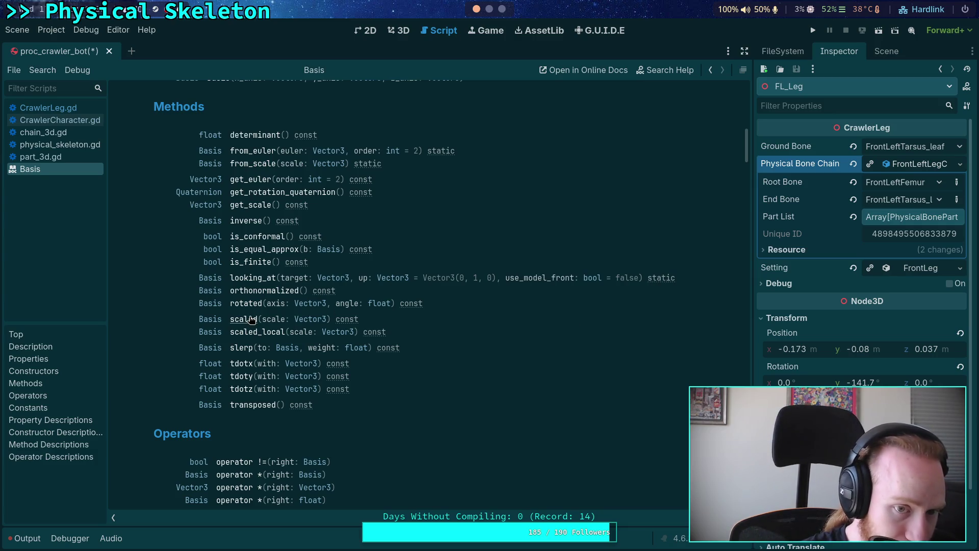
Step: Read the Basis scaled method description, then return to CrawlerCharacter.gd
left_click(251, 320)
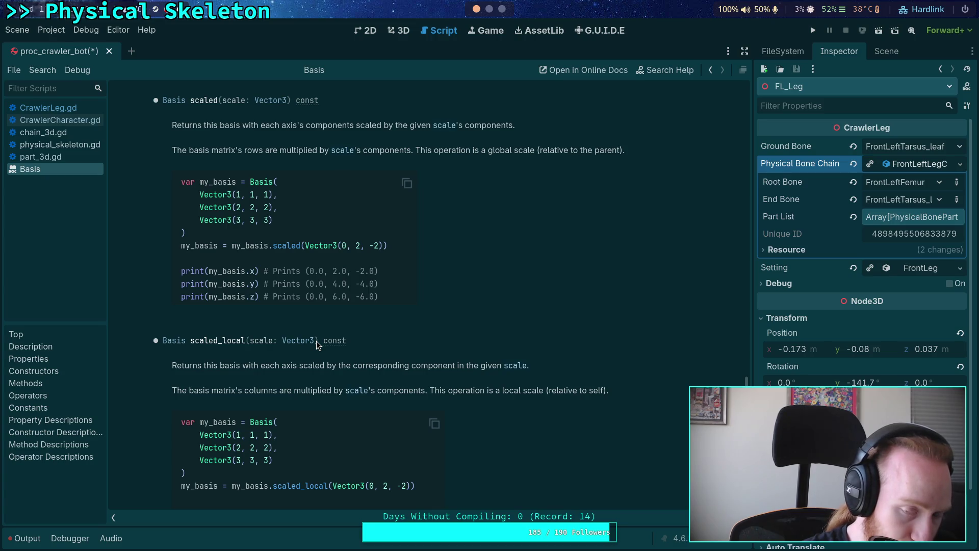
mouse_move(329, 342)
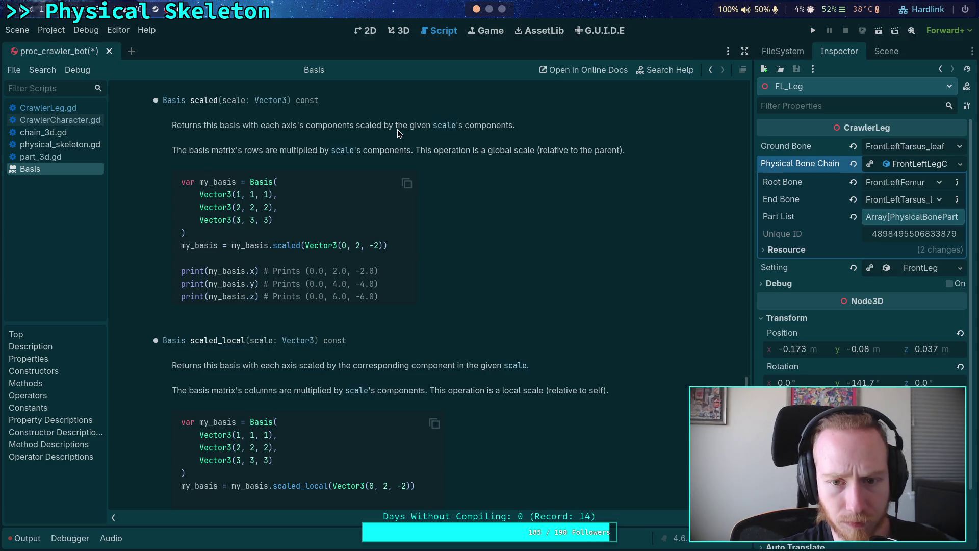
left_click(72, 121)
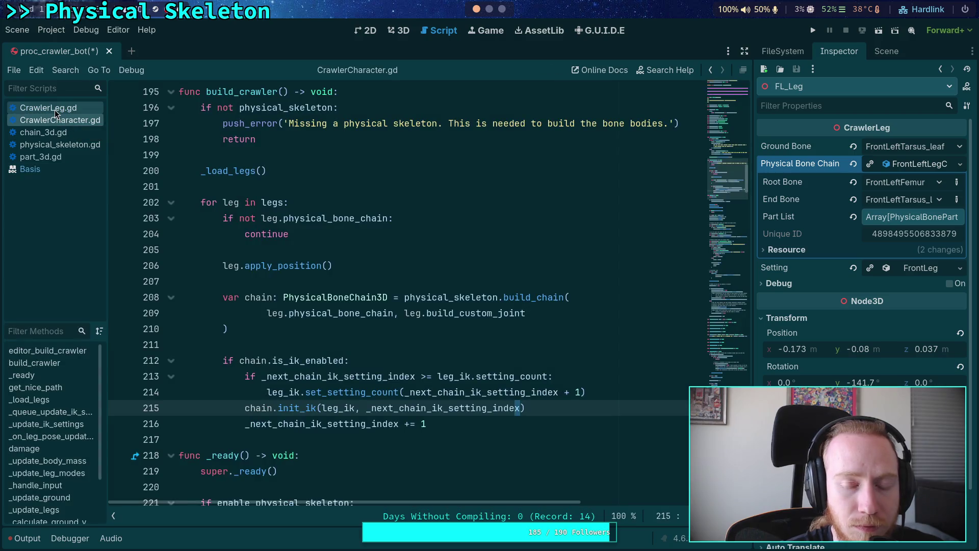
Step: Check the scale = Vector3.ONE reset in CrawlerLeg.gd and inspect the FemurPart node's properties
left_click(350, 344)
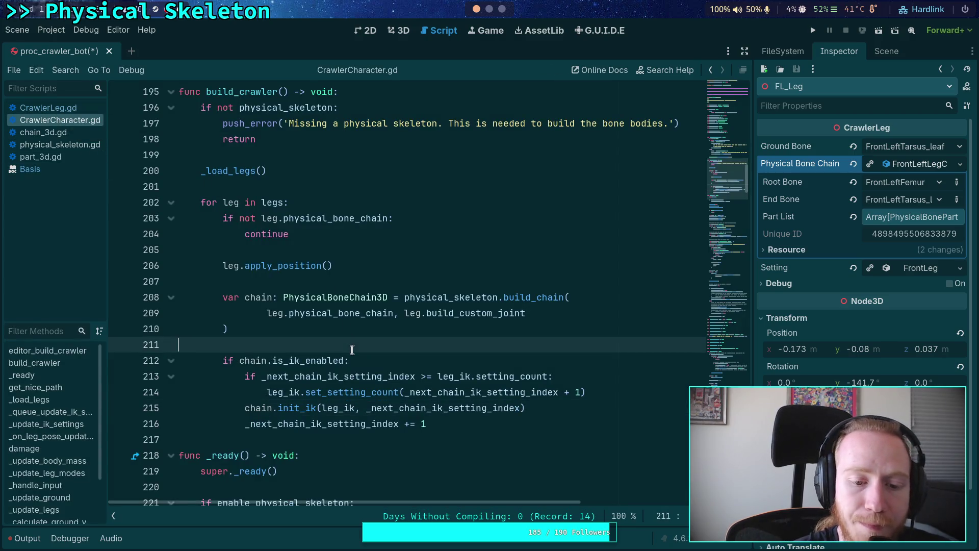
left_click(82, 108)
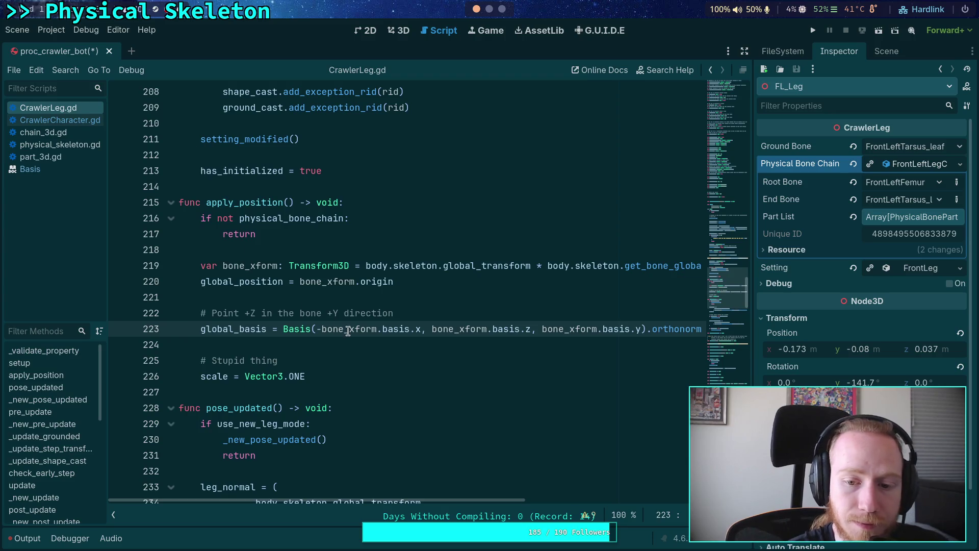
left_click(360, 370)
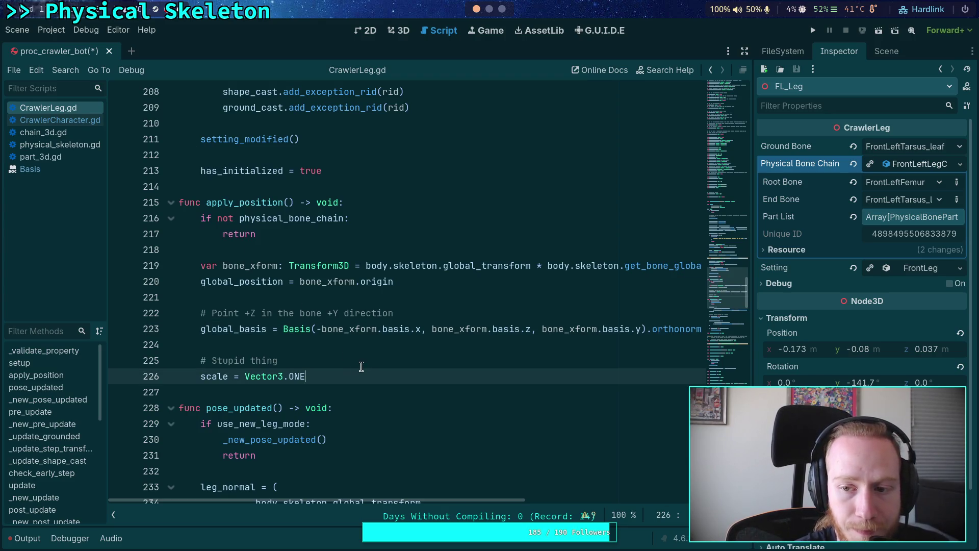
left_click(887, 52)
scroll(867, 357, "down", 1)
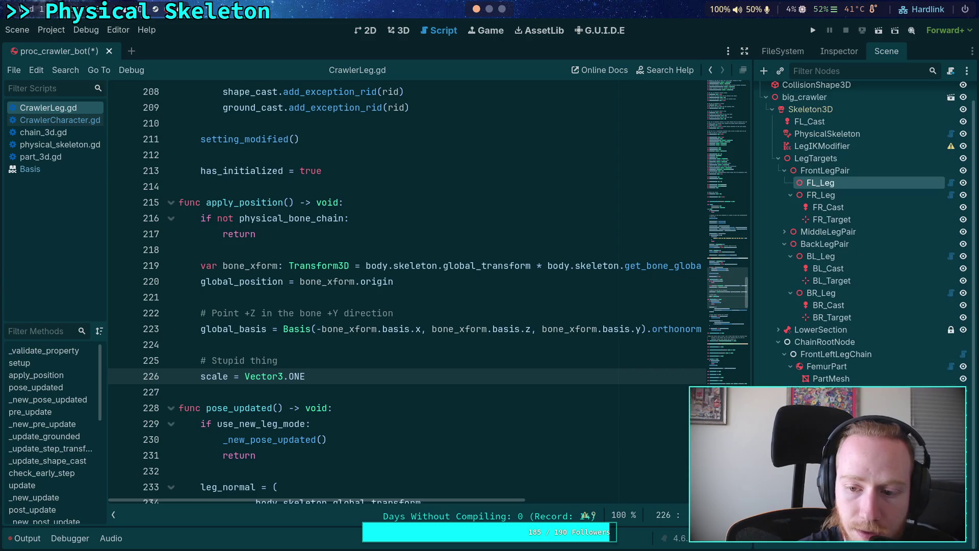
left_click(831, 366)
left_click(839, 51)
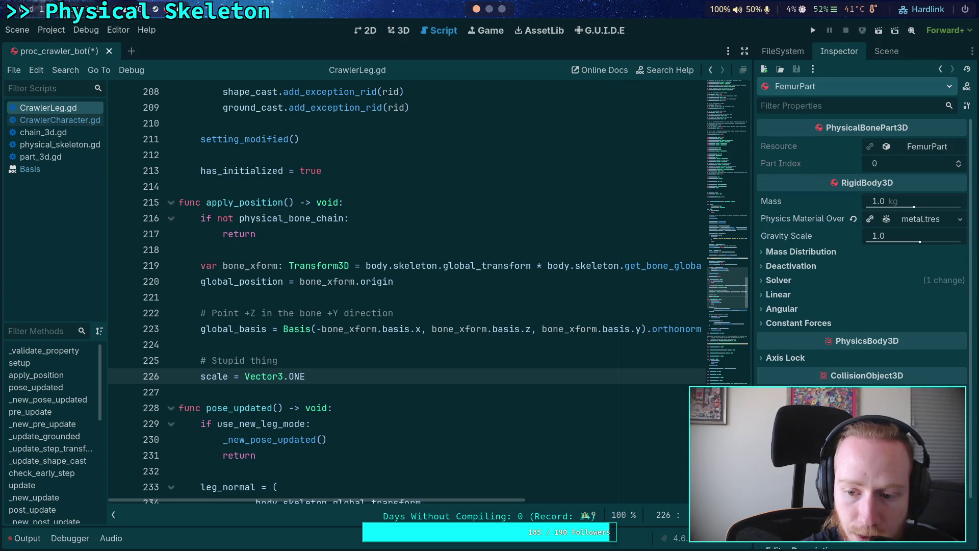
scroll(863, 255, "down", 2)
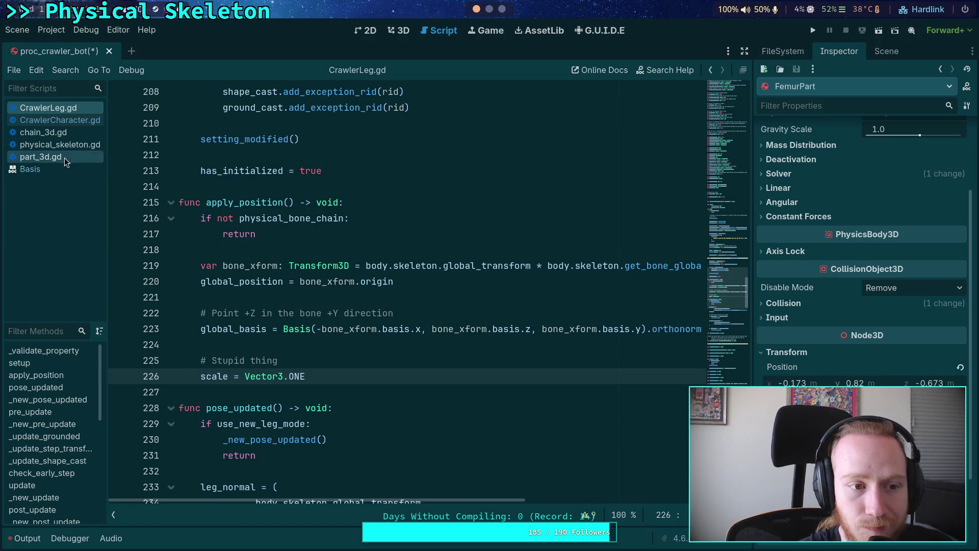
Step: In part_3d.gd, fold the reload_part and build_part functions
left_click(41, 156)
scroll(352, 283, "up", 8)
scroll(347, 288, "up", 20)
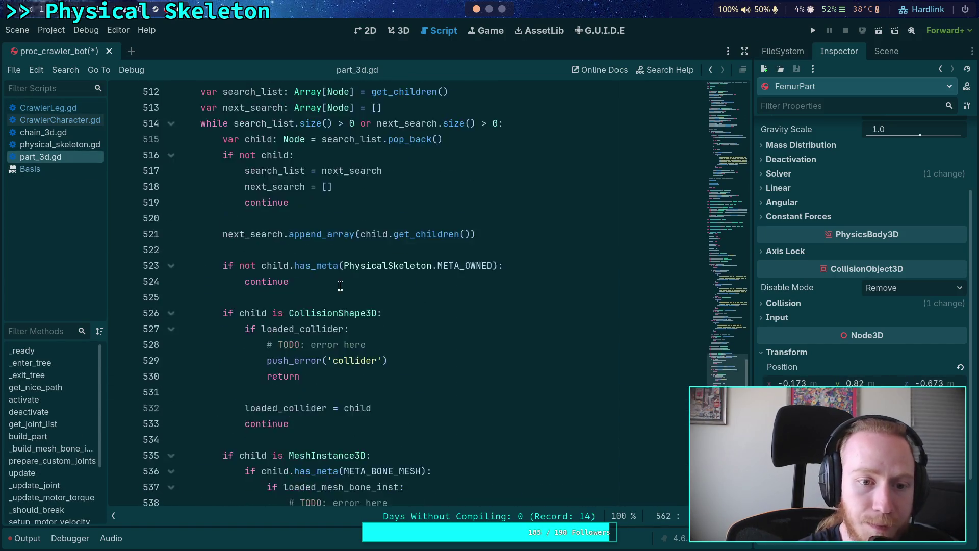
scroll(284, 289, "up", 4)
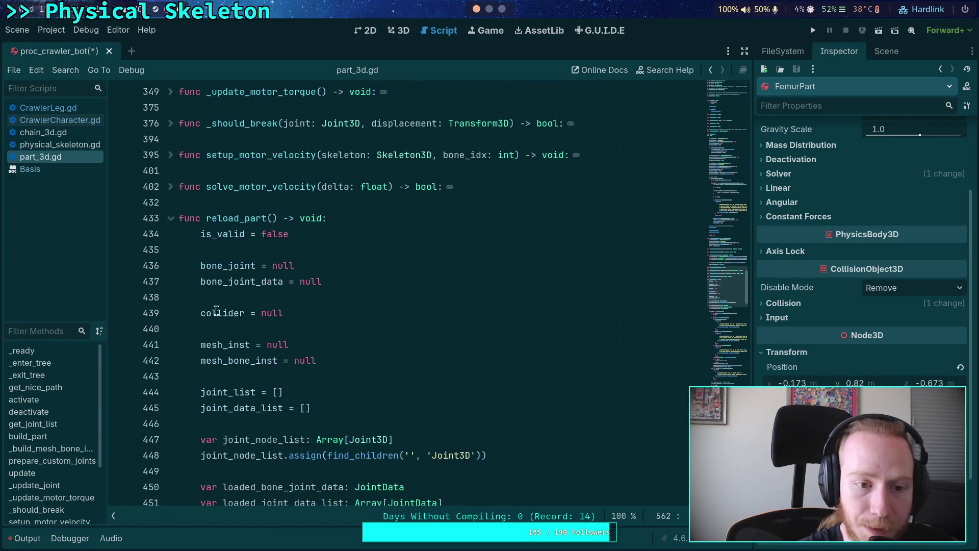
left_click(171, 265)
scroll(373, 308, "up", 7)
scroll(373, 309, "up", 20)
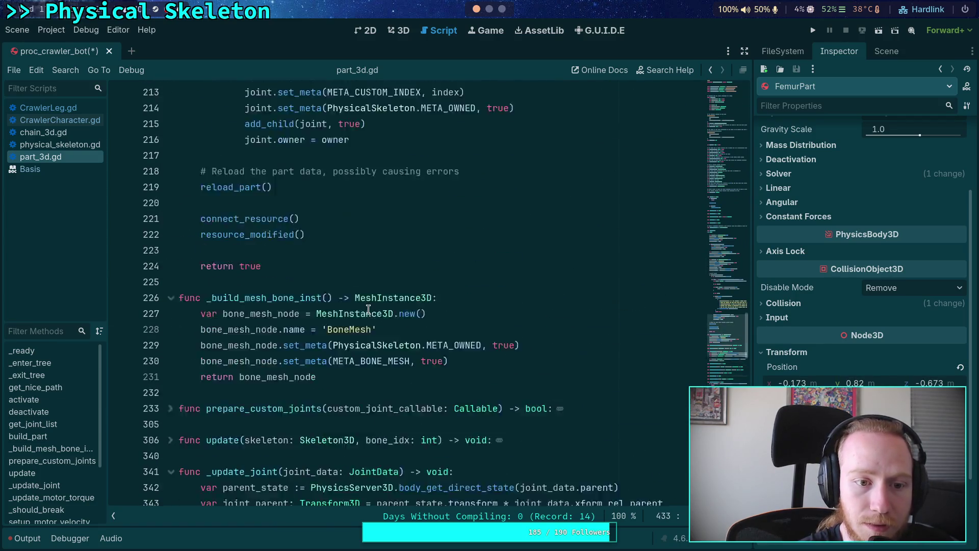
scroll(264, 298, "up", 17)
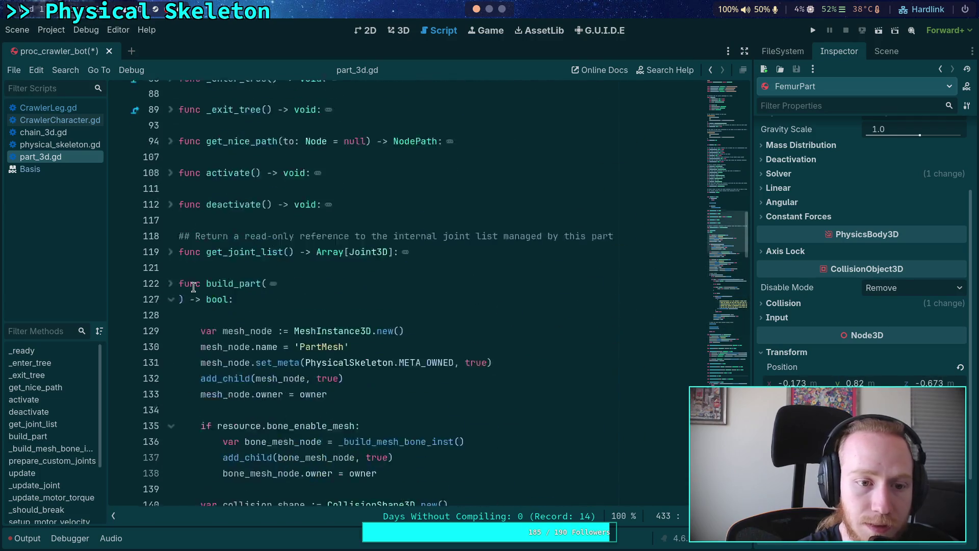
left_click(171, 335)
scroll(245, 325, "up", 6)
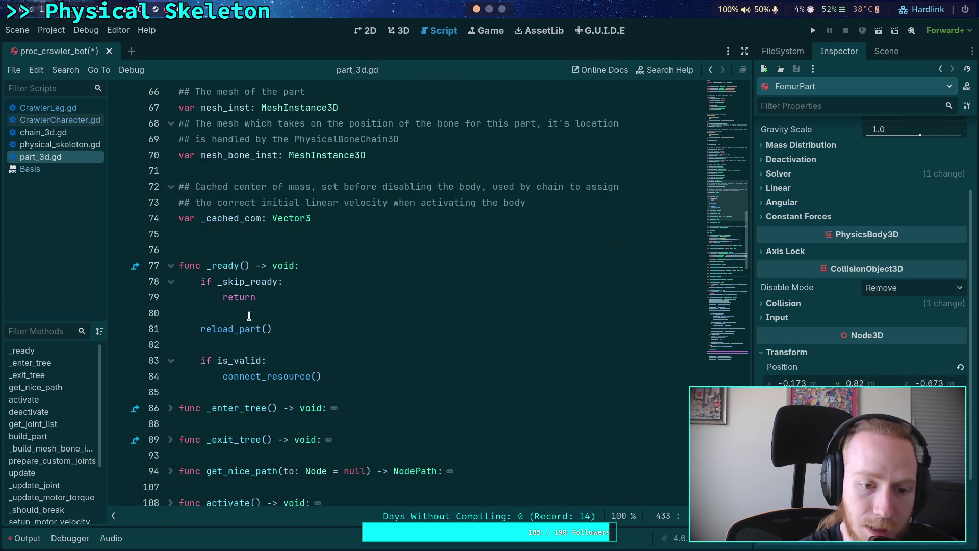
Step: Use Lookup Symbol on the reload_part call to jump to its definition and read it
left_click(249, 329)
right_click(247, 330)
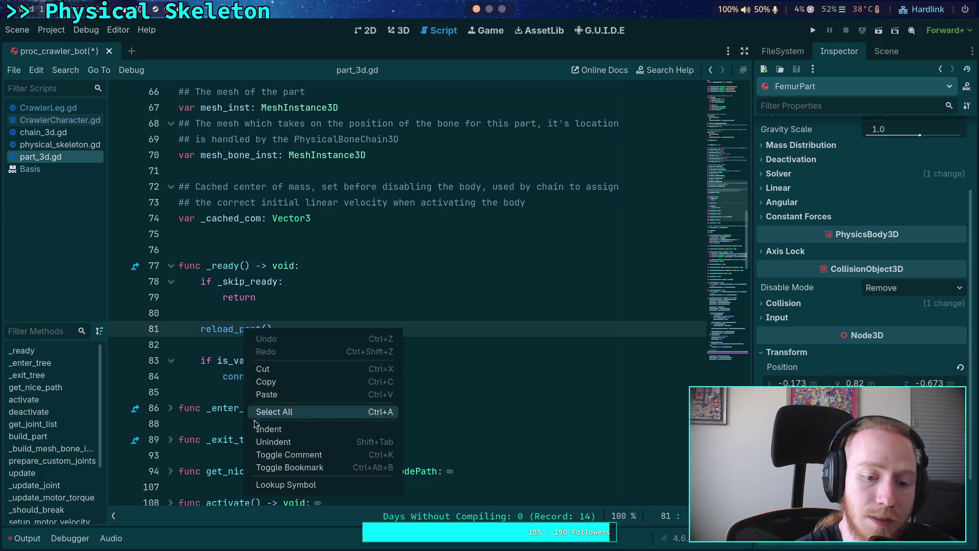
left_click(273, 483)
scroll(326, 335, "down", 4)
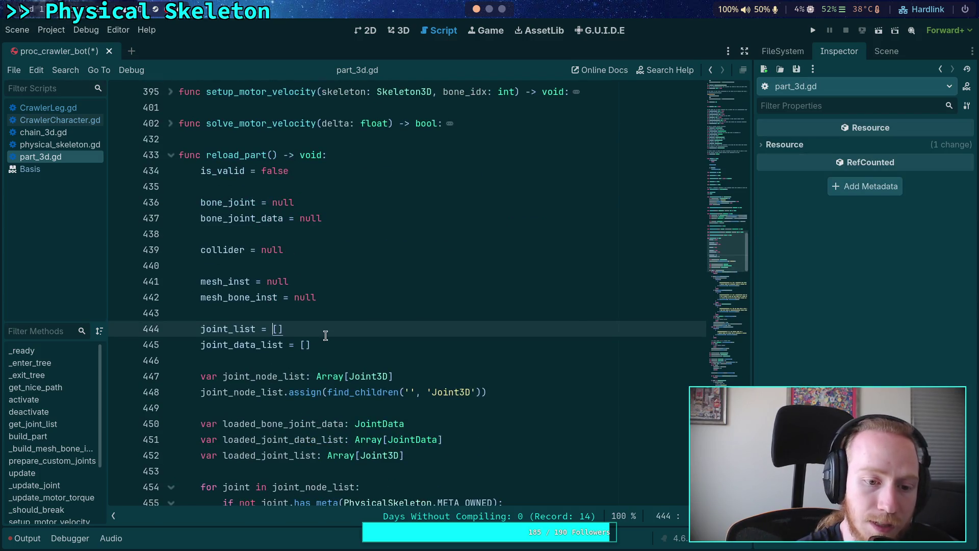
scroll(325, 335, "up", 3)
scroll(326, 335, "down", 20)
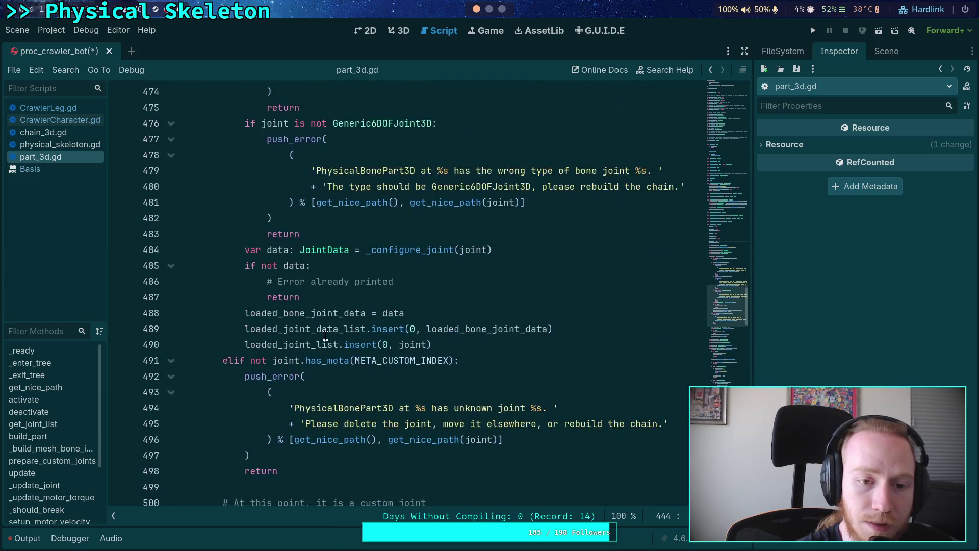
scroll(326, 336, "down", 18)
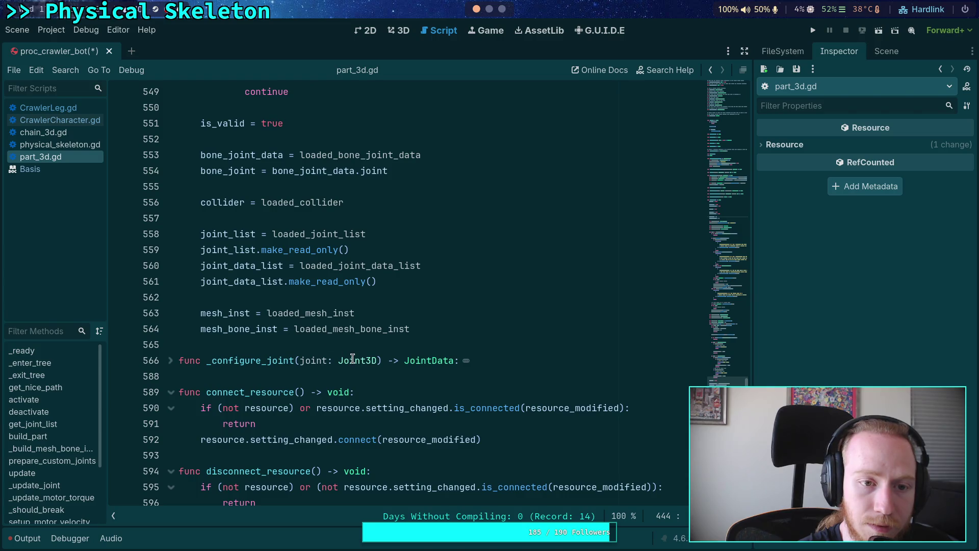
scroll(475, 346, "down", 3)
scroll(507, 341, "up", 5)
scroll(454, 339, "up", 20)
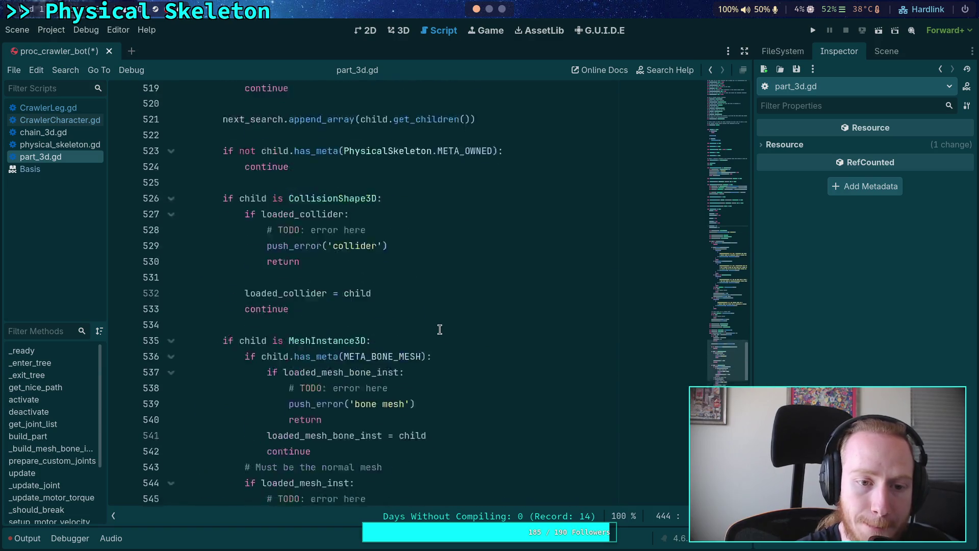
scroll(439, 330, "up", 12)
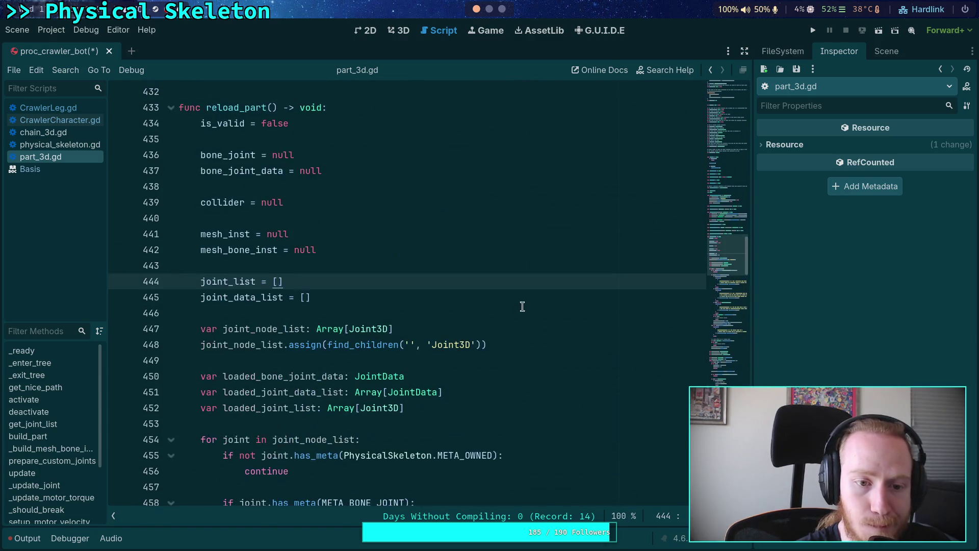
scroll(662, 226, "up", 20)
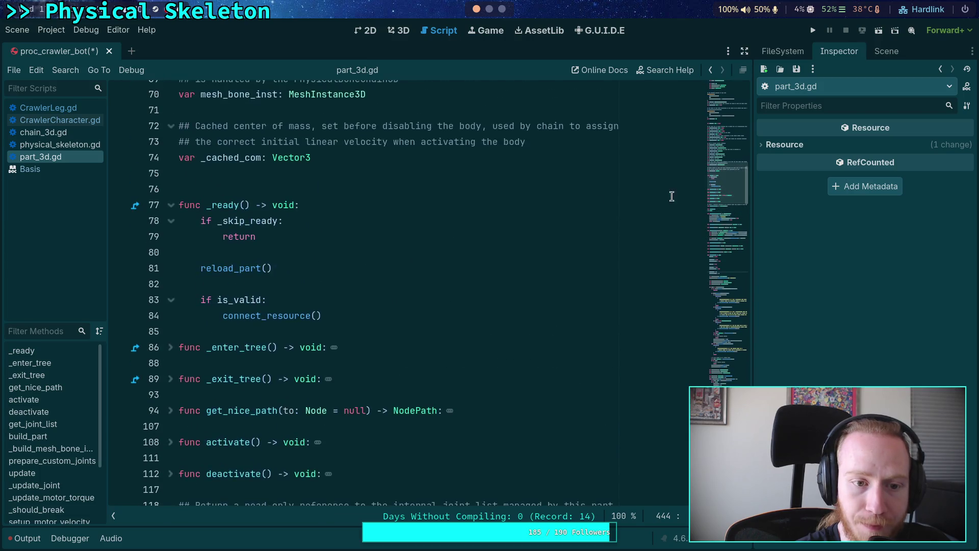
Step: Look up reload_part again from its call and select the function name at its definition
left_click(329, 253)
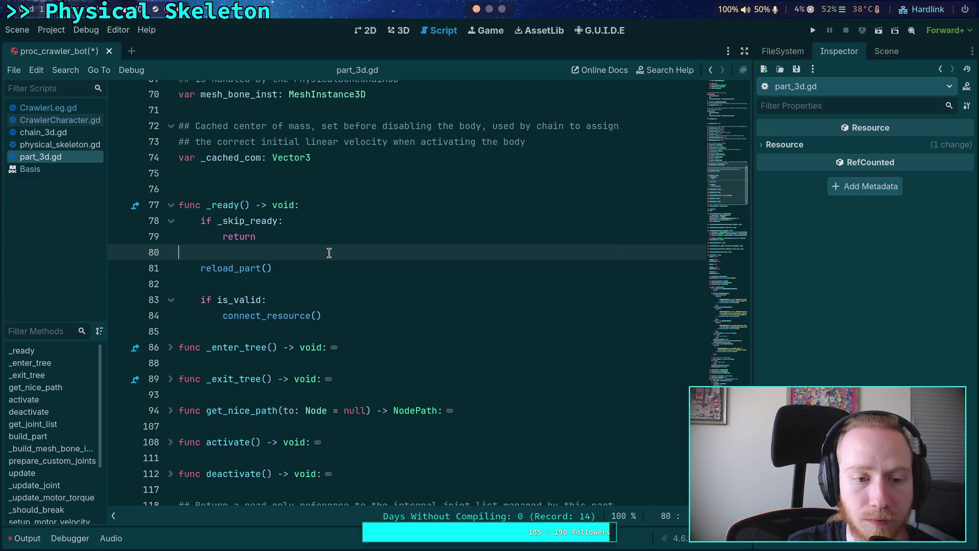
right_click(232, 269)
left_click(300, 419)
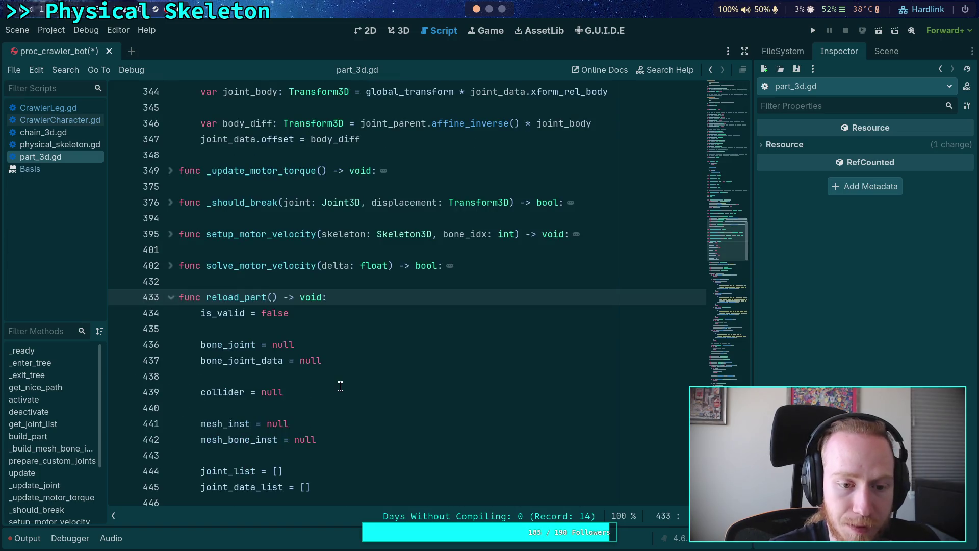
scroll(339, 382, "down", 3)
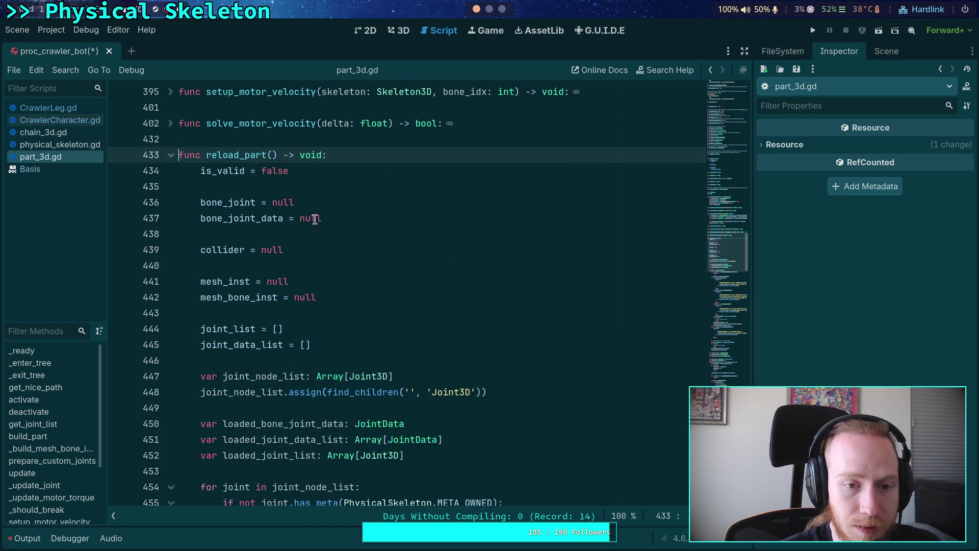
left_click(349, 185)
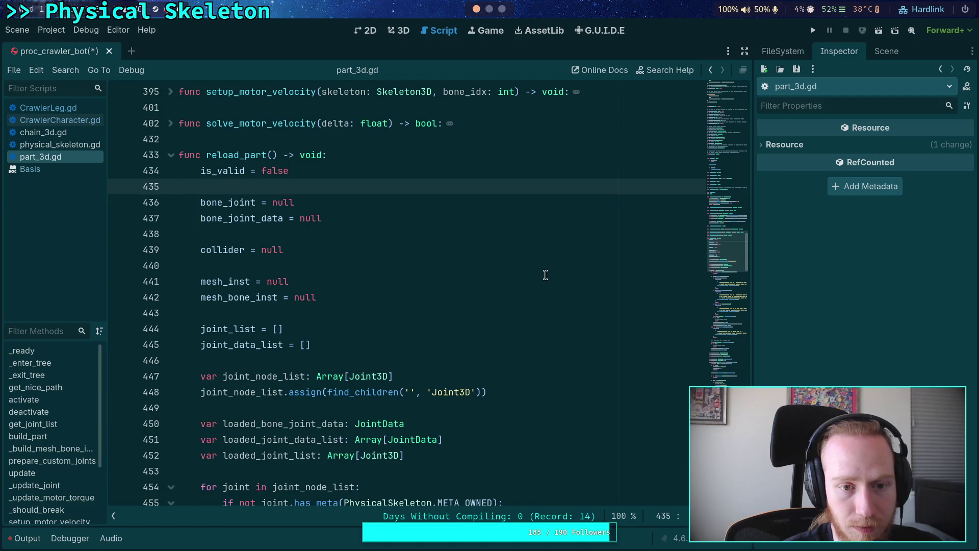
mouse_move(709, 255)
left_mouse_down()
mouse_move(724, 196)
mouse_move(726, 250)
left_mouse_up()
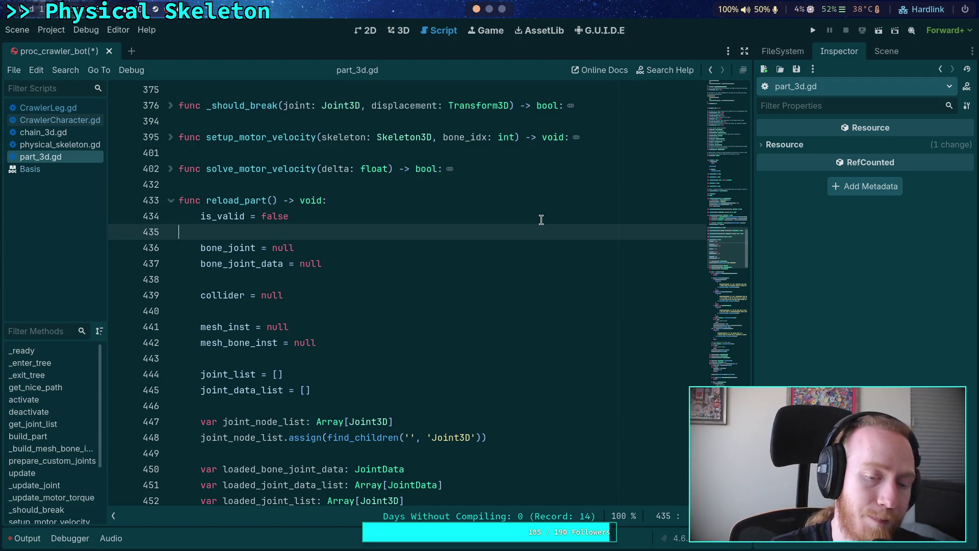
double_click(236, 194)
Step: Search part_3d.gd for reload_part and step through its matches
key("ctrl+f")
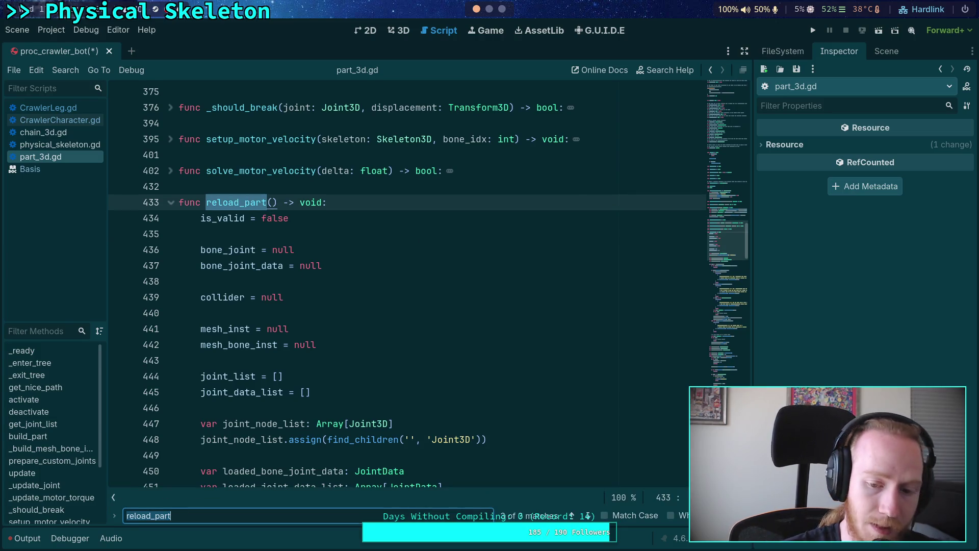
left_click(588, 516)
left_click(588, 516)
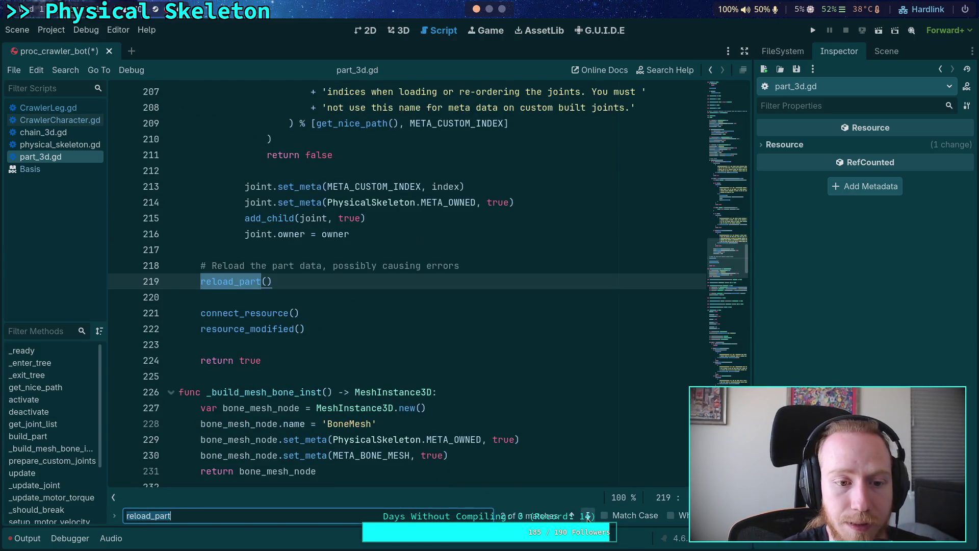
scroll(449, 418, "up", 10)
scroll(449, 418, "up", 15)
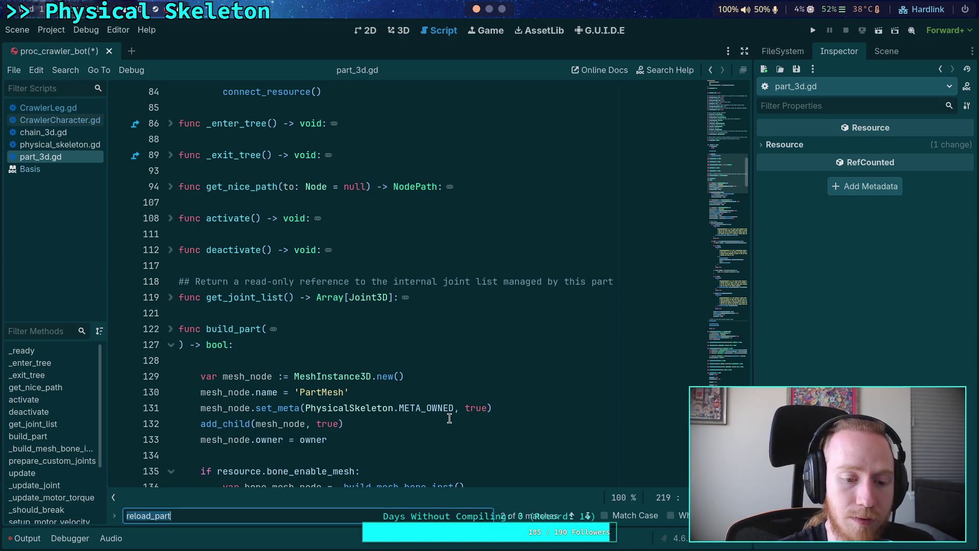
scroll(449, 418, "down", 12)
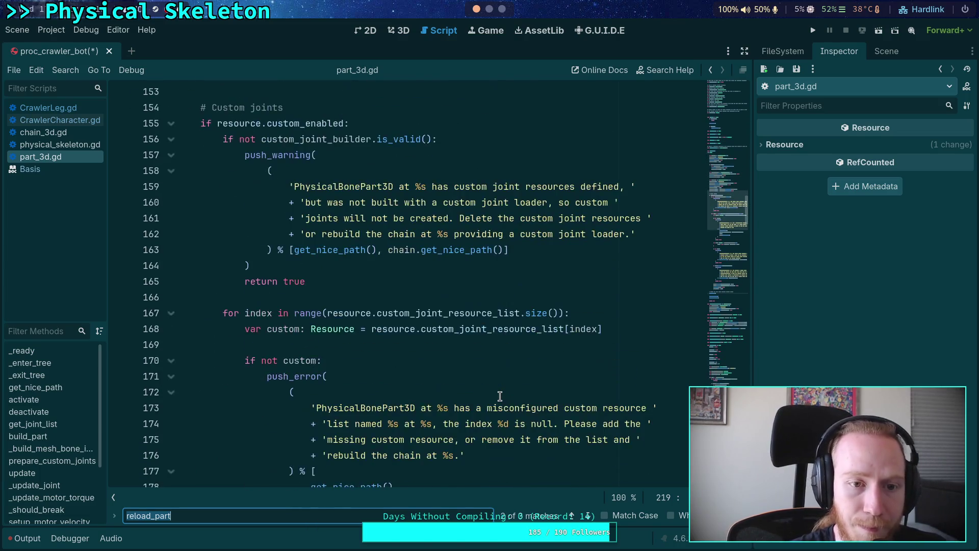
scroll(500, 396, "down", 10)
scroll(492, 394, "down", 1)
Step: Search for resource_modified and step through its matches from line 592
double_click(228, 187)
scroll(440, 358, "down", 2)
scroll(440, 357, "down", 15)
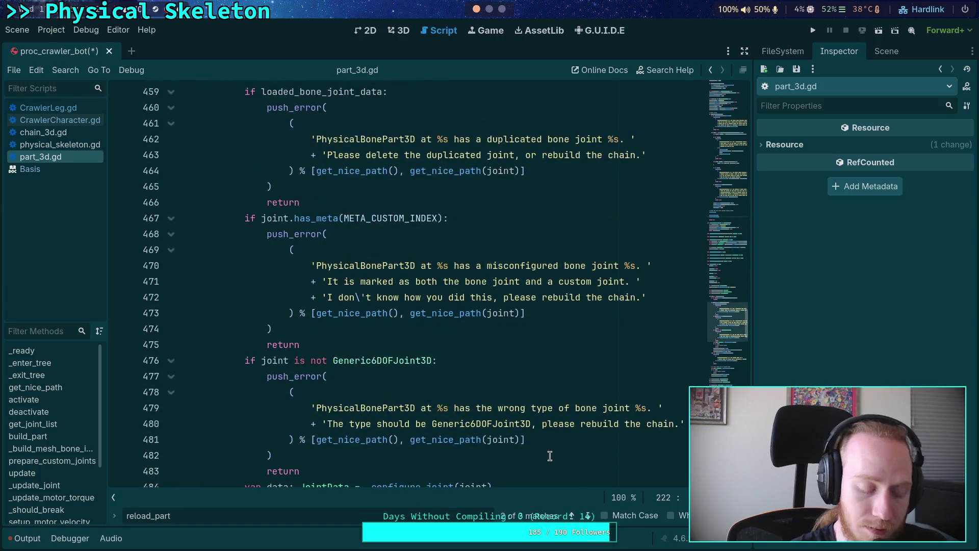
key("ctrl+f")
left_click(592, 516)
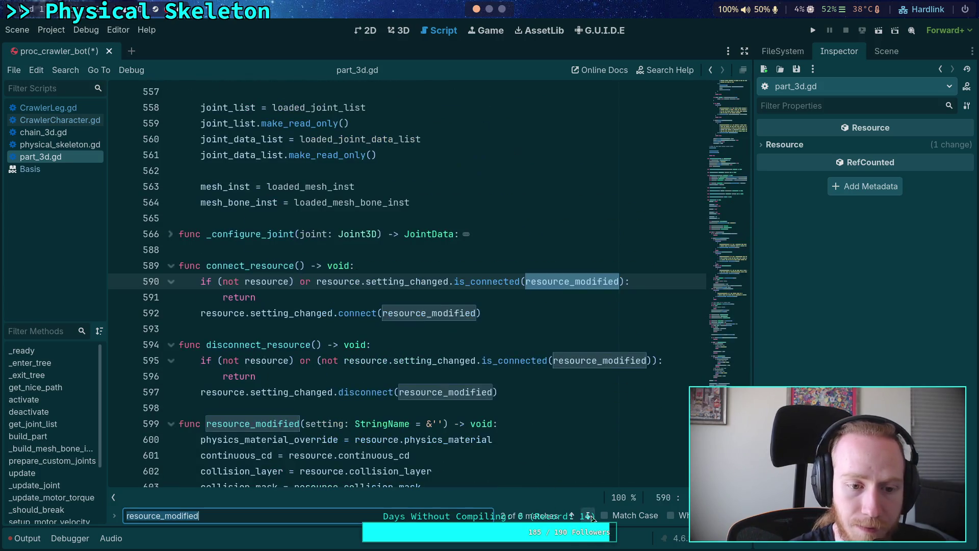
left_click(592, 516)
scroll(236, 298, "down", 10)
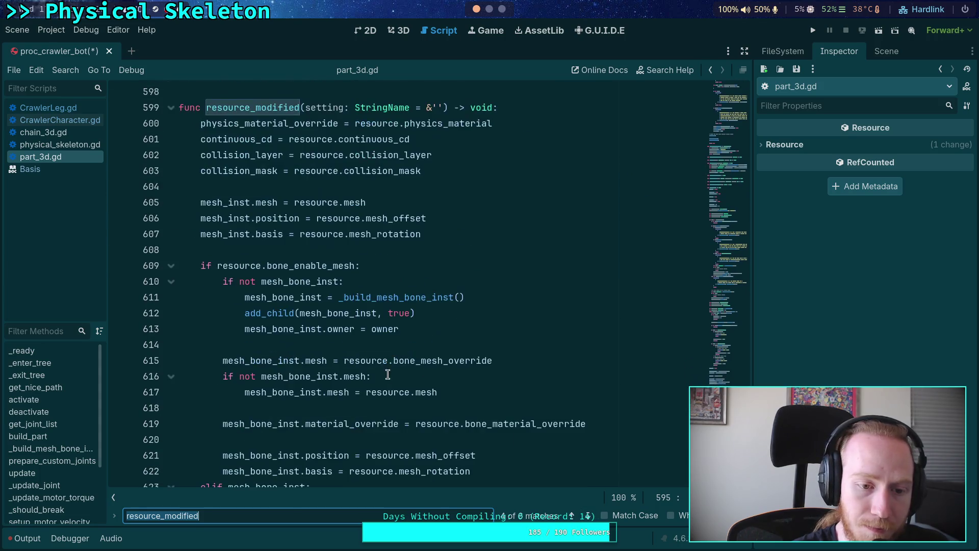
Step: Collapse the bone-mesh if-block at line 609, check the continuous_cd line, and switch to chain_3d.gd
left_click(172, 266)
scroll(234, 352, "down", 4)
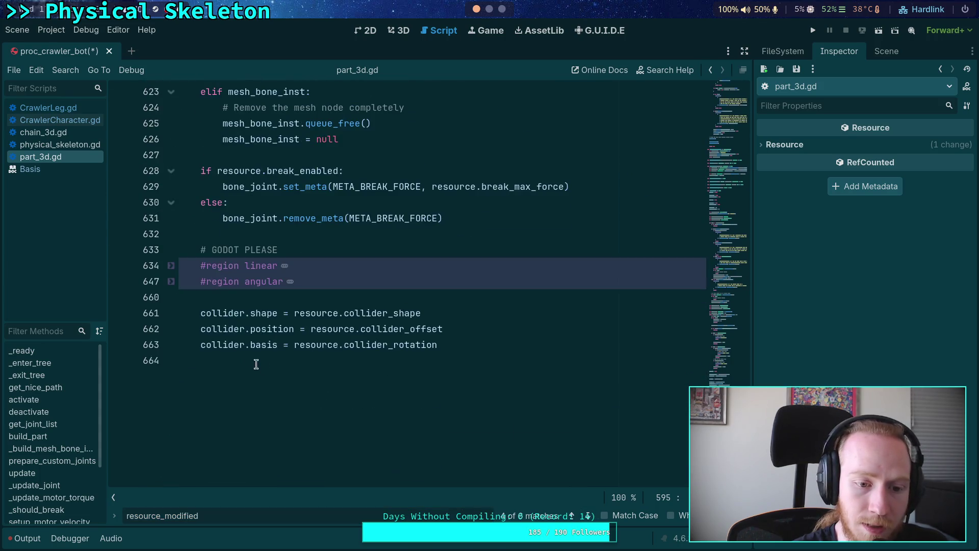
scroll(373, 355, "up", 3)
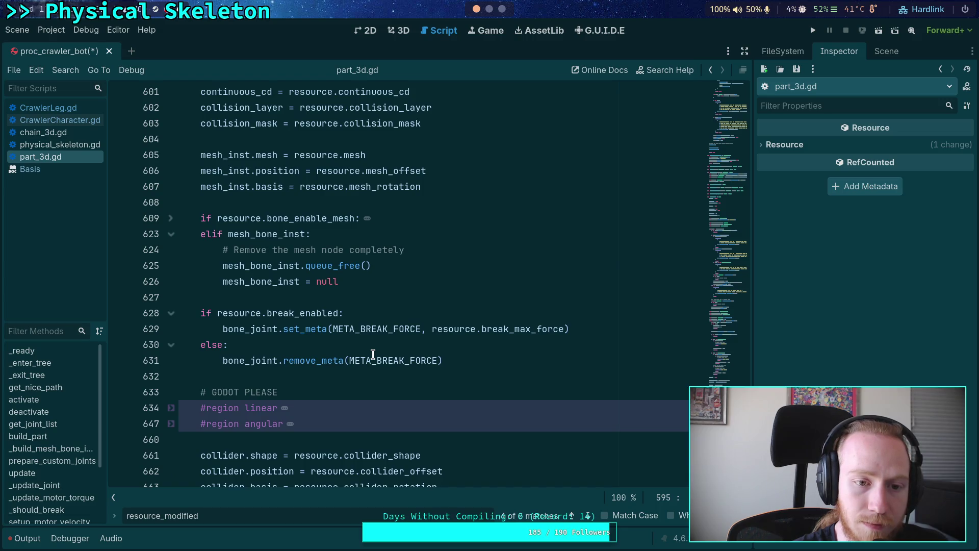
scroll(373, 354, "up", 4)
left_click(244, 286)
left_click(43, 133)
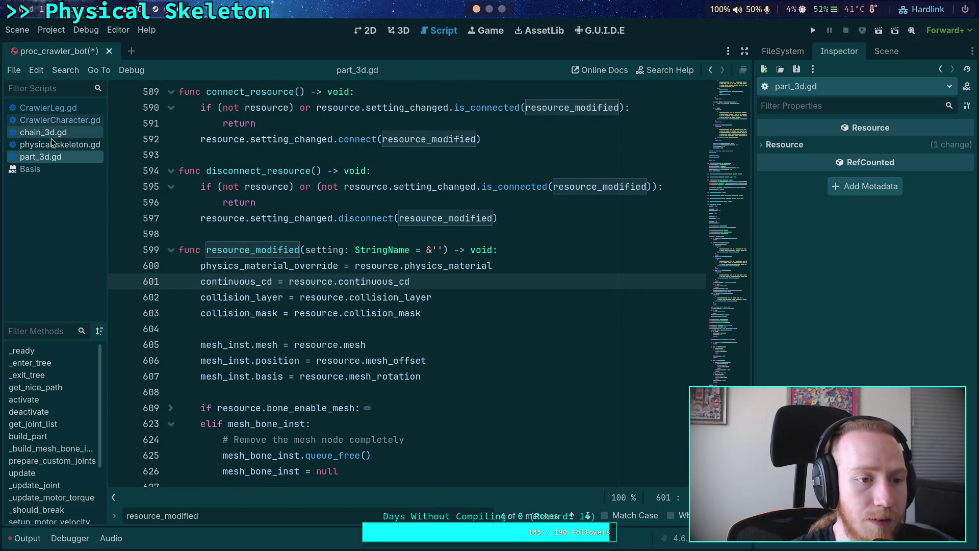
Step: Add 'part.scale = Vector3.ONE' below the part transform line in build_chain using autocomplete
left_click_drag(287, 508, 109, 506)
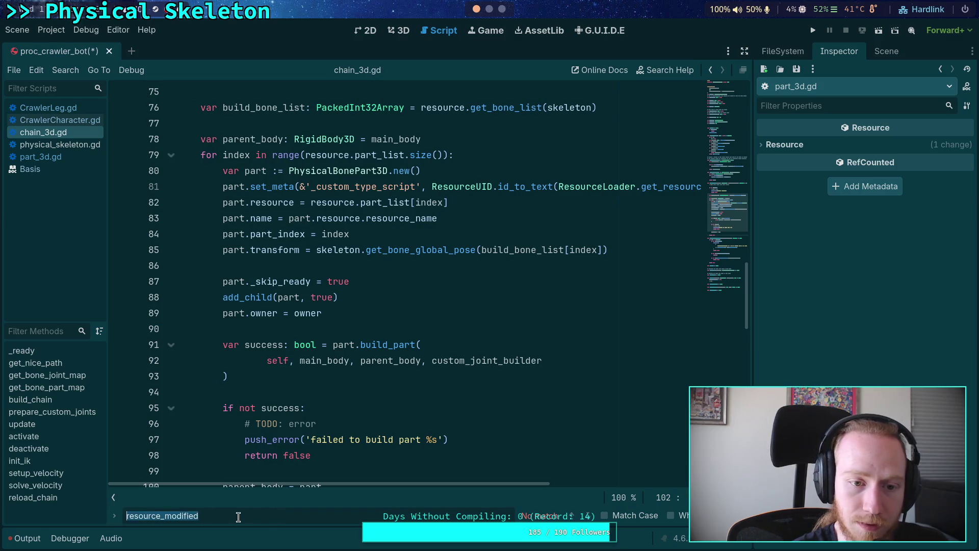
left_click(628, 248)
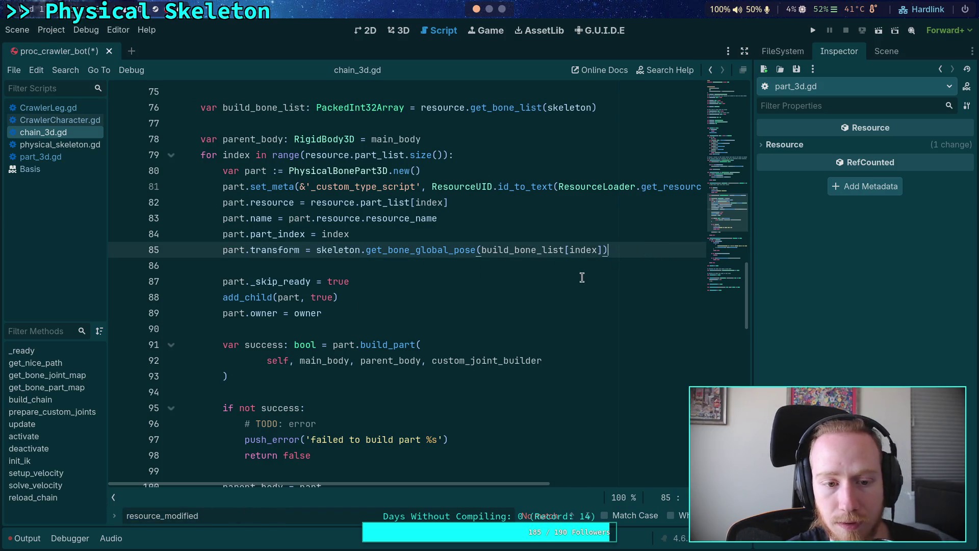
key("Return")
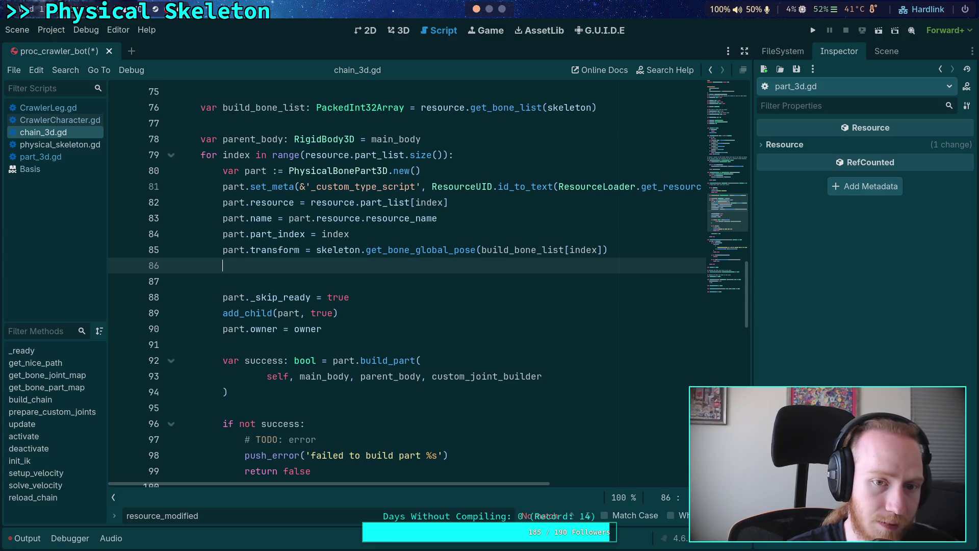
type("part.sc")
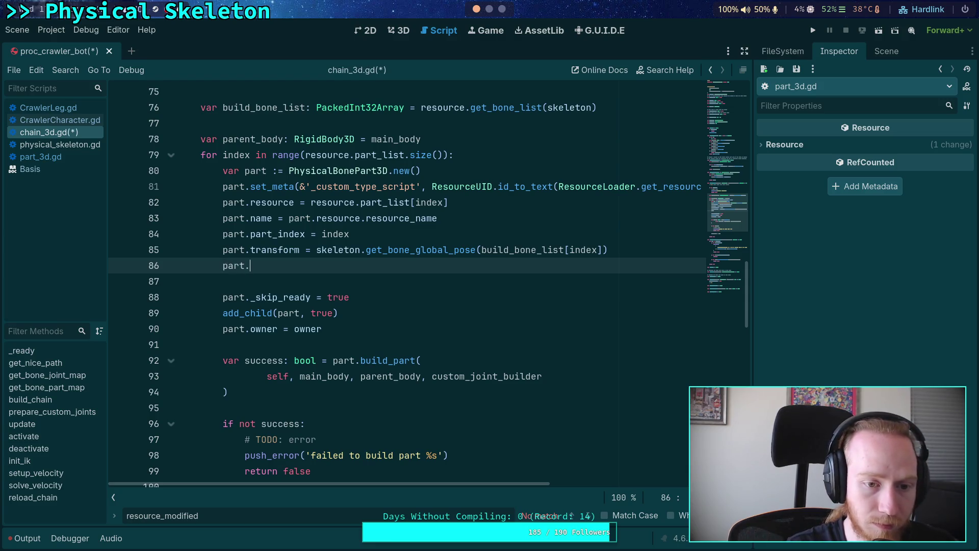
key("Return")
type("= ")
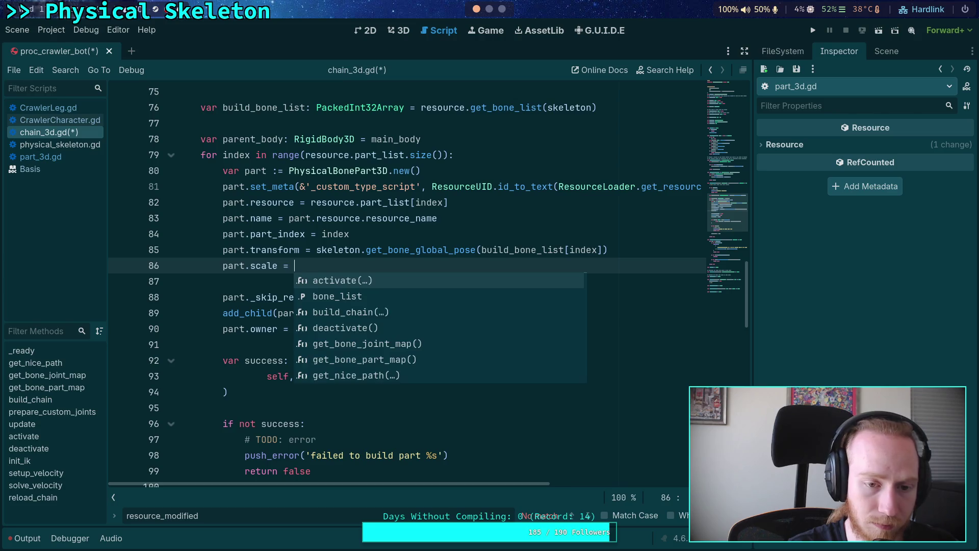
type("Vector3.O")
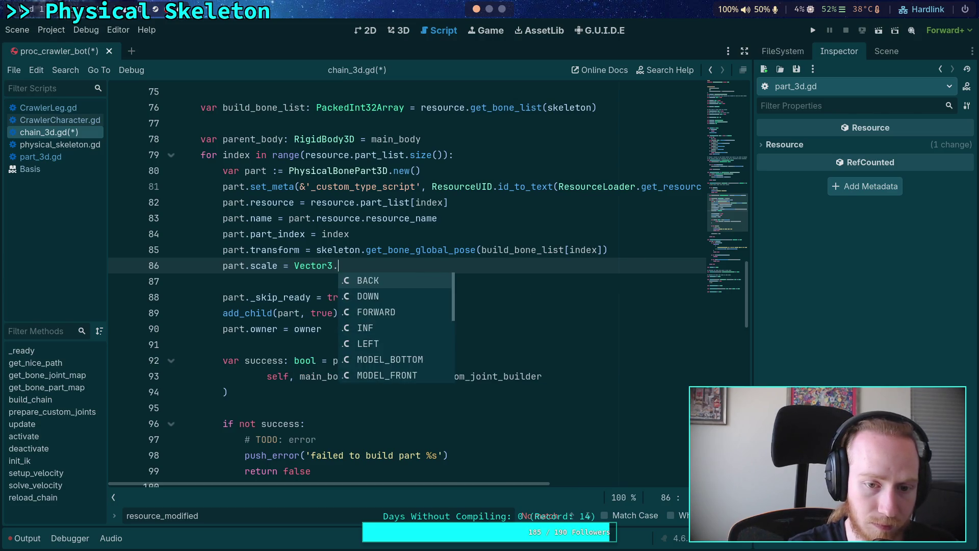
key("Return")
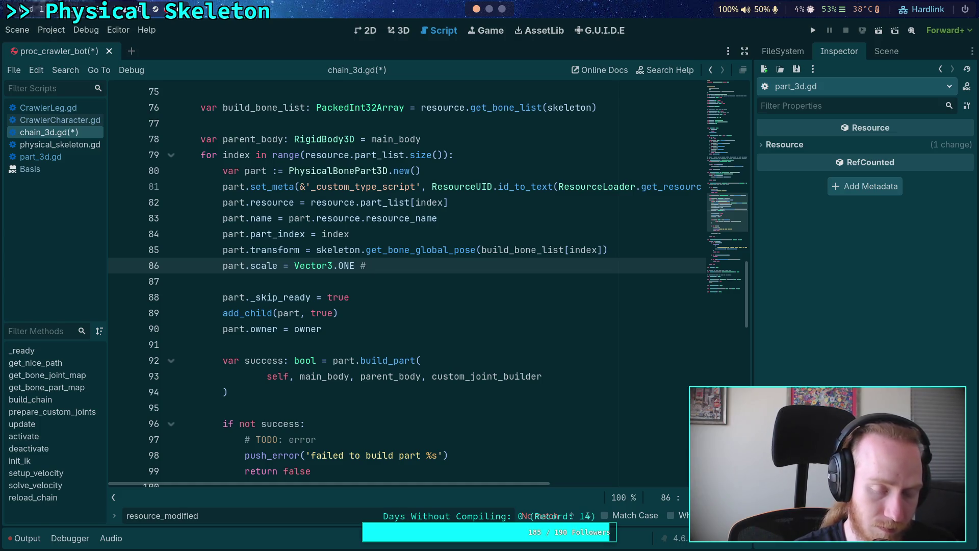
Step: Append the comment '# BUG: orthonormalization doesn't fix scale??' to line 86
type("FI")
key("BackSpace")
key("BackSpace")
type("BUF")
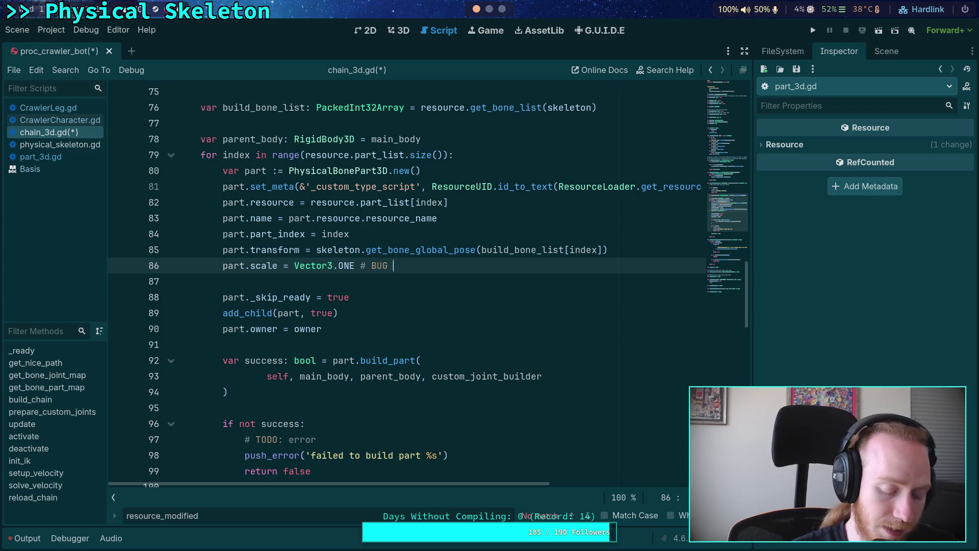
key("BackSpace")
key("BackSpace")
type("FIXM")
key("BackSpace")
key("BackSpace")
key("BackSpace")
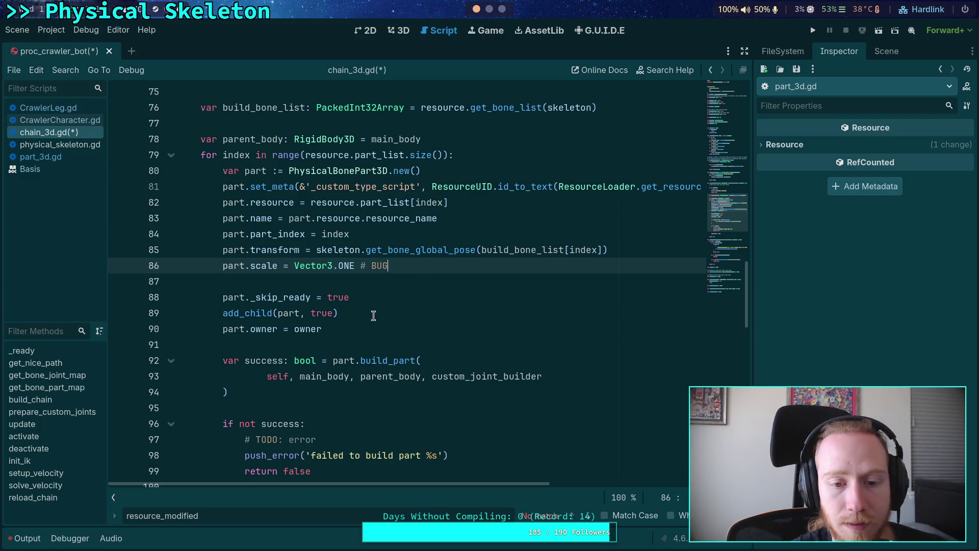
left_click(431, 294)
left_click(440, 282)
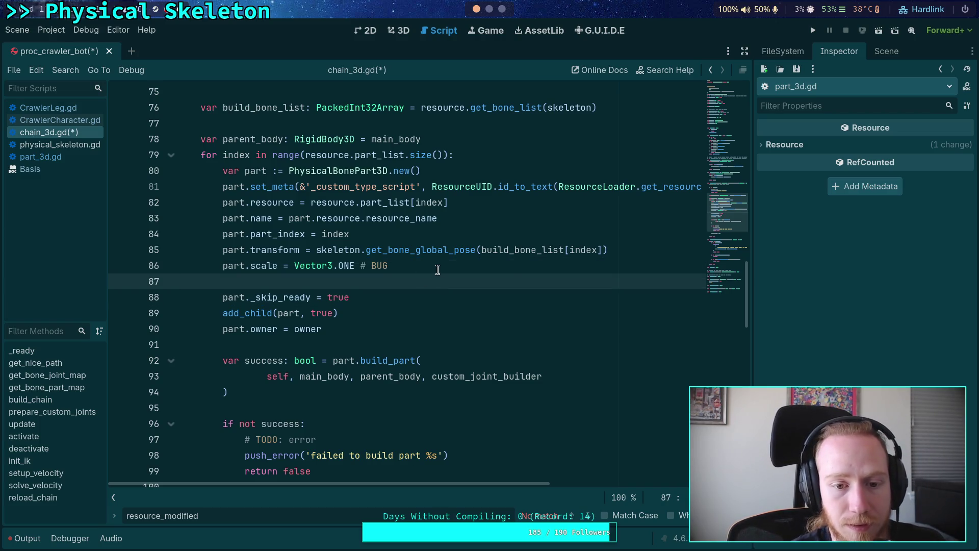
left_click(438, 270)
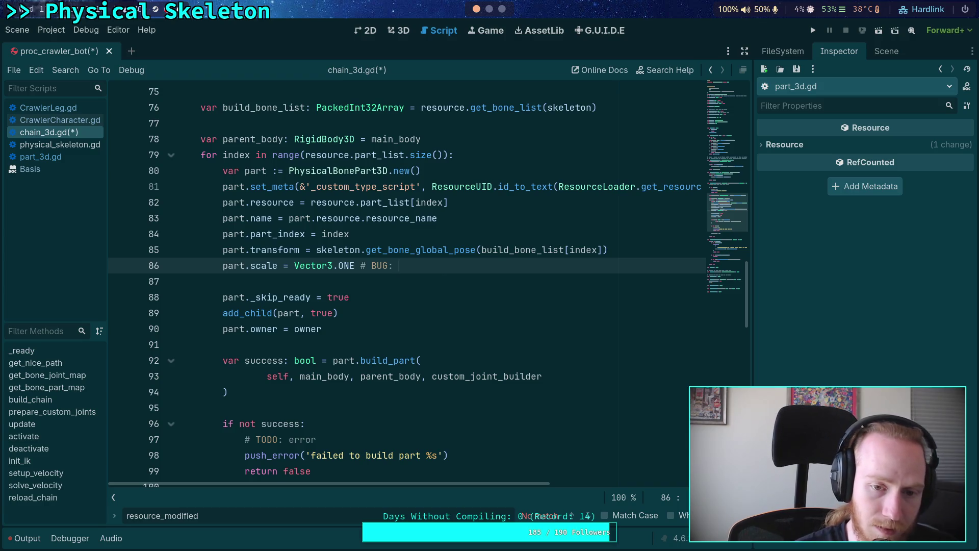
type(":")
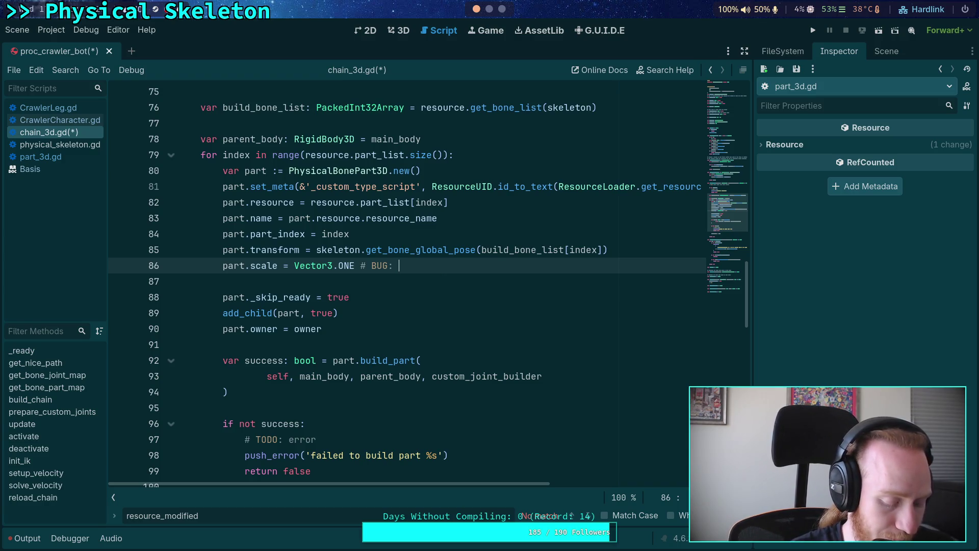
type("orthonormal")
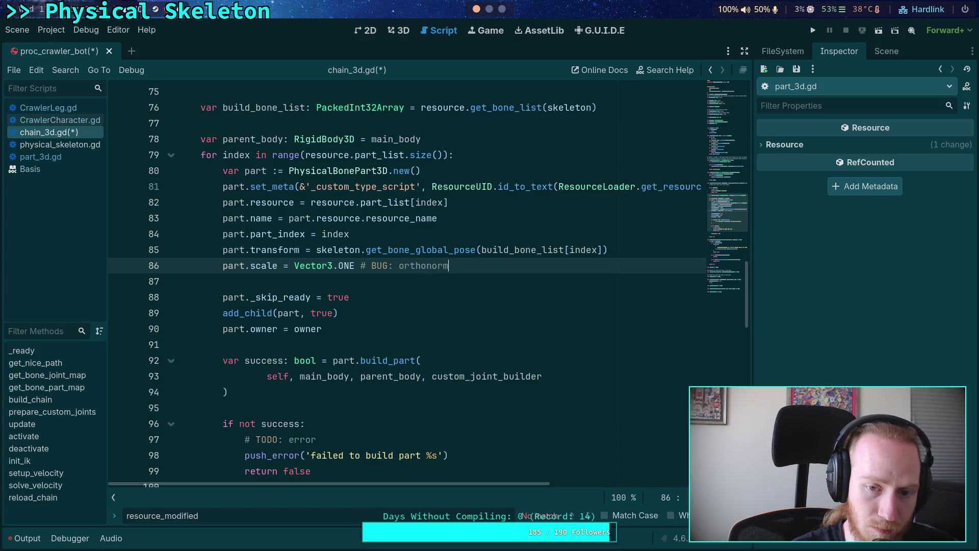
type("ization does")
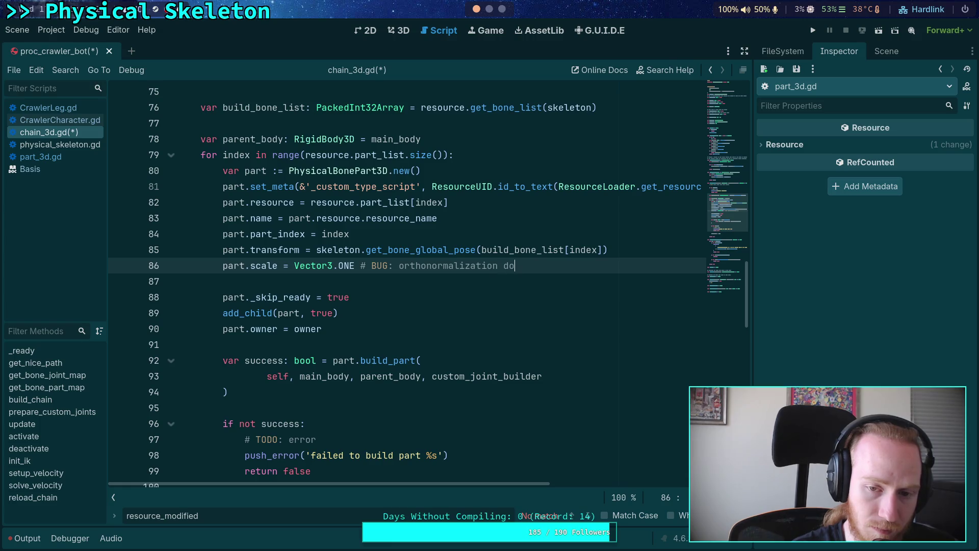
type("n't fix scale??")
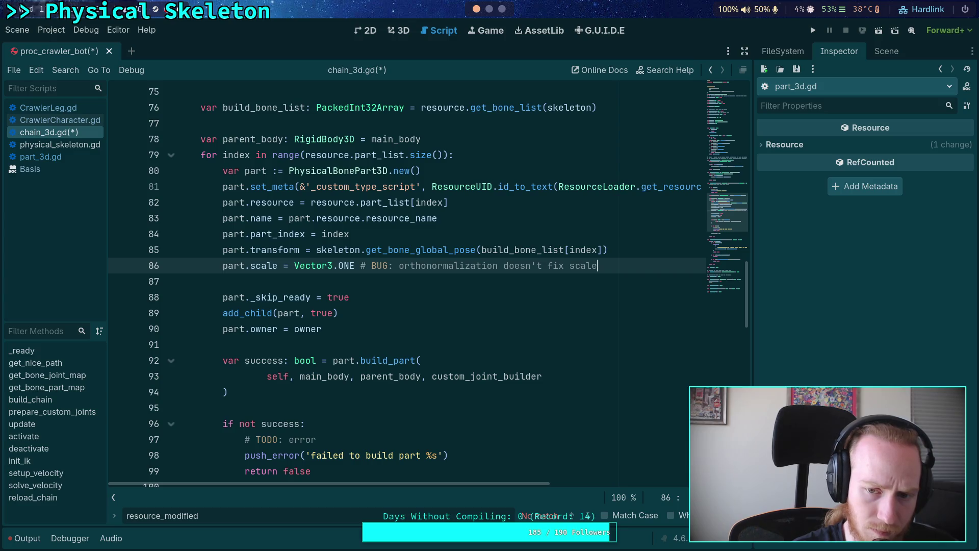
left_click(470, 283)
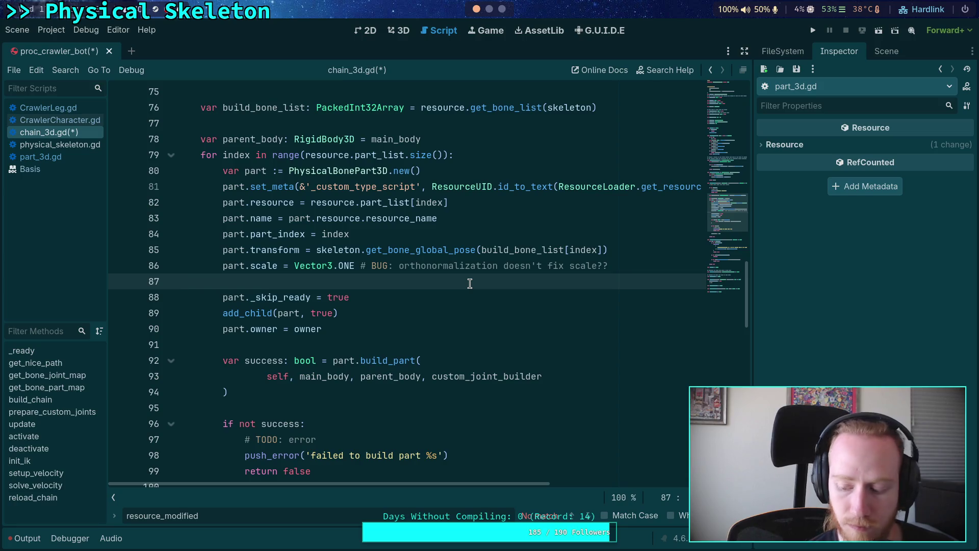
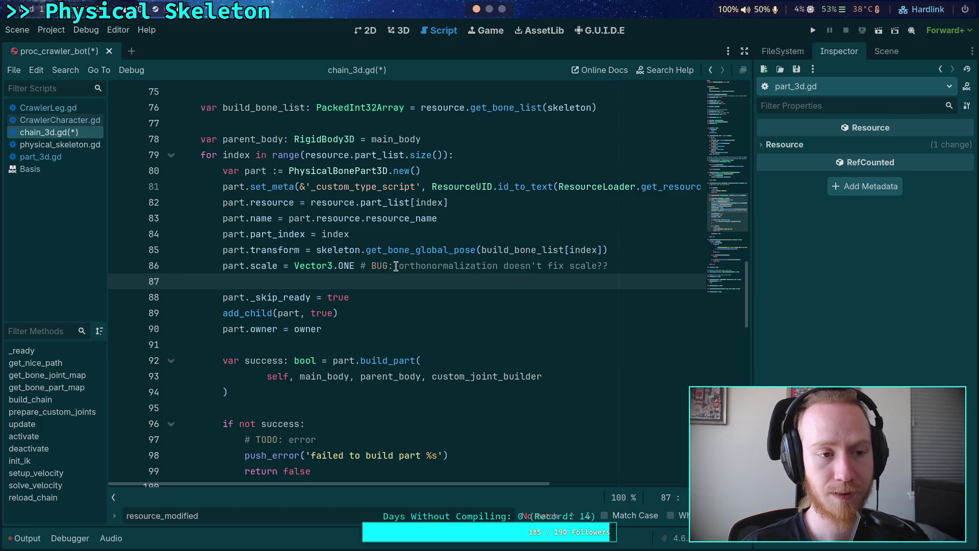
Step: Back in chain_3d.gd, append orthonormalized() to the bone global pose on line 85
left_click(42, 146)
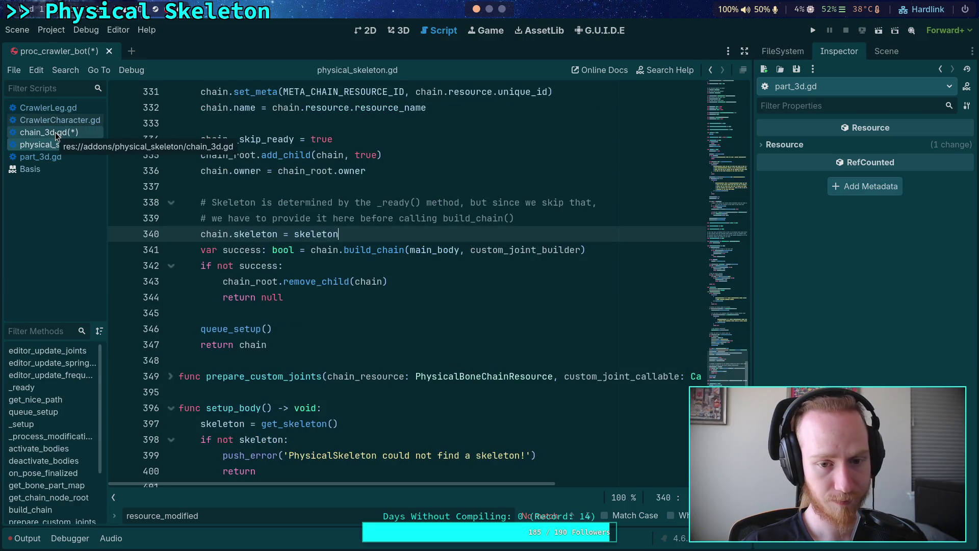
left_click(55, 133)
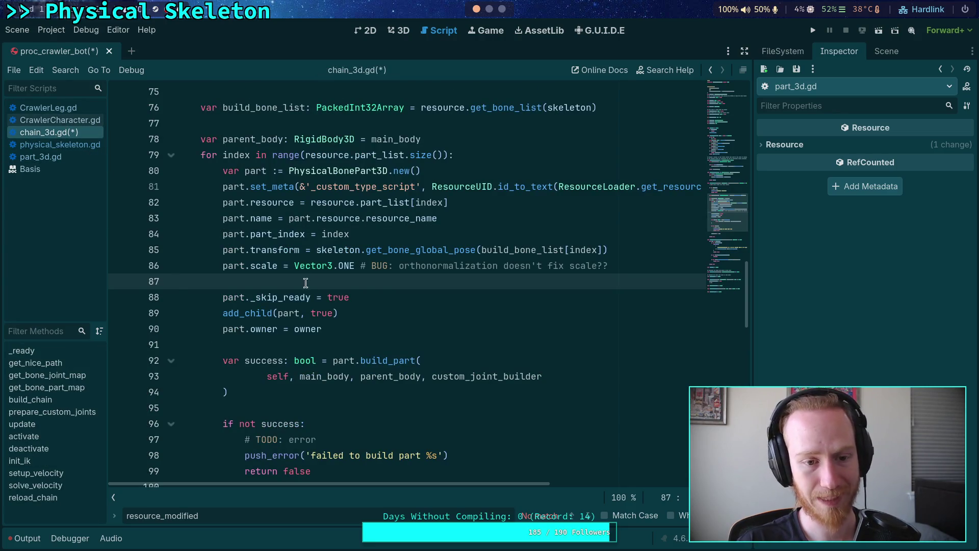
key("ctrl+s")
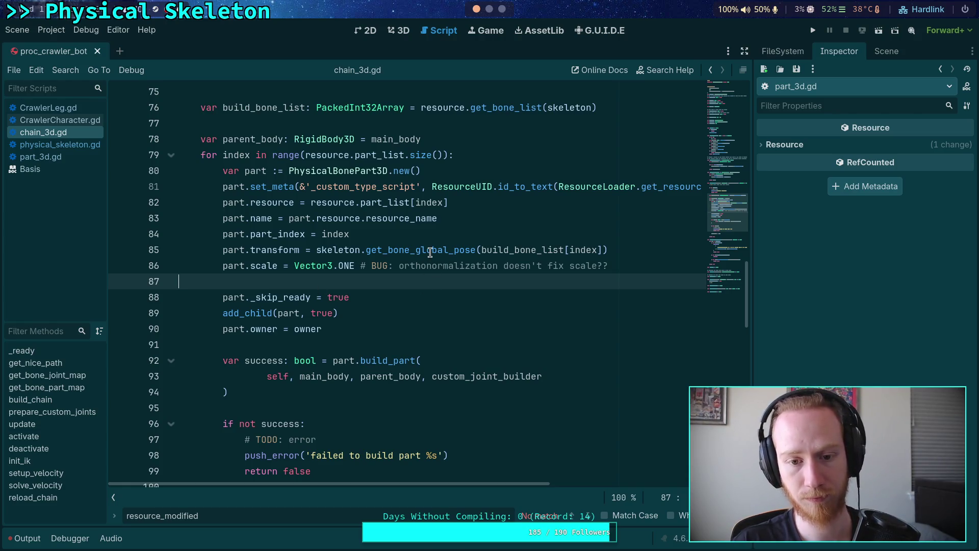
mouse_move(430, 252)
left_click(635, 249)
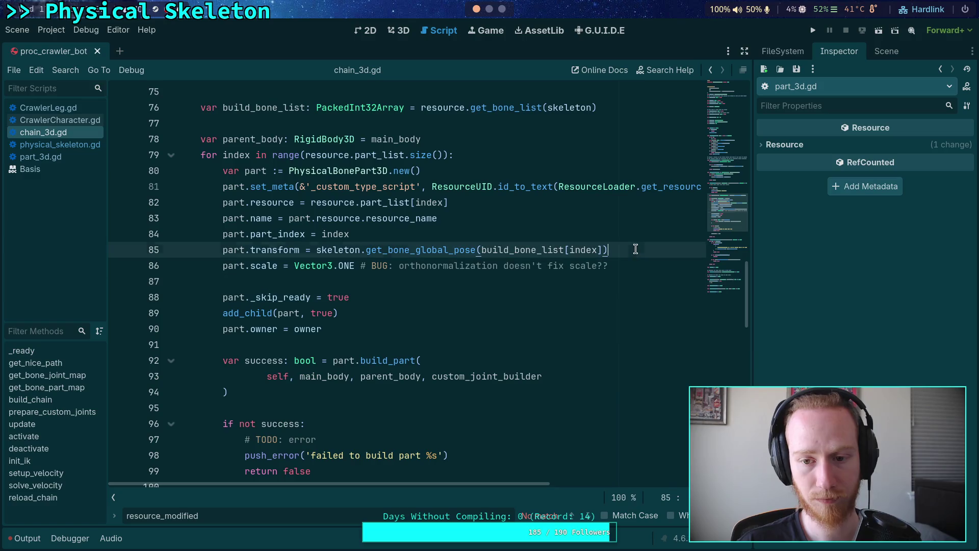
type(".or")
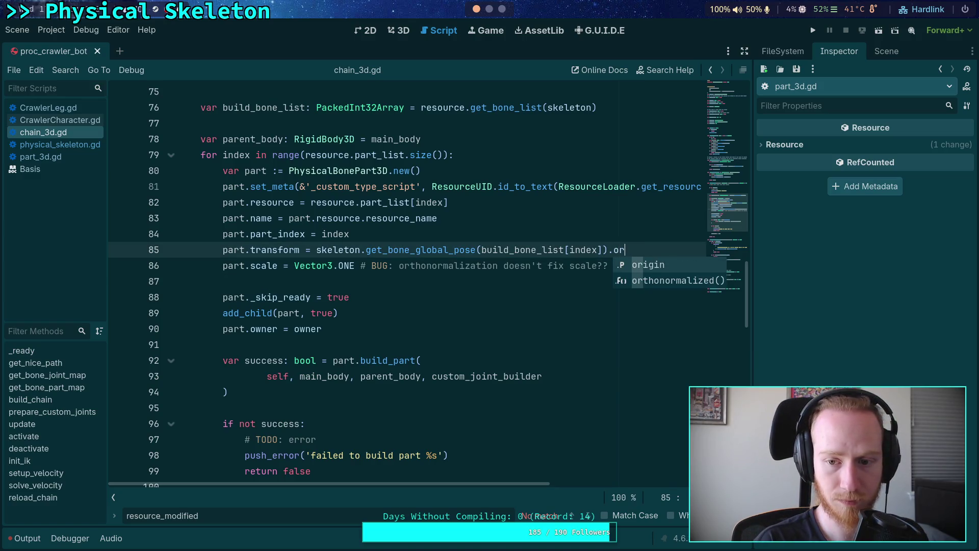
key("Down")
key("Return")
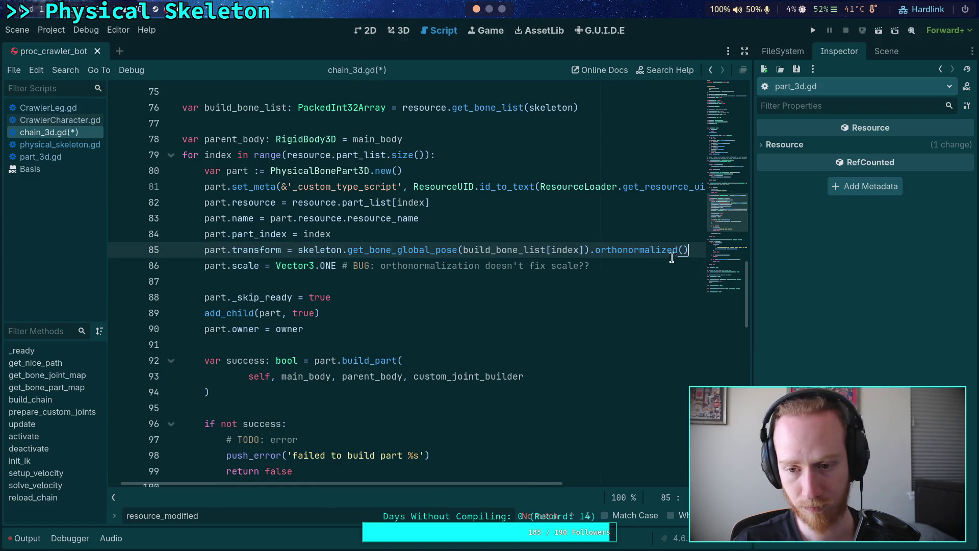
Step: Replace the added call with a fresh .orthonormalized() completion and save chain_3d.gd
mouse_move(664, 254)
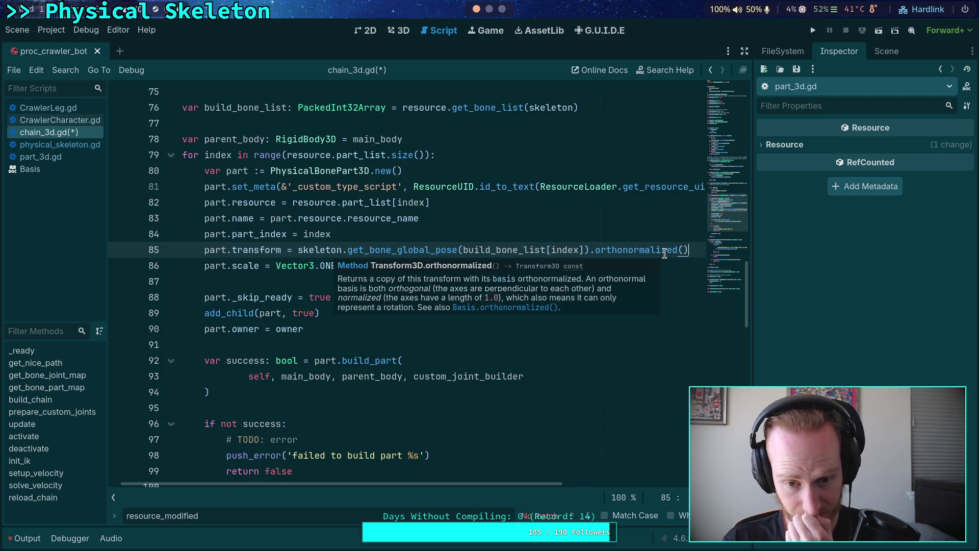
left_click_drag(590, 250, 713, 249)
key("BackSpace")
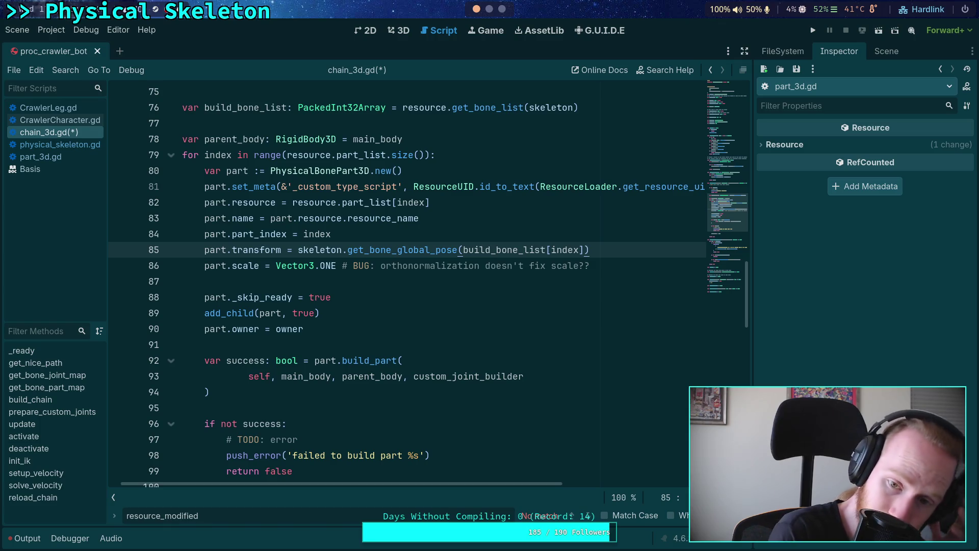
type(".orth")
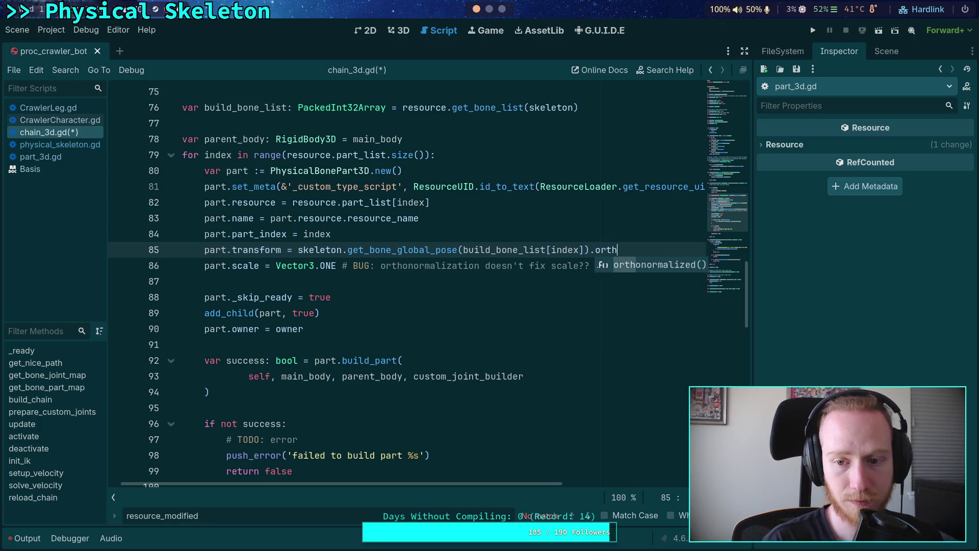
key("Return")
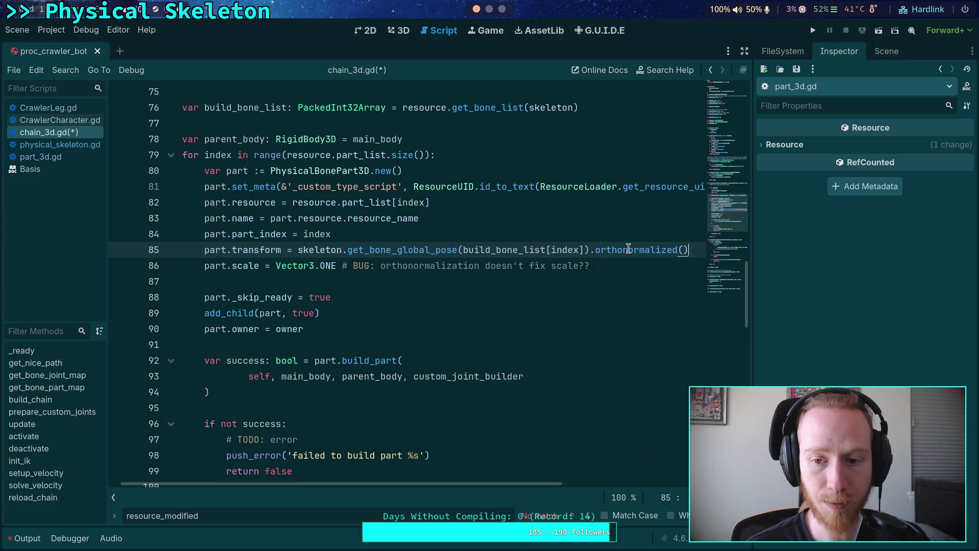
mouse_move(629, 249)
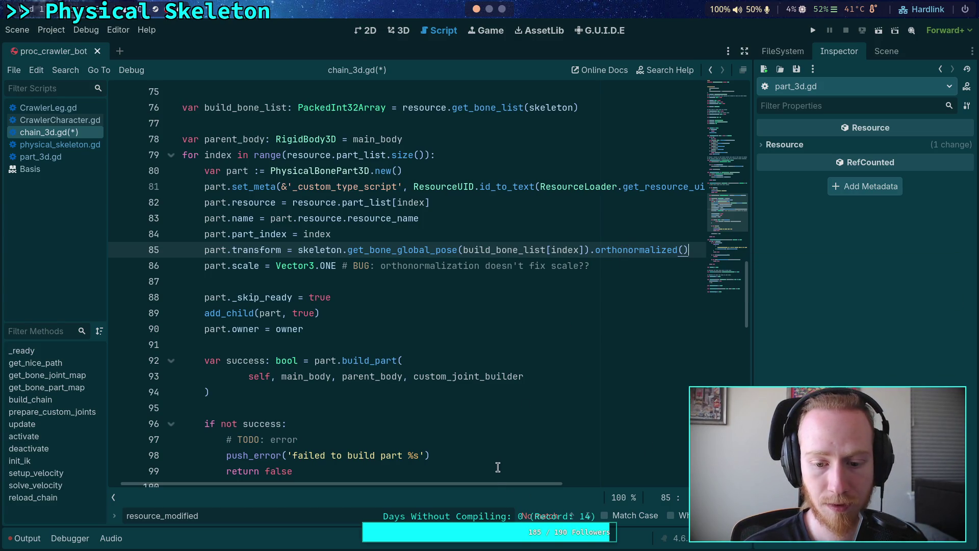
scroll(359, 464, "left", 1)
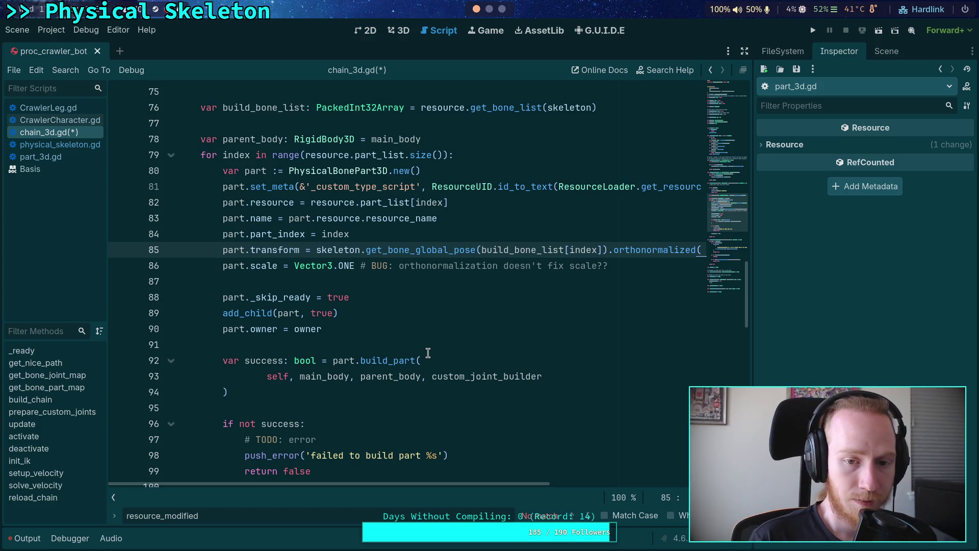
key("ctrl+s")
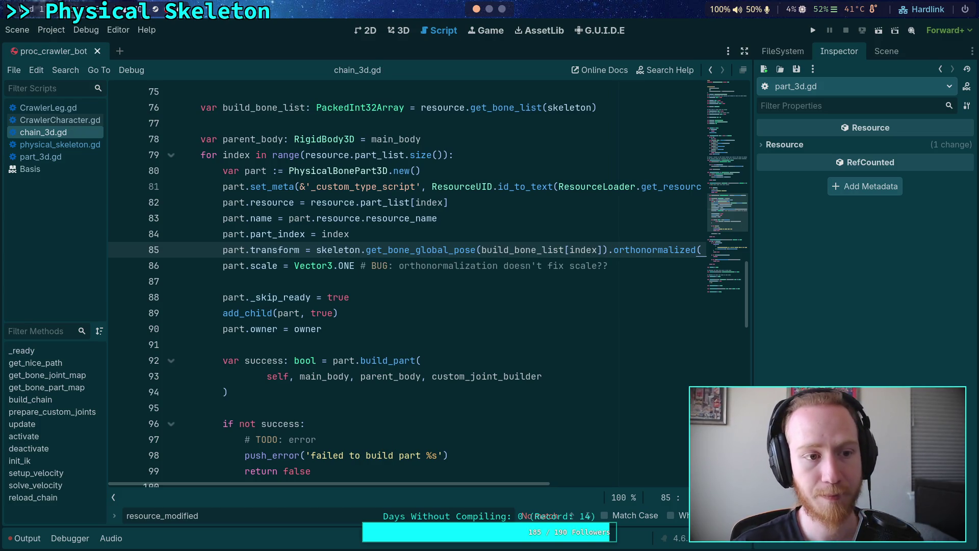
Step: Inspect the TibiaPart node's properties in the Inspector
left_click(886, 51)
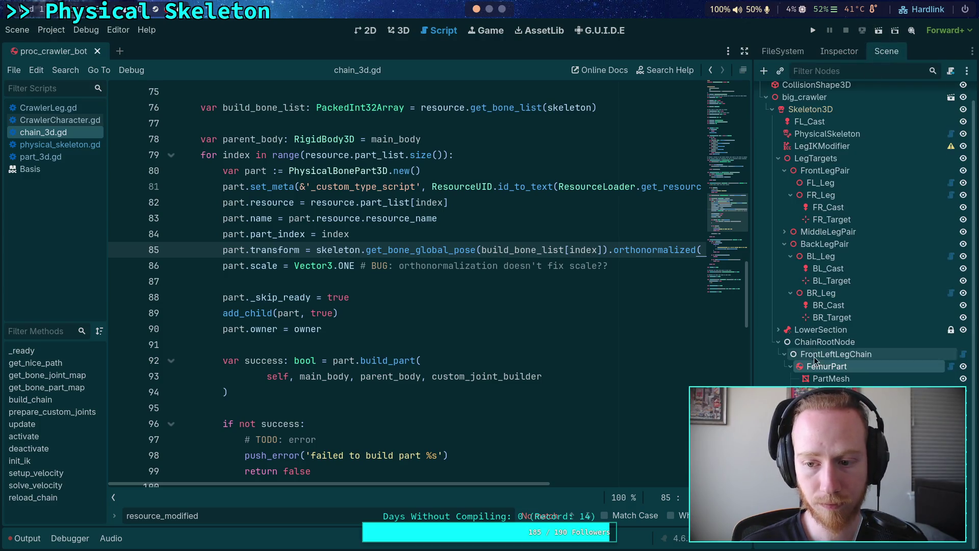
left_click(831, 391)
left_click(837, 52)
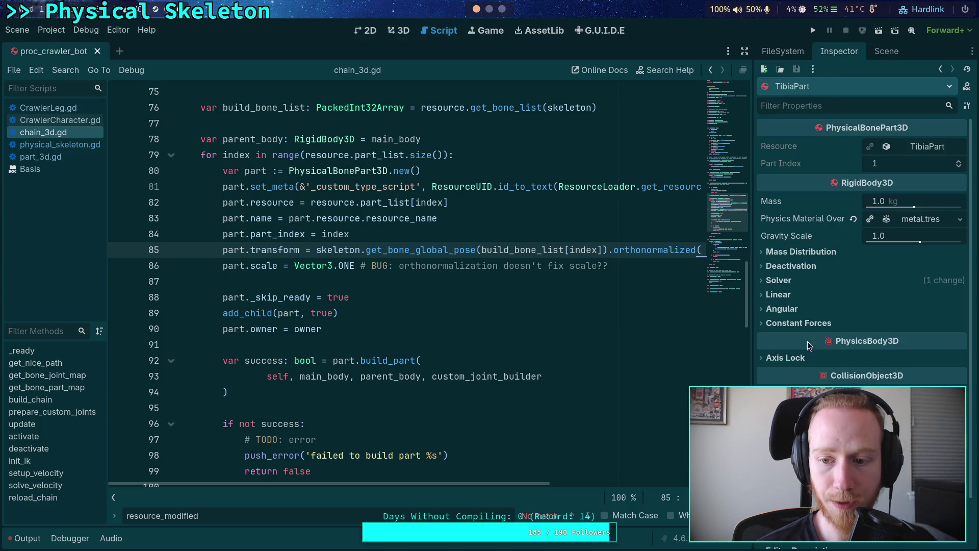
scroll(862, 256, "down", 3)
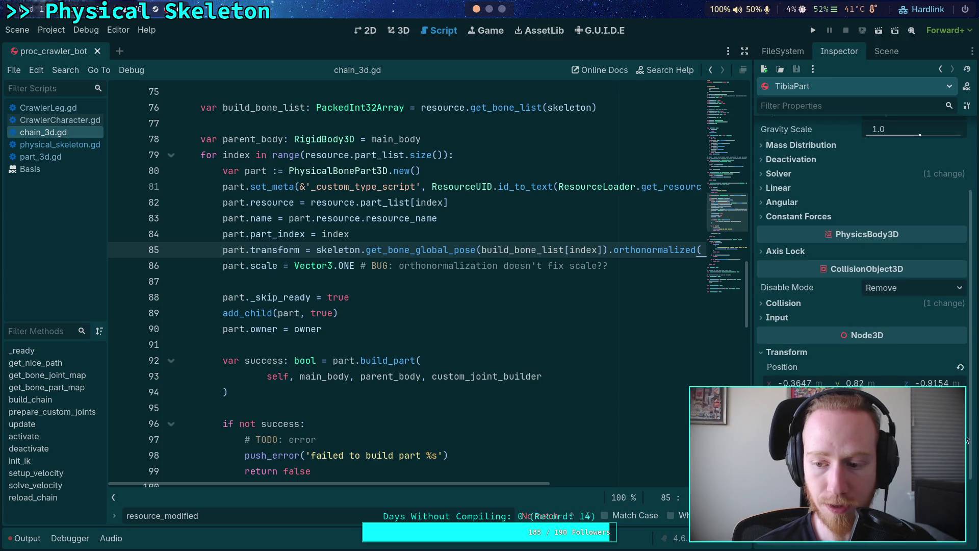
scroll(862, 230, "up", 3)
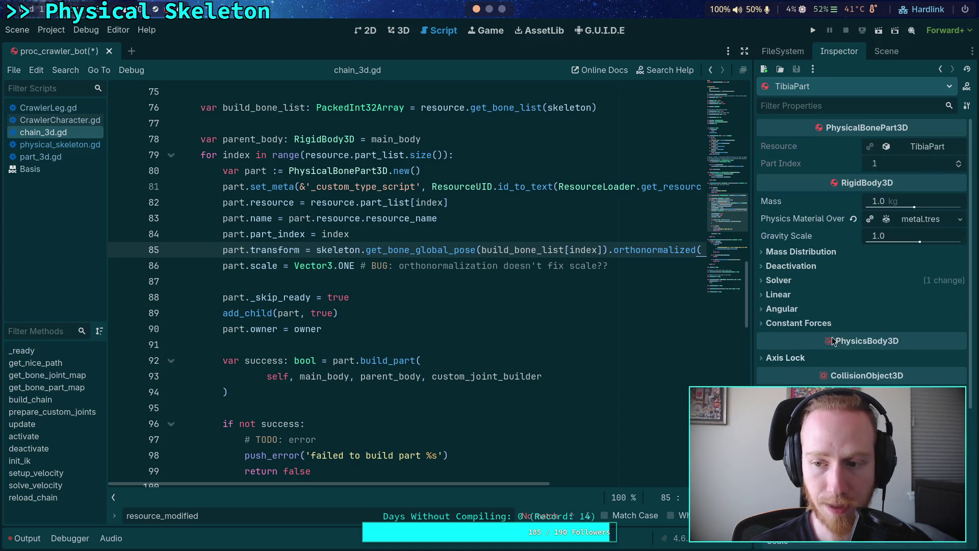
Step: Delete ChainRootNode and its children from the scene tree
left_click(883, 53)
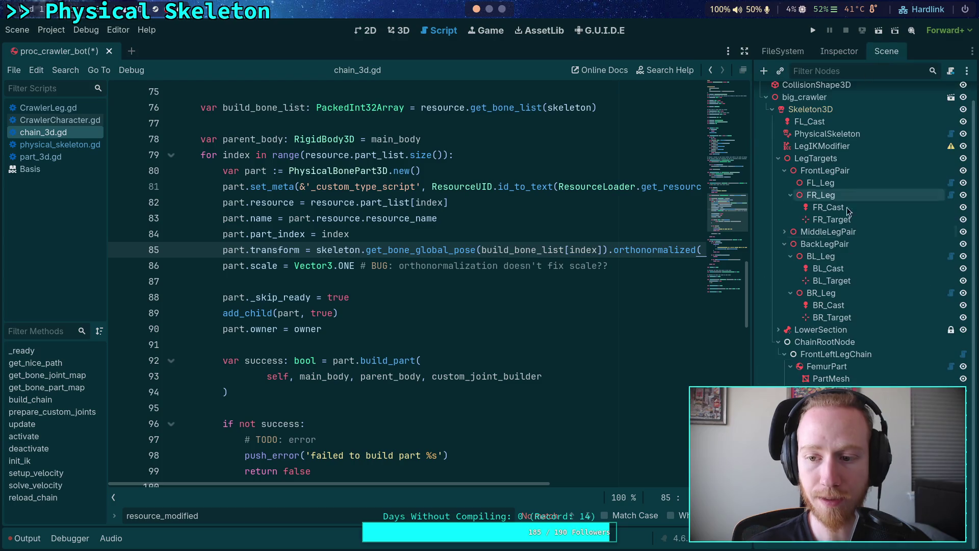
right_click(822, 354)
key("Delete")
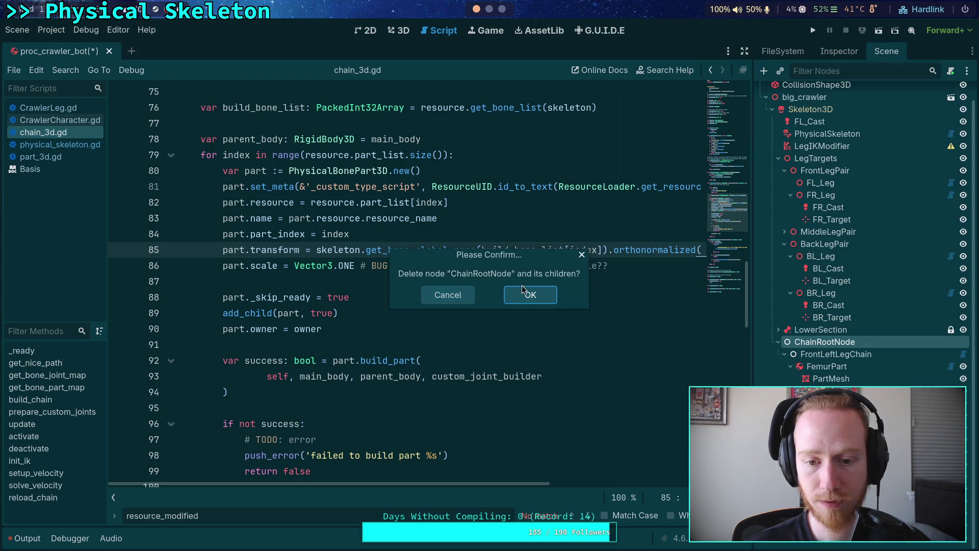
left_click(524, 301)
left_click(524, 297)
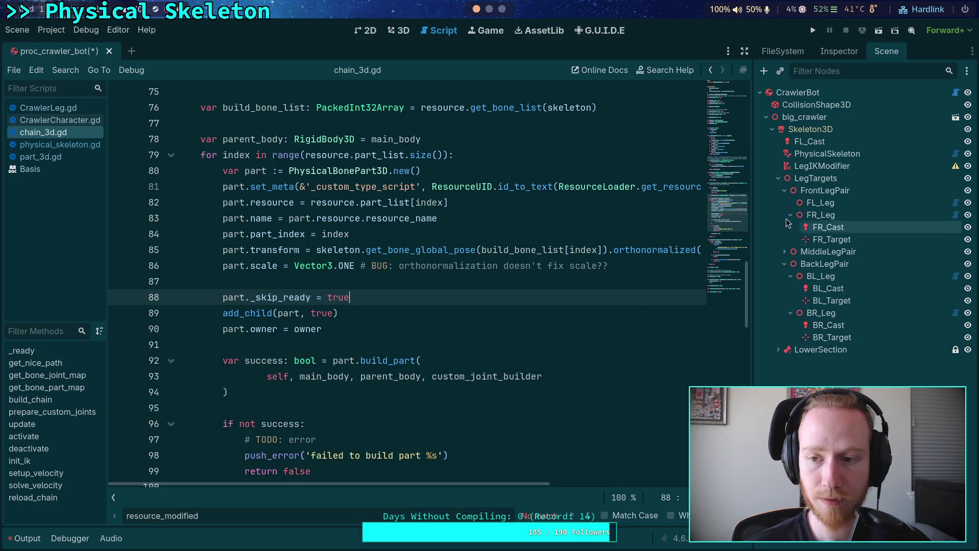
Step: Rebuild the crawler from CrawlerBot and show the Output log
left_click(839, 51)
left_click(867, 148)
left_click(535, 300)
left_click(24, 538)
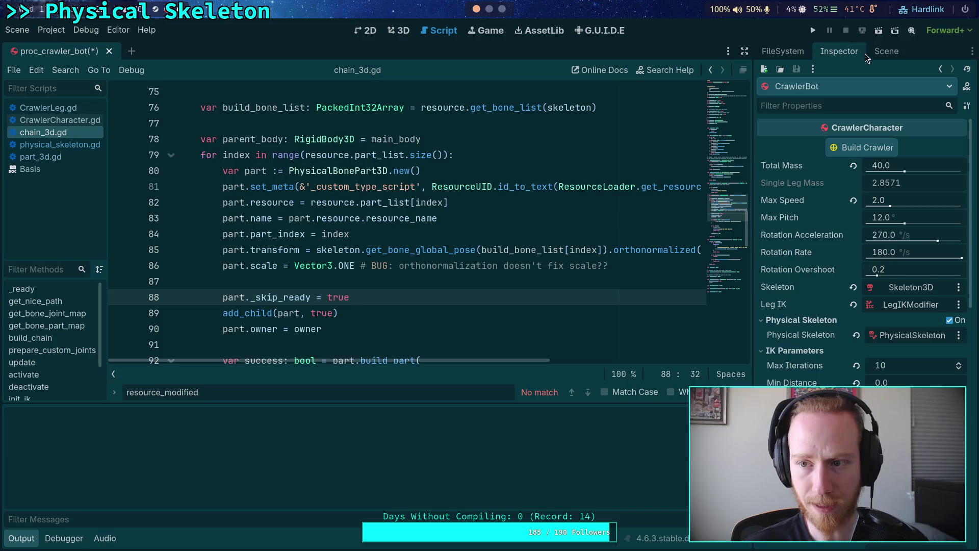
Step: Select LegIKModifier, widen the Inspector, and expand its first setting's joints to see the 60deg femur limit
left_click(887, 51)
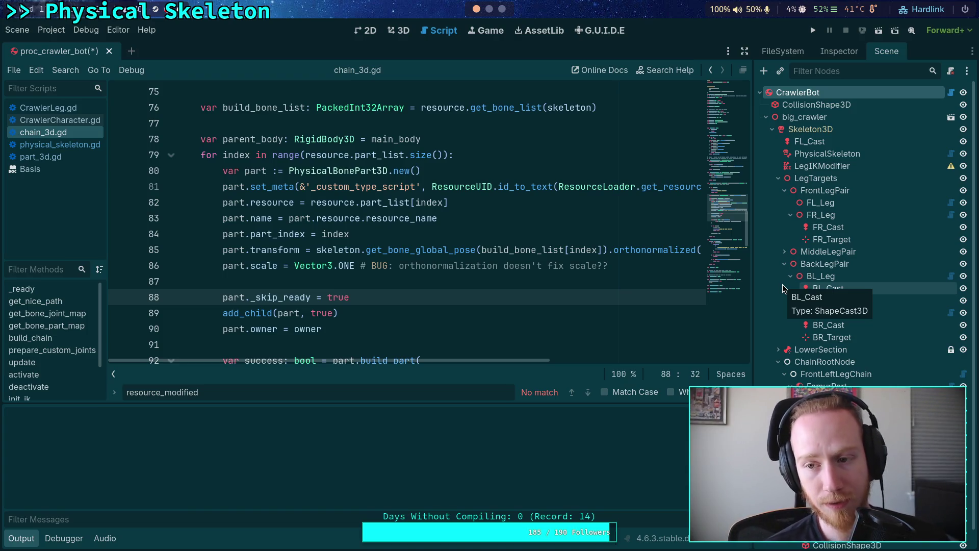
mouse_move(954, 171)
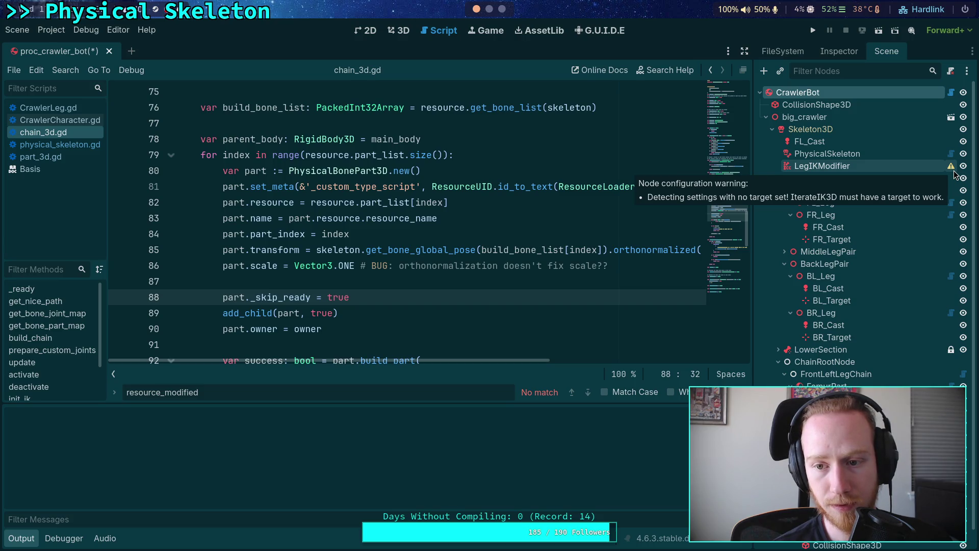
left_click(866, 166)
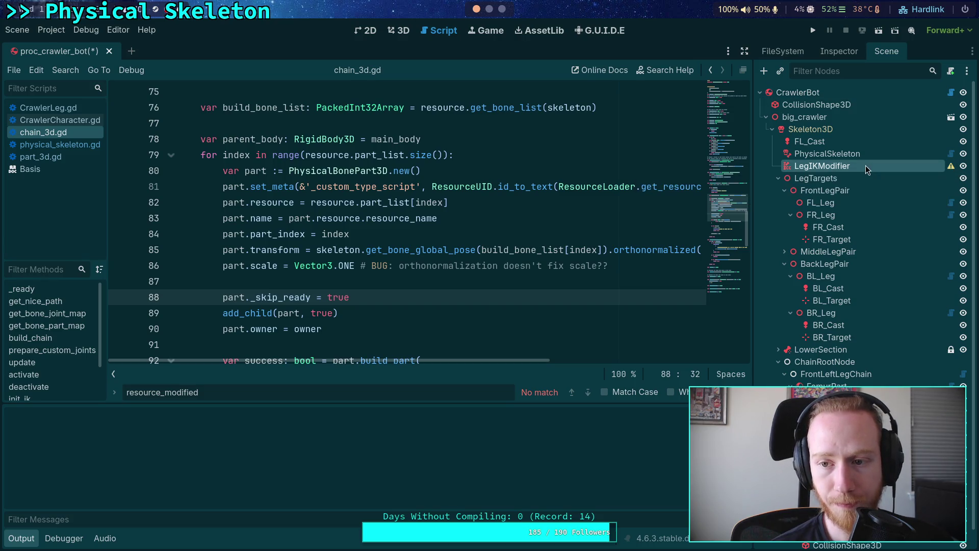
left_click(836, 49)
mouse_move(753, 257)
left_mouse_down()
mouse_move(617, 263)
mouse_move(626, 270)
left_mouse_up()
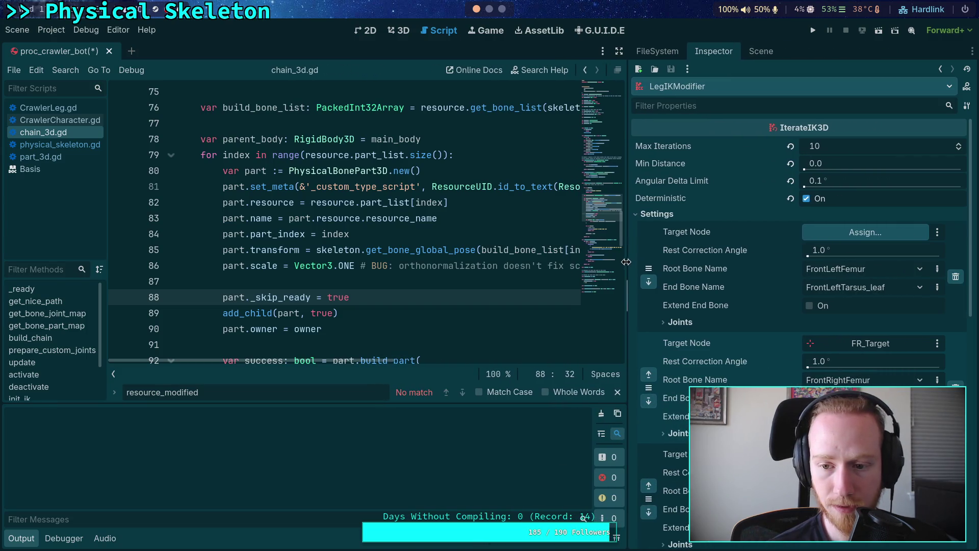
left_click(691, 322)
scroll(699, 316, "down", 3)
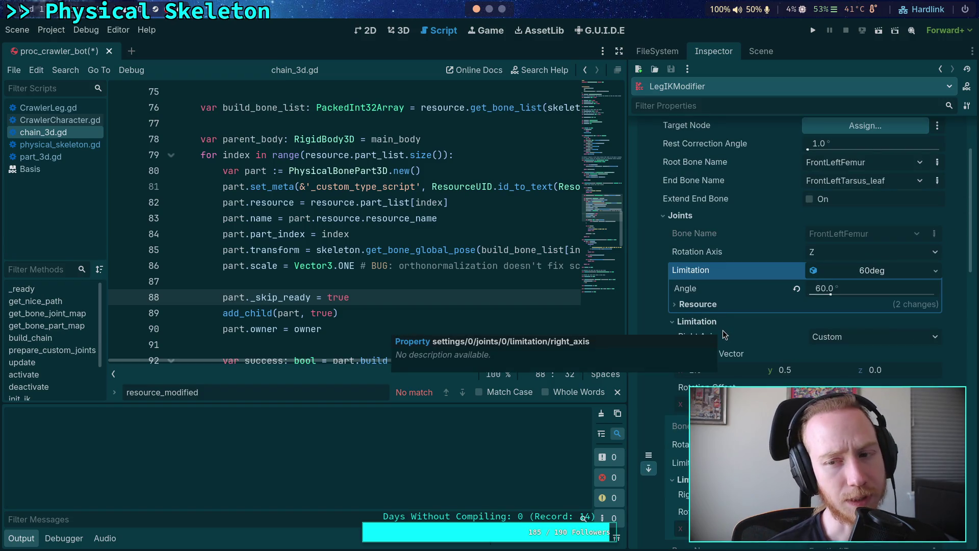
scroll(720, 333, "down", 4)
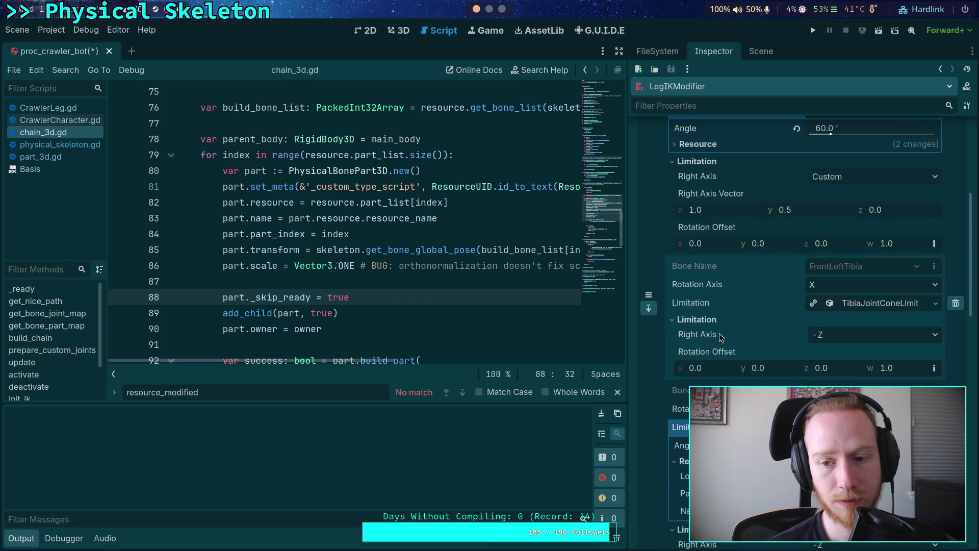
scroll(719, 332, "up", 3)
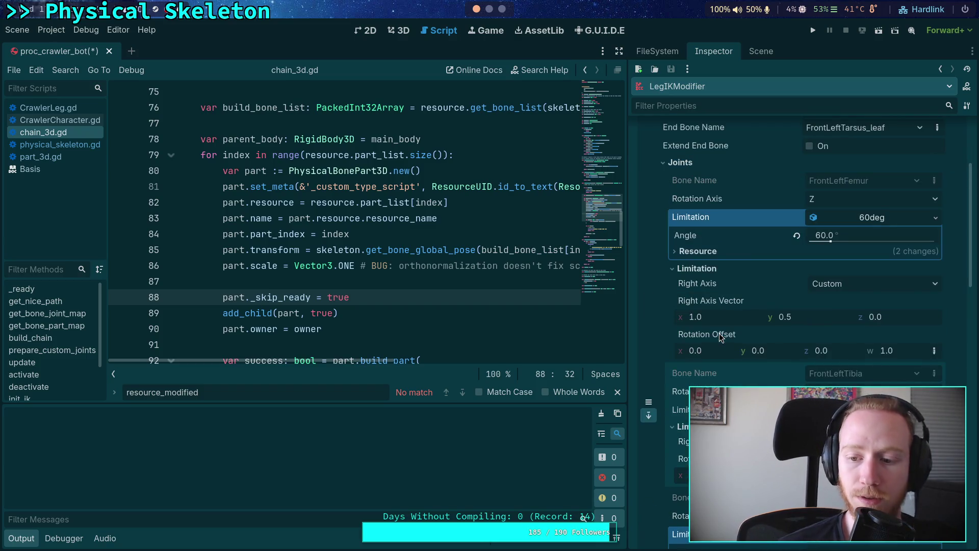
scroll(719, 333, "up", 7)
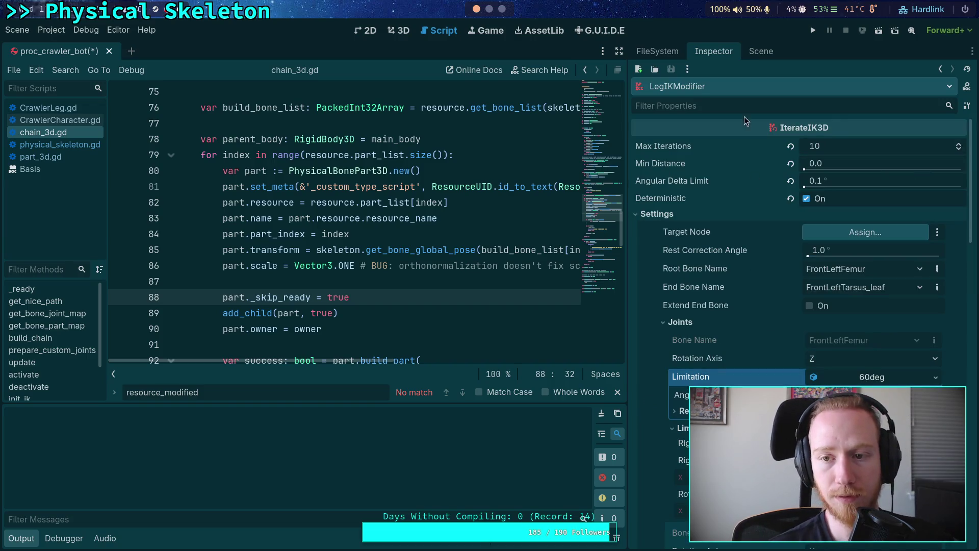
left_click(761, 51)
Step: Compare the Transform values of the FemurPart and TibiaPart physical bones
left_click(701, 386)
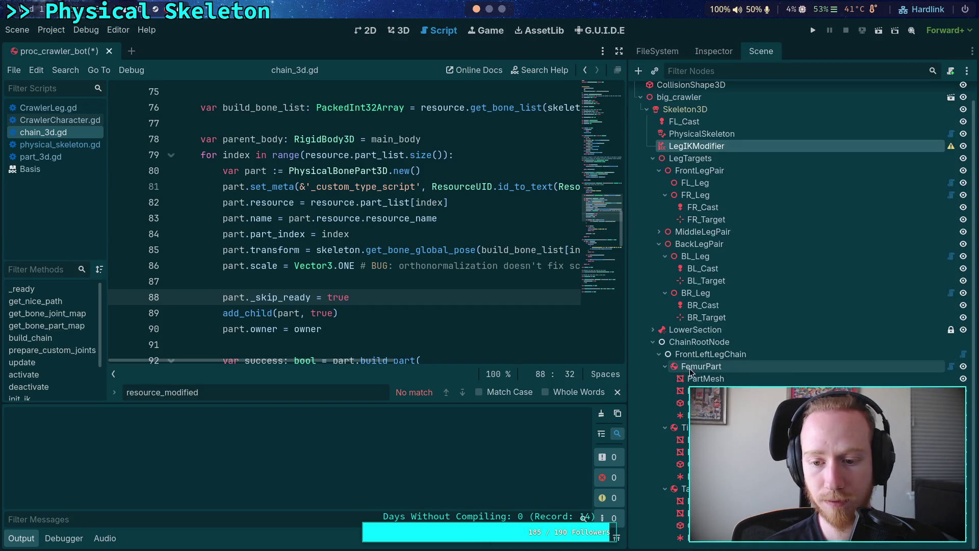
left_click(734, 55)
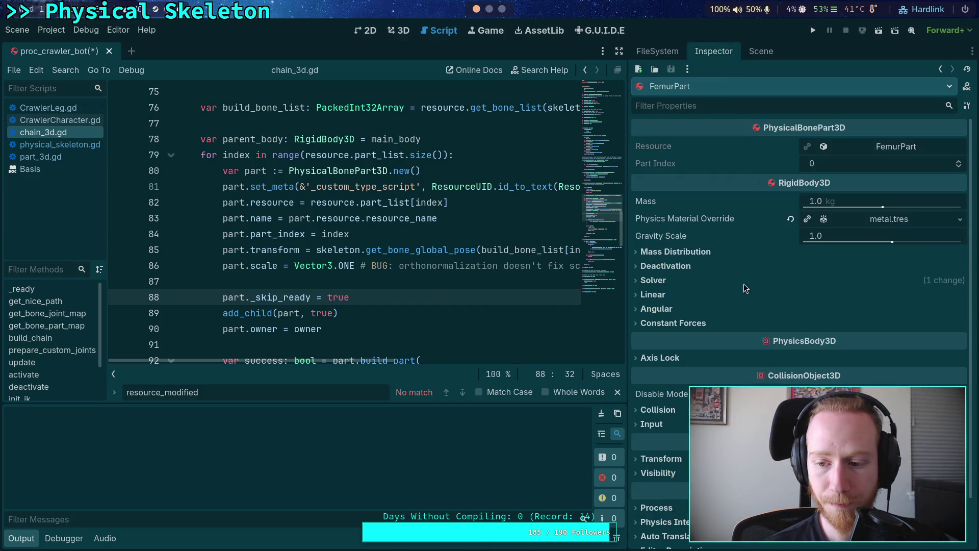
left_click(682, 458)
scroll(682, 458, "down", 5)
left_click(663, 252)
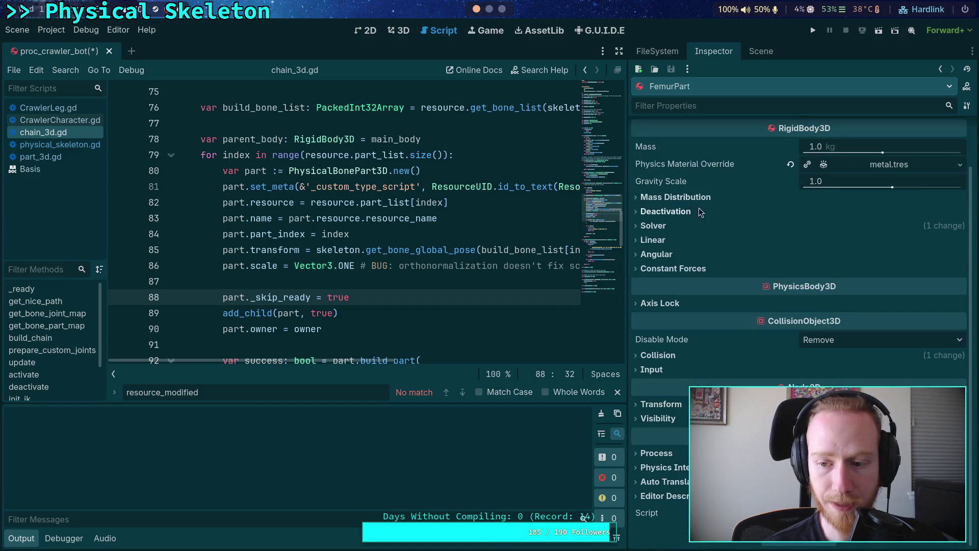
left_click(761, 51)
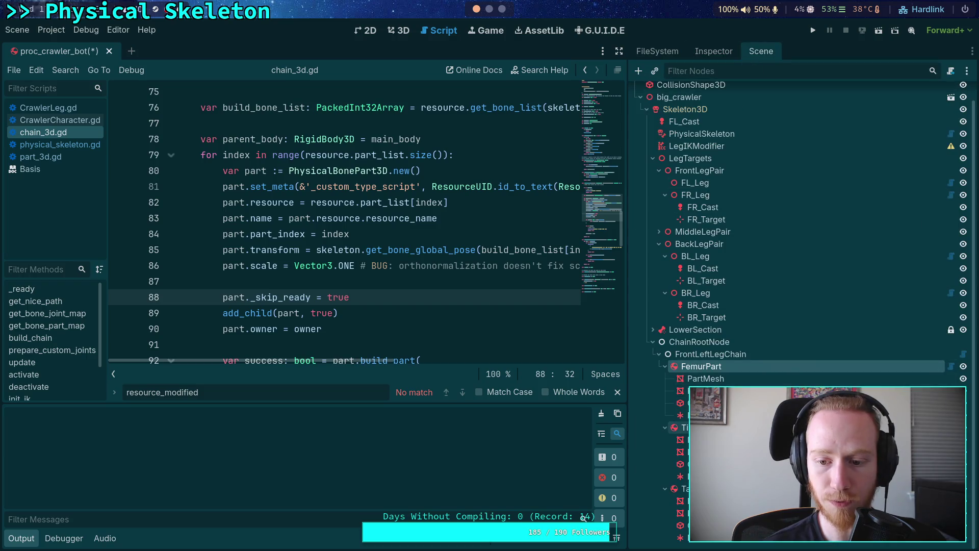
left_click(713, 51)
left_click(662, 458)
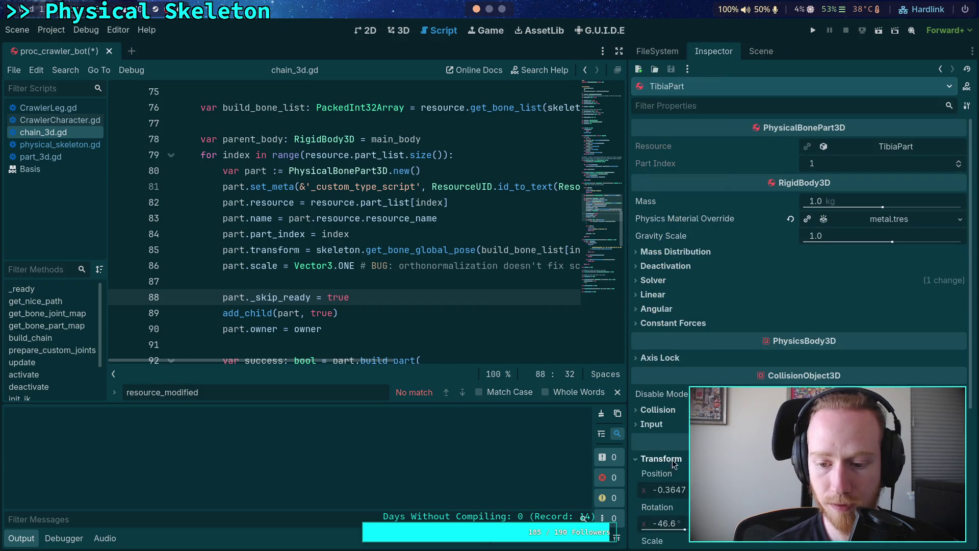
scroll(678, 357, "down", 3)
left_click(662, 352)
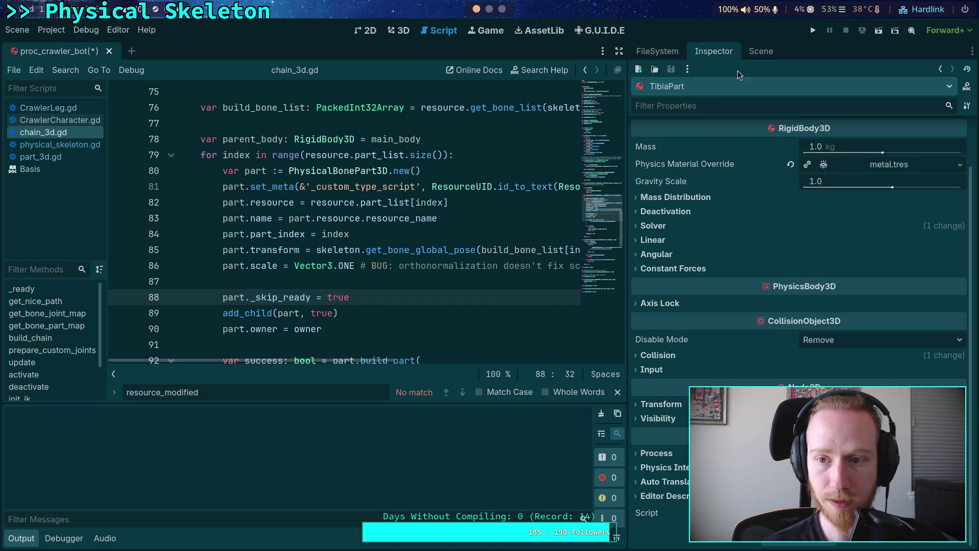
left_click(761, 51)
Step: Check TarsusPart's Transform properties as well
left_click(683, 489)
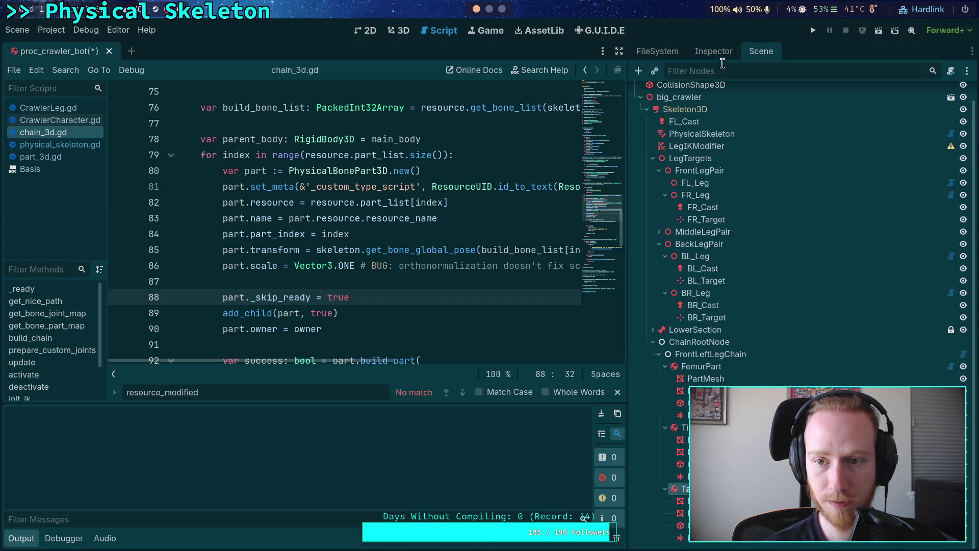
left_click(717, 53)
left_click(661, 458)
scroll(656, 451, "down", 3)
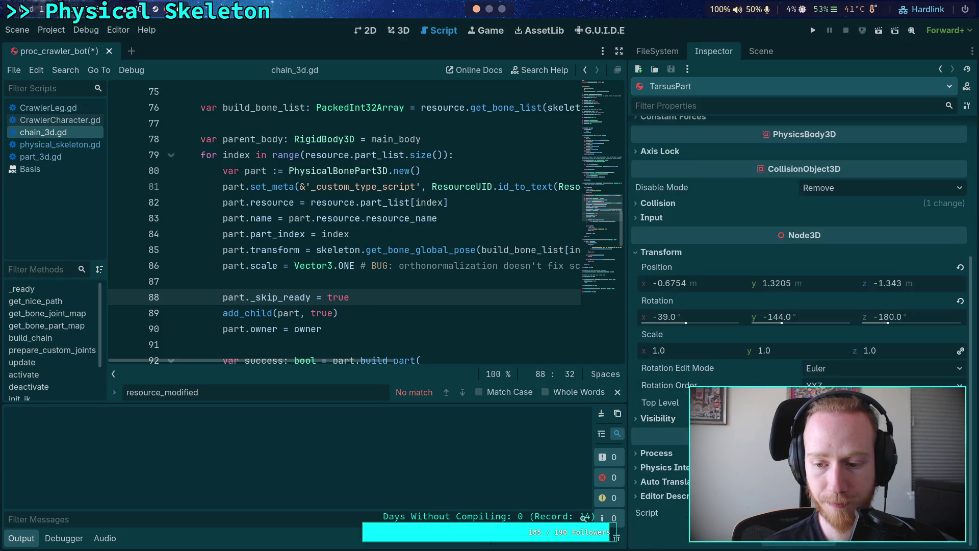
left_click(675, 253)
scroll(675, 253, "up", 3)
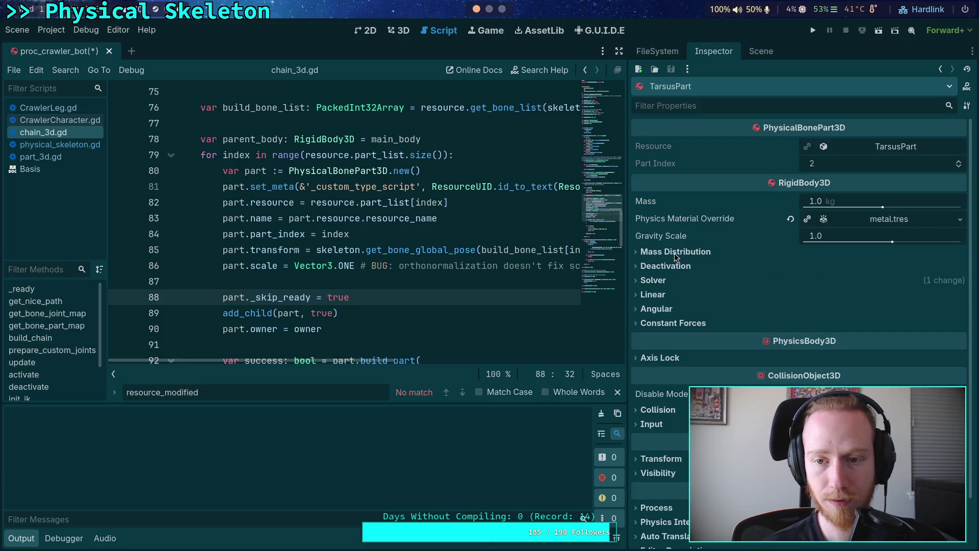
Step: Widen the script editor and comment out the part.scale line 86 in chain_3d.gd
left_click_drag(628, 153, 744, 153)
left_click(223, 265)
key("ctrl+k")
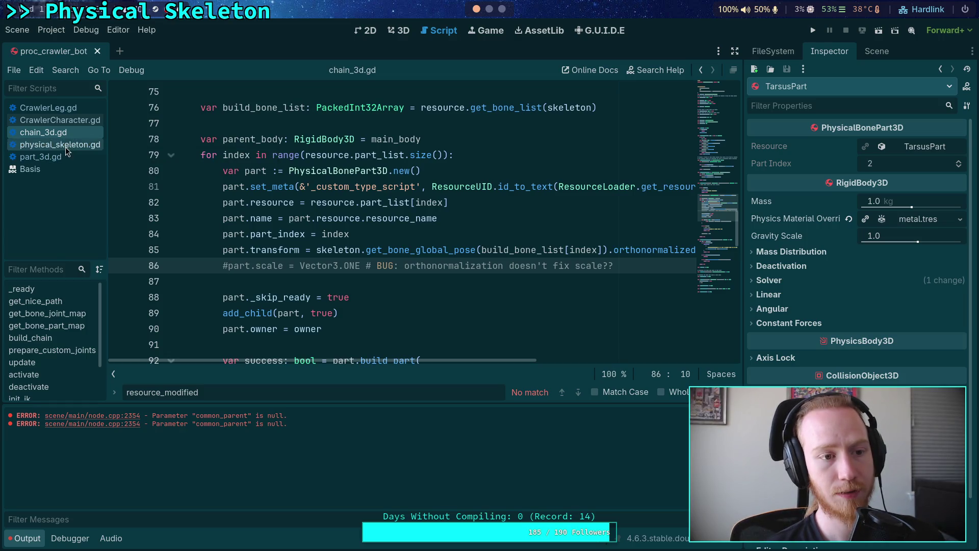
Step: Search chain_3d.gd for get_nice_path and jump to its function definition
left_click(292, 203)
key("ctrl+f")
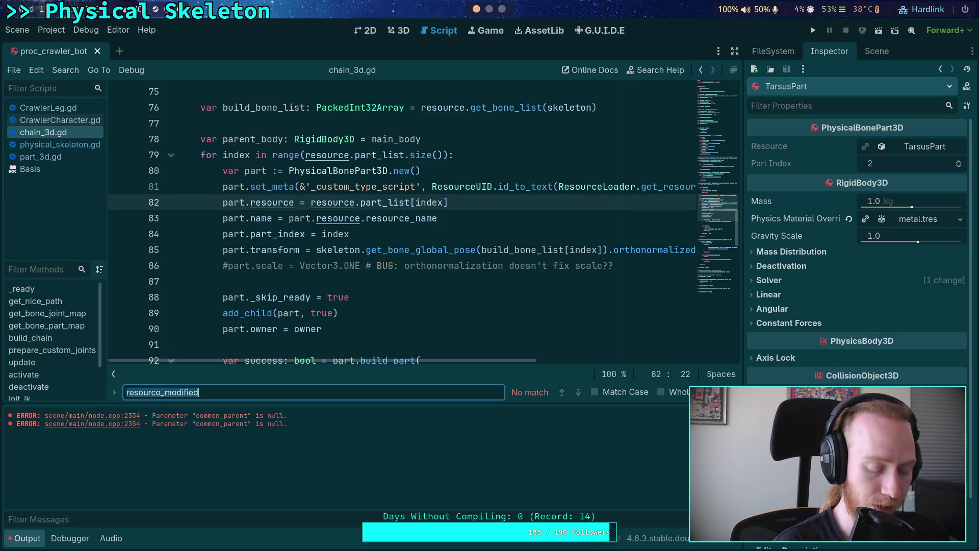
type("get_nice_")
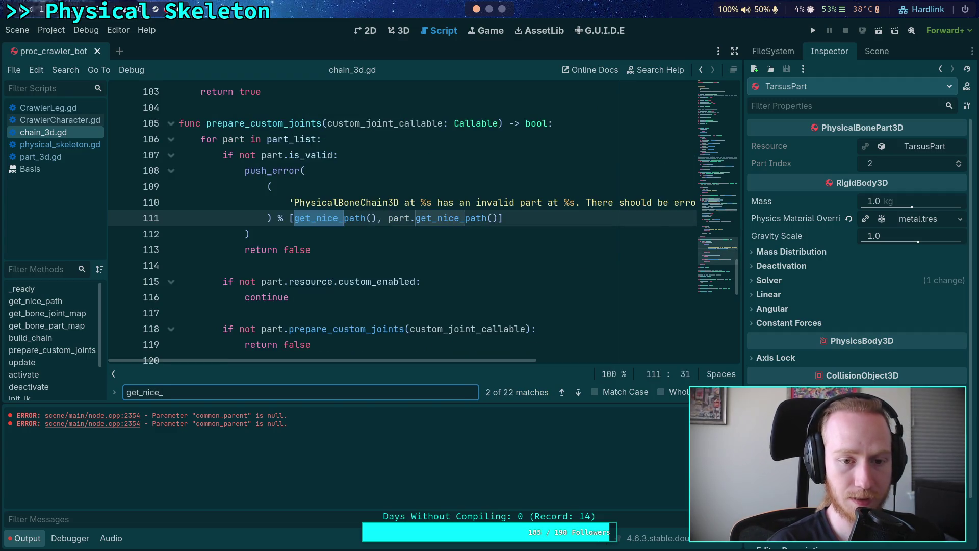
type("path")
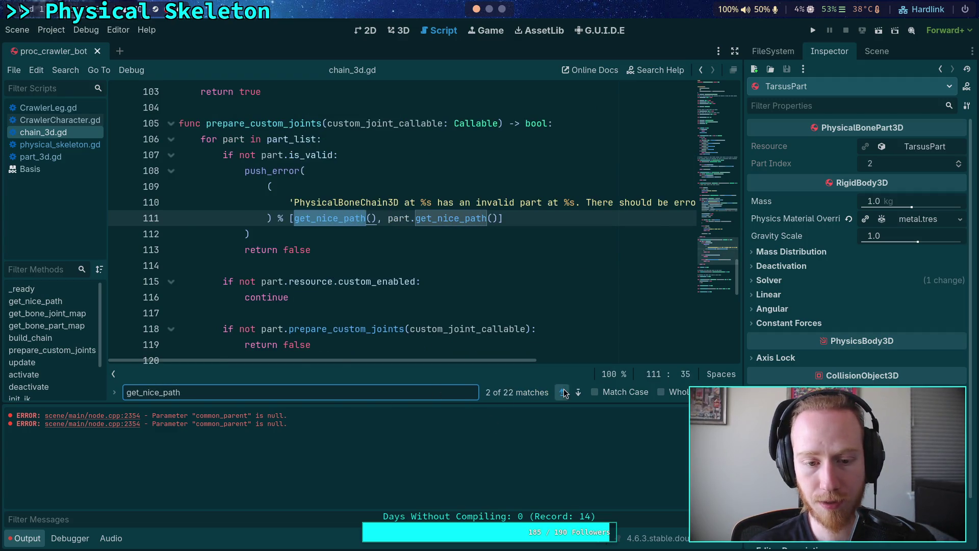
left_click(563, 391)
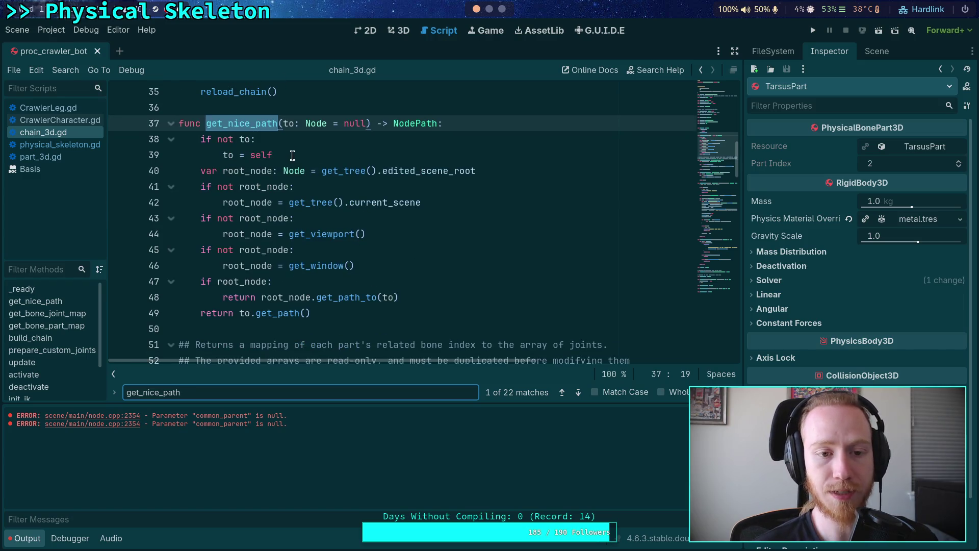
Step: Add a 'not to.is_inside_tree()' check below the to = self line
left_click(278, 156)
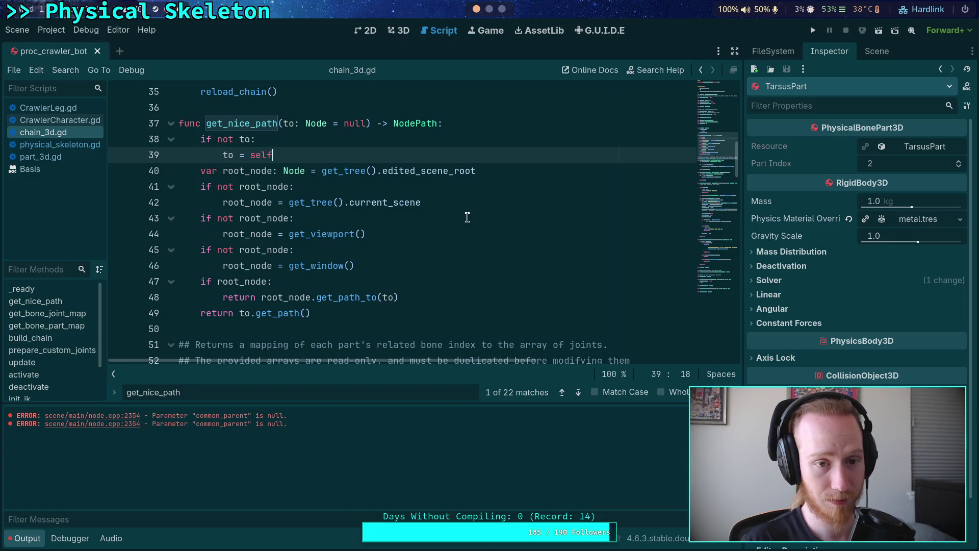
key("Return")
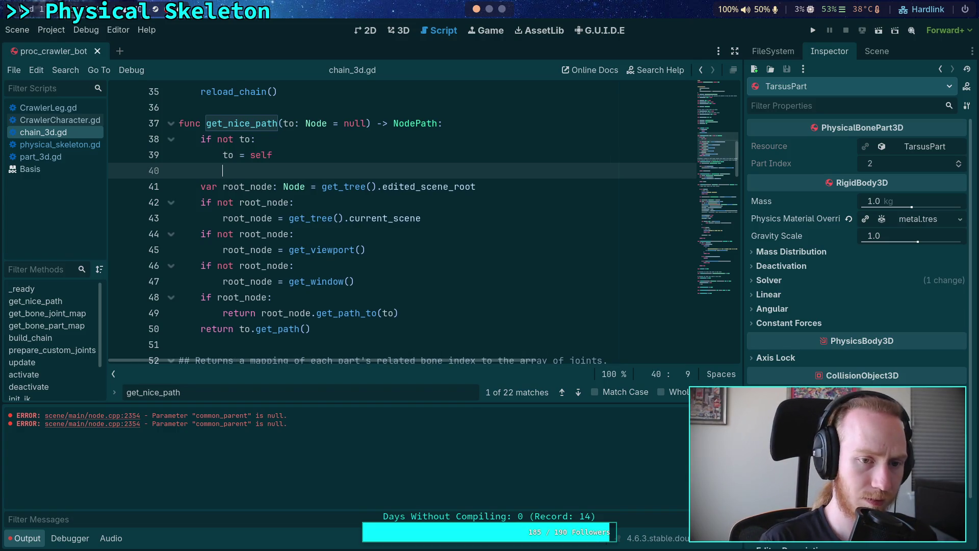
type("ifto")
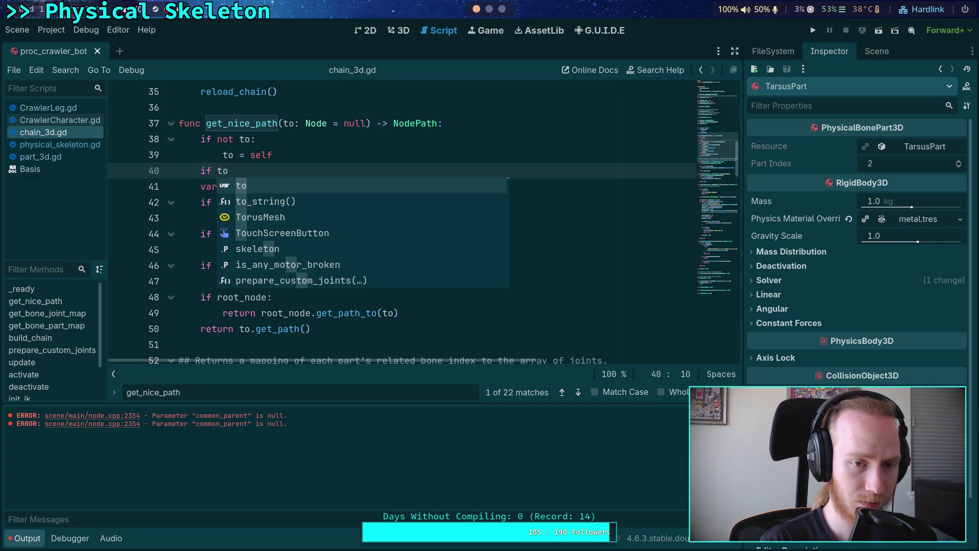
type(".is_in")
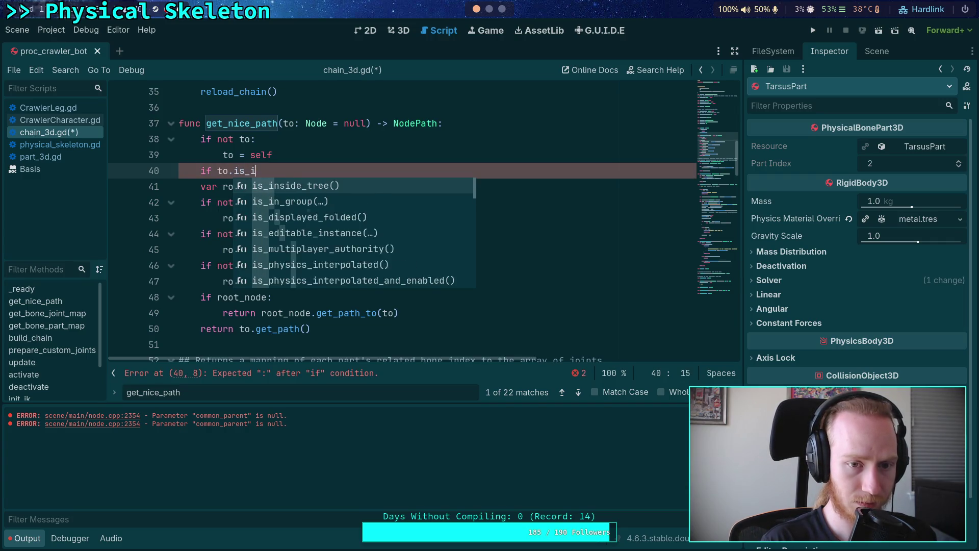
key("Return")
type(":")
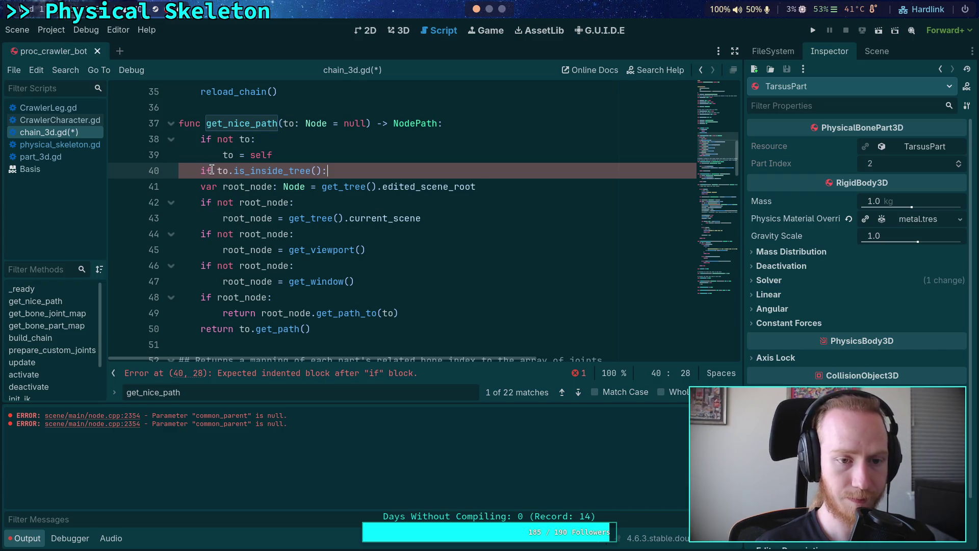
type("not")
left_click(389, 167)
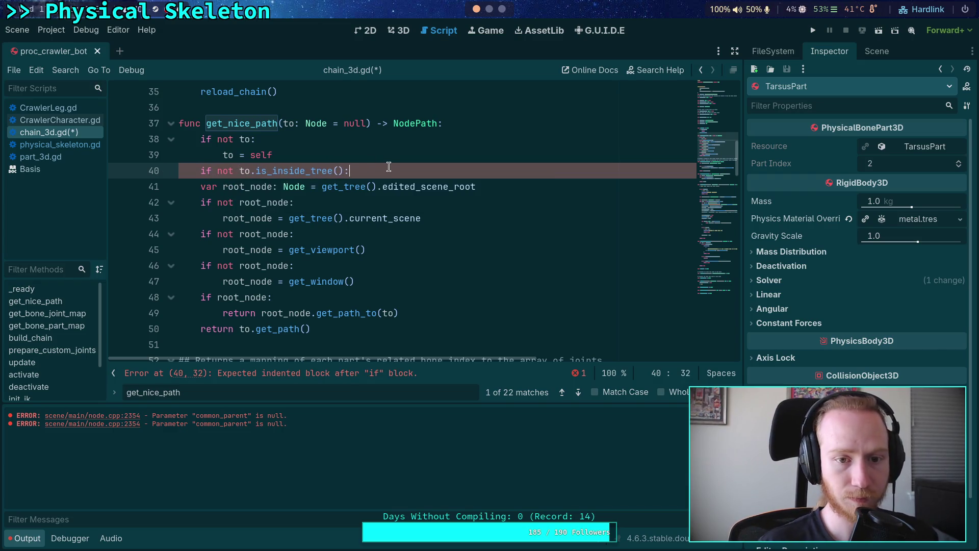
key("Return")
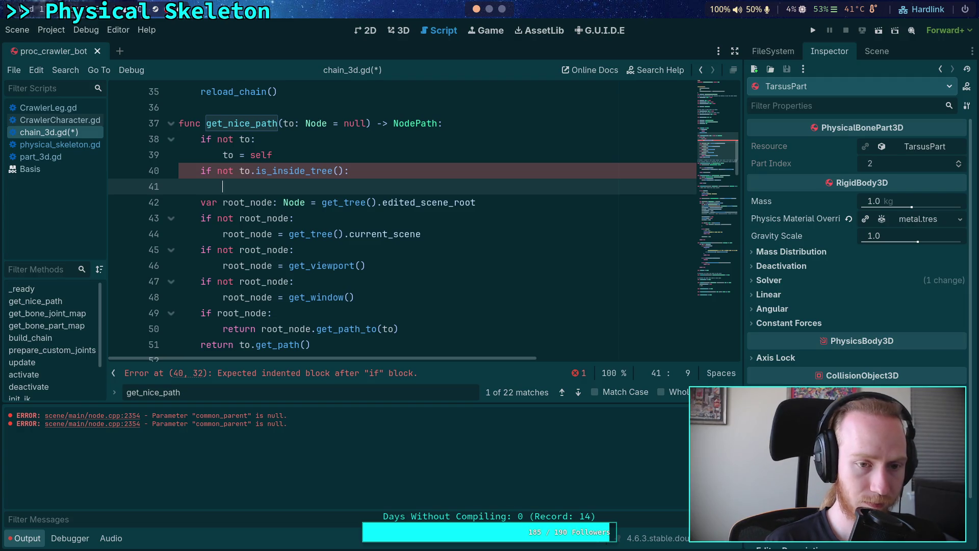
key("Return")
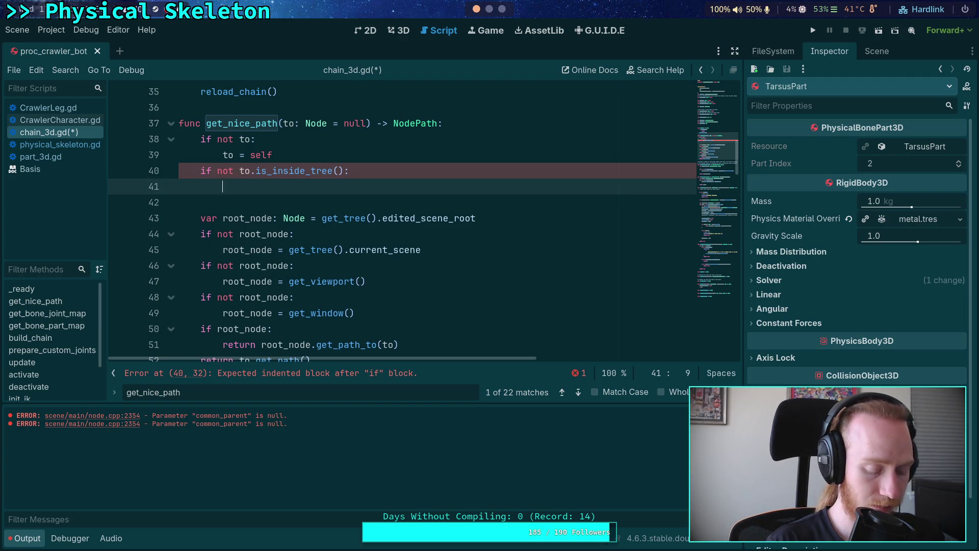
Step: Inside the check, call print_stack() and push_error 'get_nice_path() called with node not in the scene tree' with "%s" %s
type("print_st")
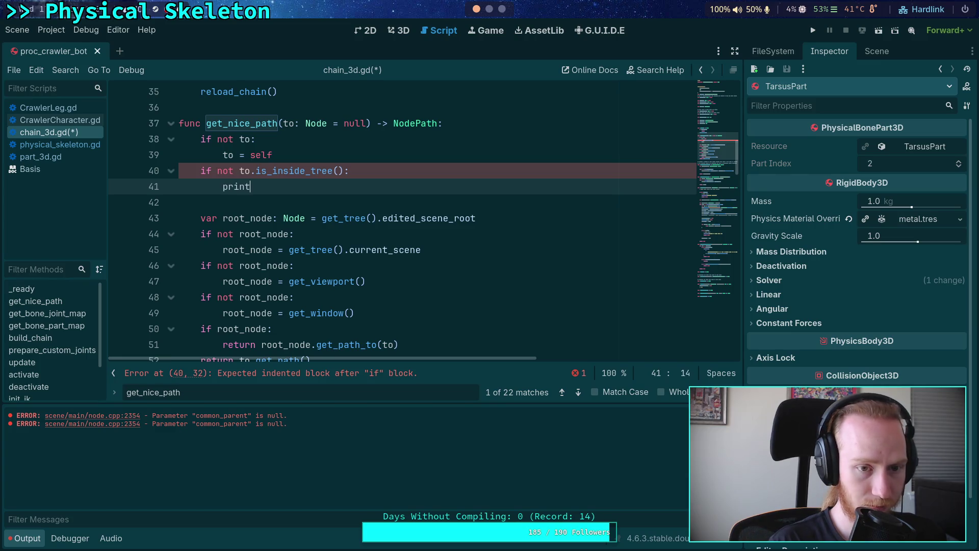
key("Return")
key("Return")
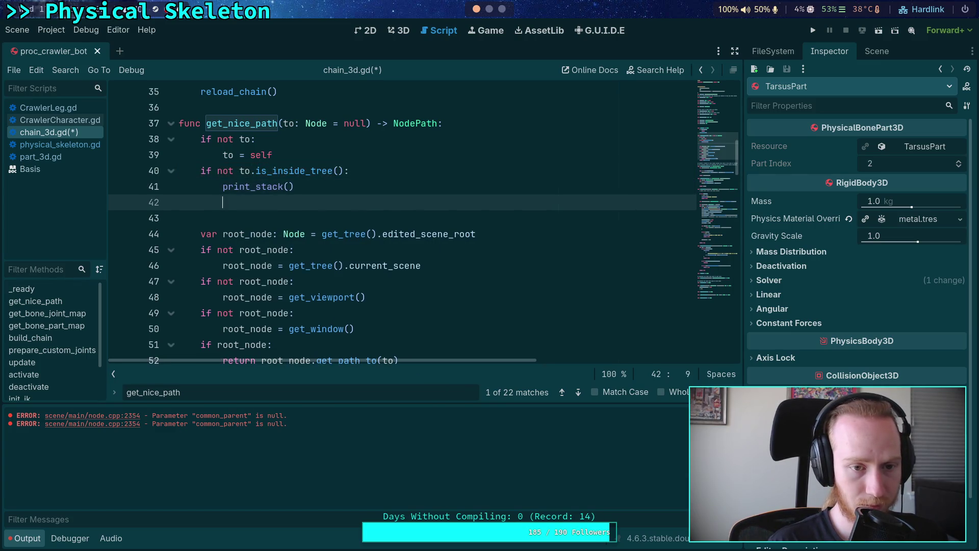
type("push_error('get nice")
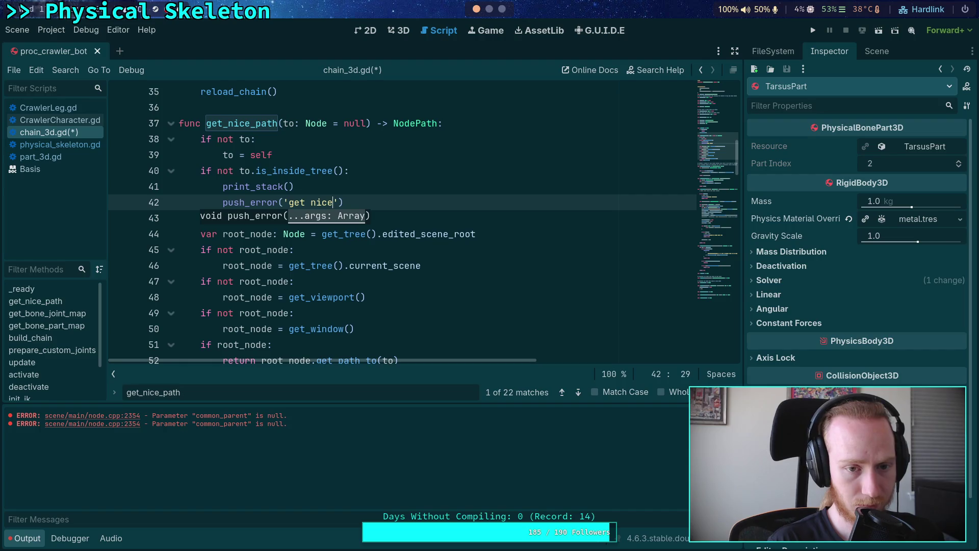
key("ctrl+BackSpace")
key("ctrl+BackSpace")
type("get_nice_path() called with node not in the scene tree!")
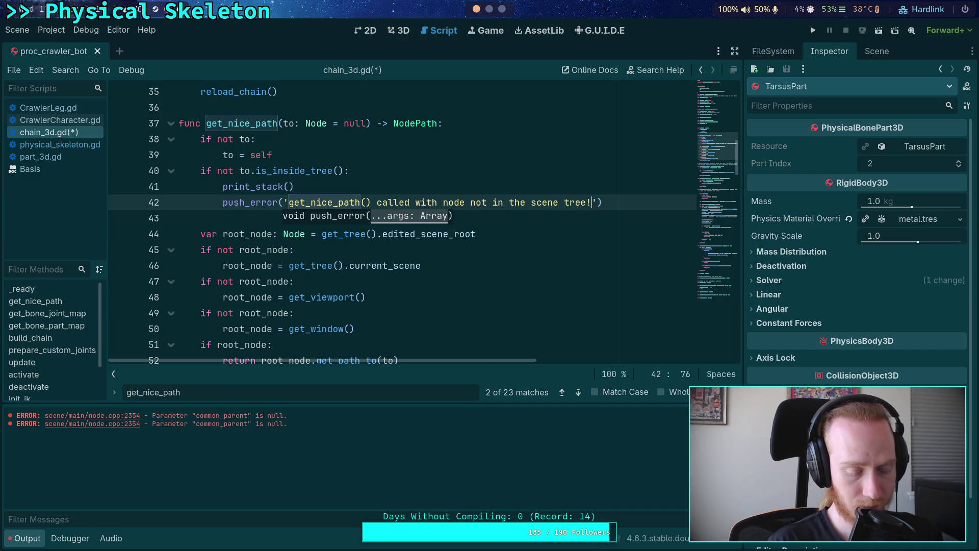
type("l")
type("s'")
key("Left")
key("BackSpace")
key("BackSpace")
type(": ")
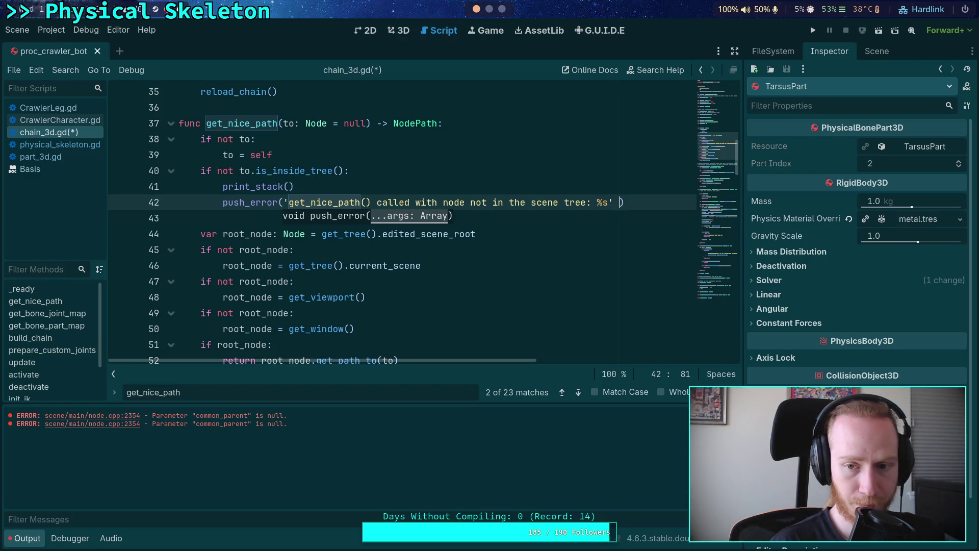
type("%s' % ")
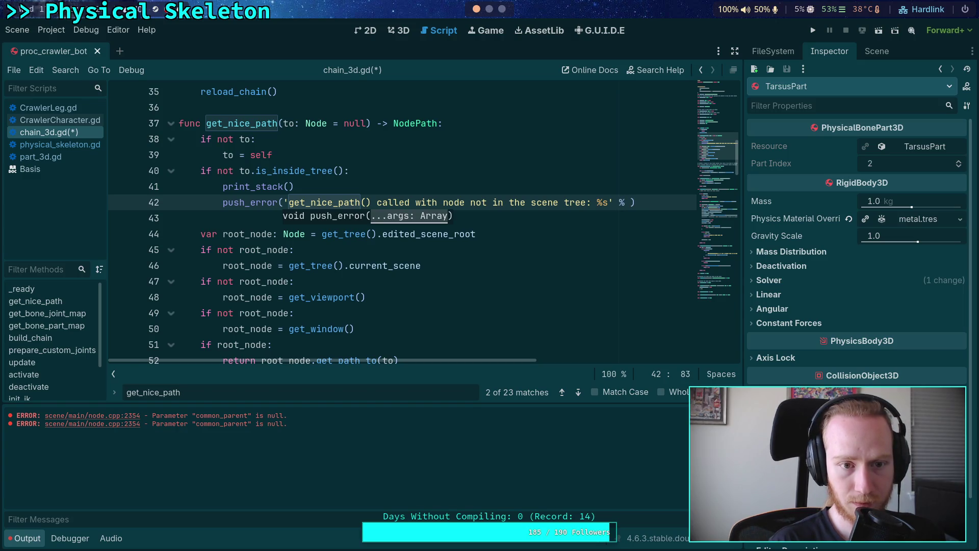
type("[")
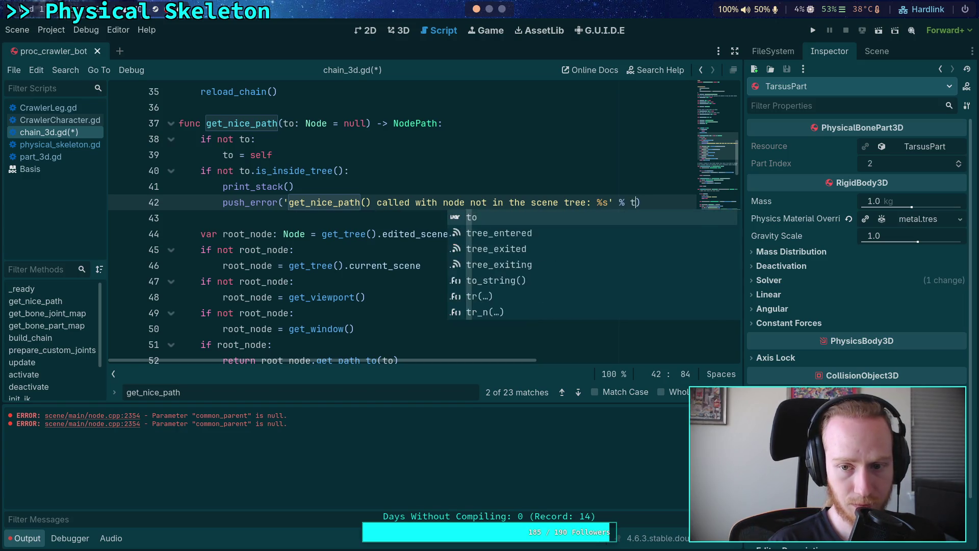
key("Escape")
type("to,")
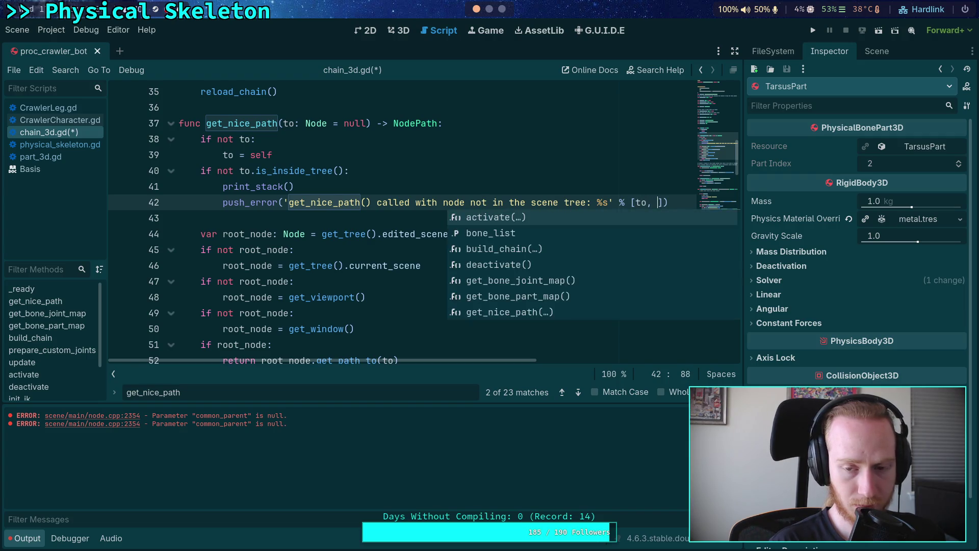
left_click(592, 209)
type("\"%s\" ")
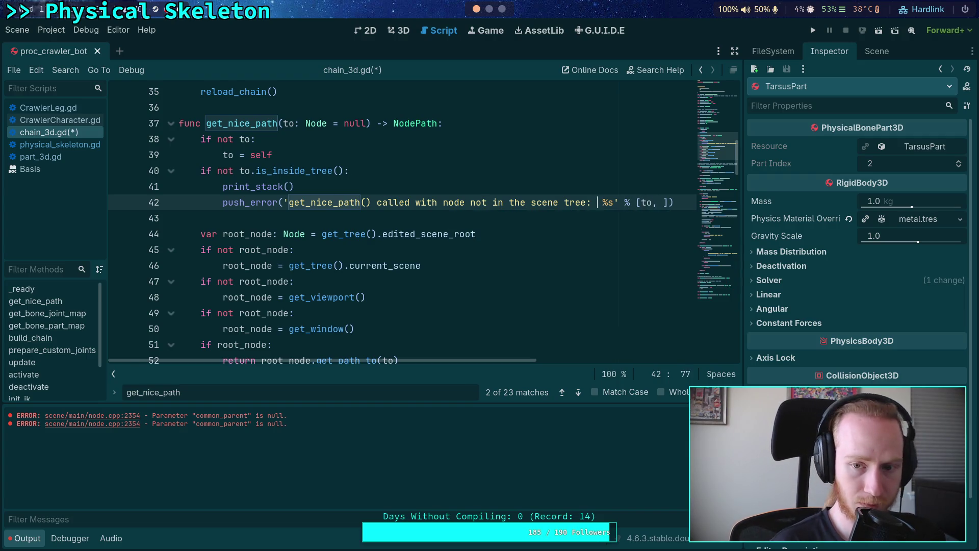
type("%s")
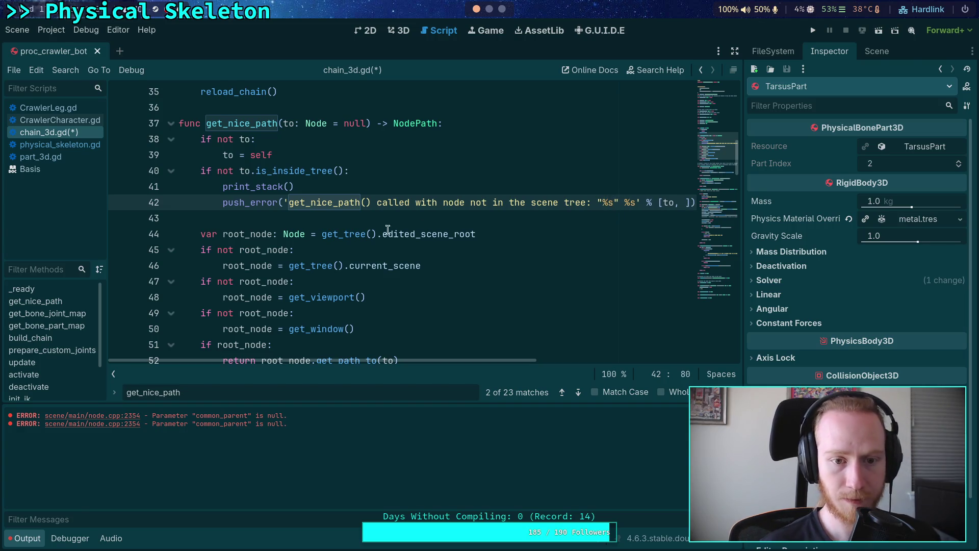
Step: Reformat the push_error call so the message string and format arguments sit on separate lines
key("Return")
type("(")
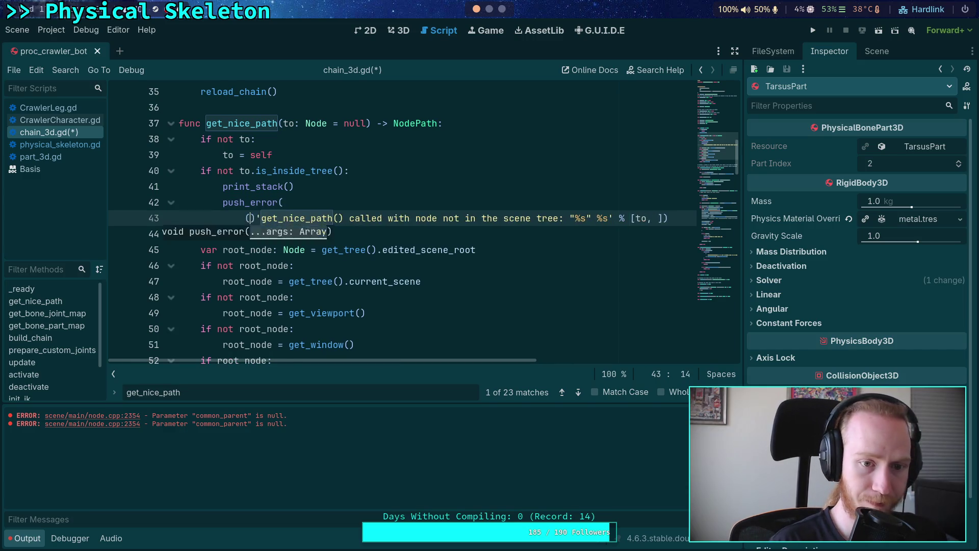
key("Return")
key("Down")
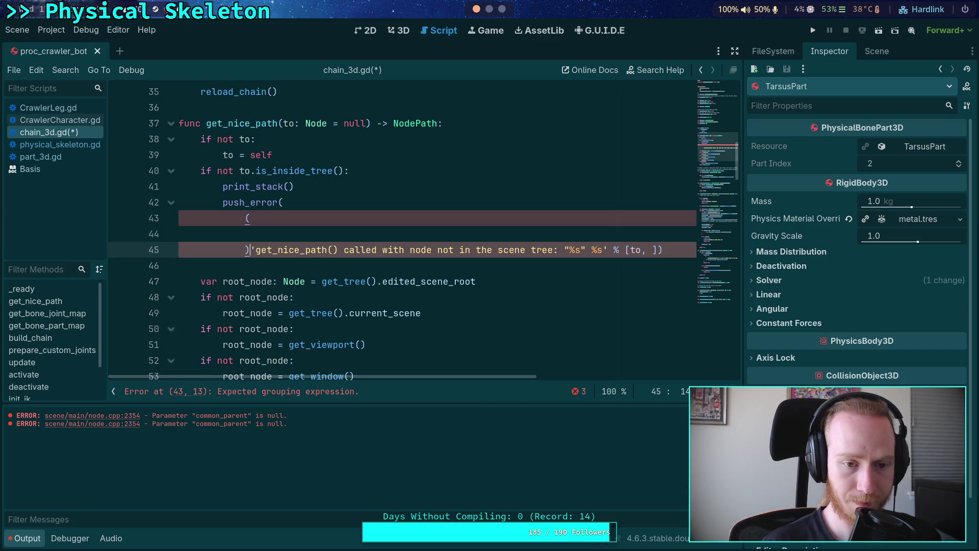
key("Delete")
key("Tab")
key("Up")
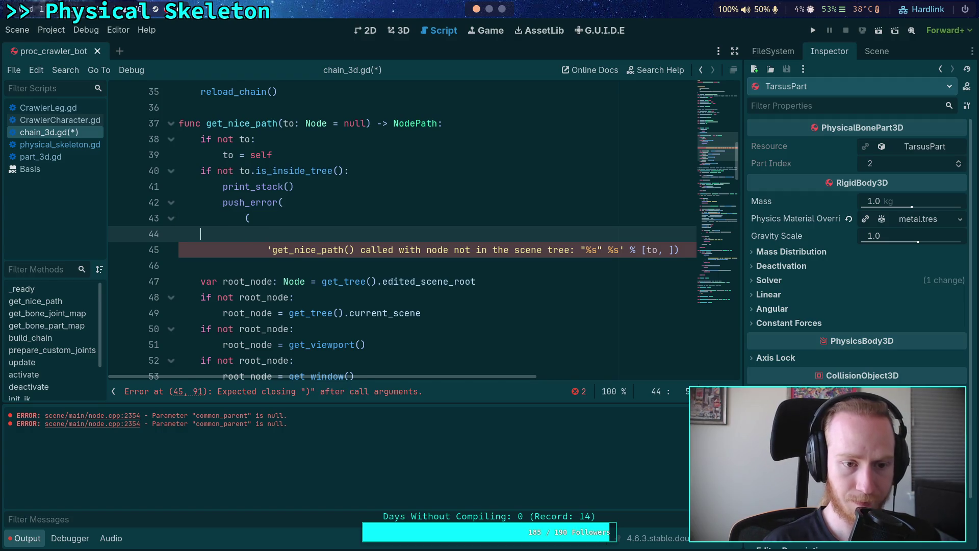
key("Delete")
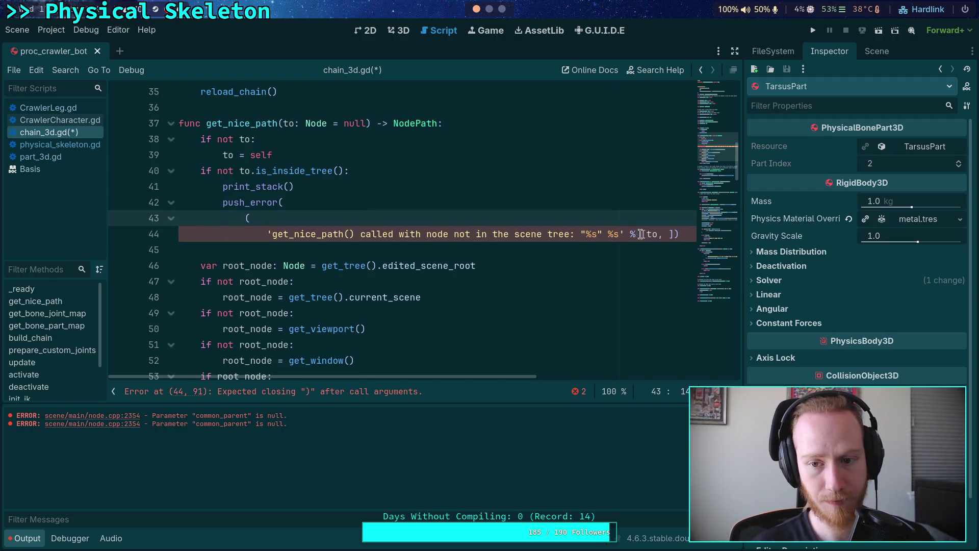
left_click(620, 235)
left_click(623, 235)
key("Return")
key("BackSpace")
type(")")
Step: Set the format arguments to [to.name, to] and close push_error on its own line
left_click(284, 249)
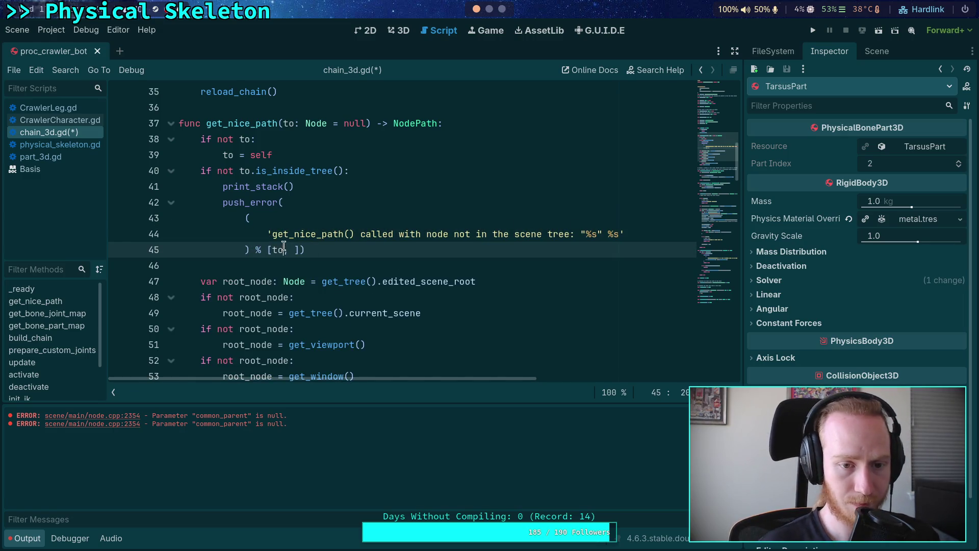
type(".name")
key("Right")
key("Right")
type("to")
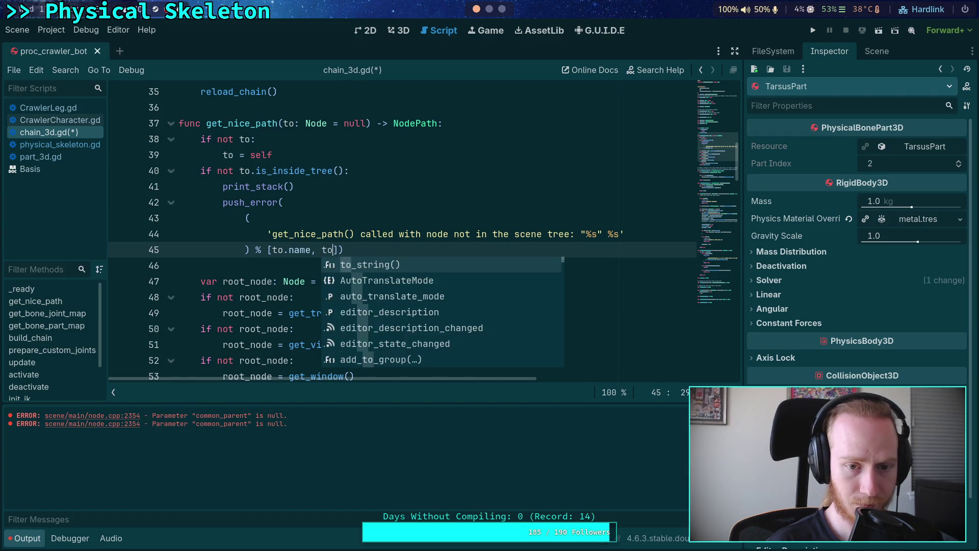
key("Right")
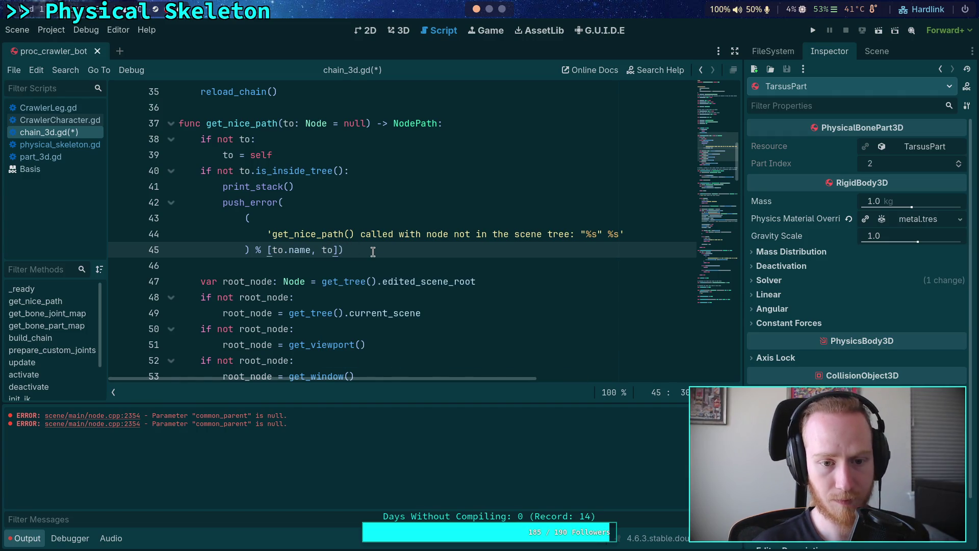
key("Return")
Step: Add return NodePath("") after the error, save chain_3d.gd, and insert a blank line after to = self
left_click(294, 261)
key("Return")
type("return NodePath")
key("Return")
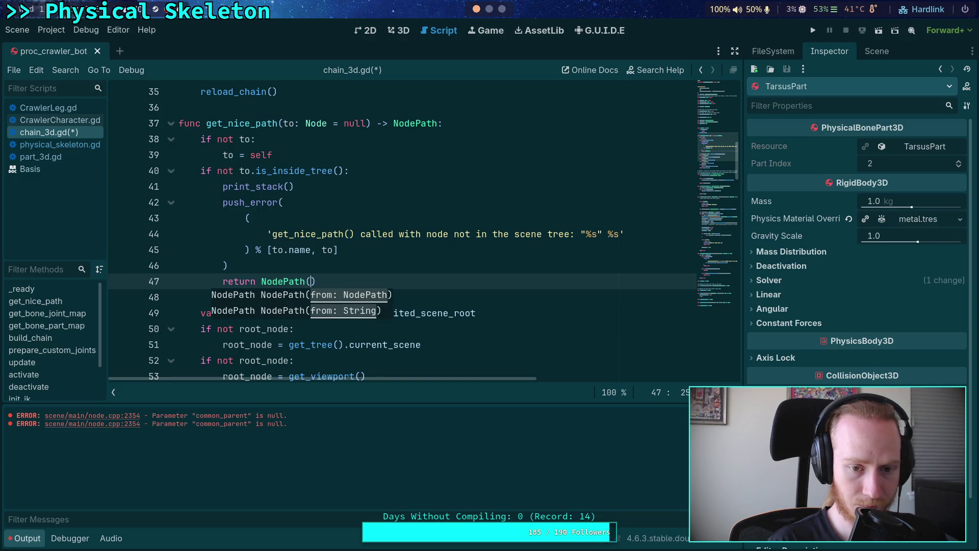
type("\"\")")
key("ctrl+s")
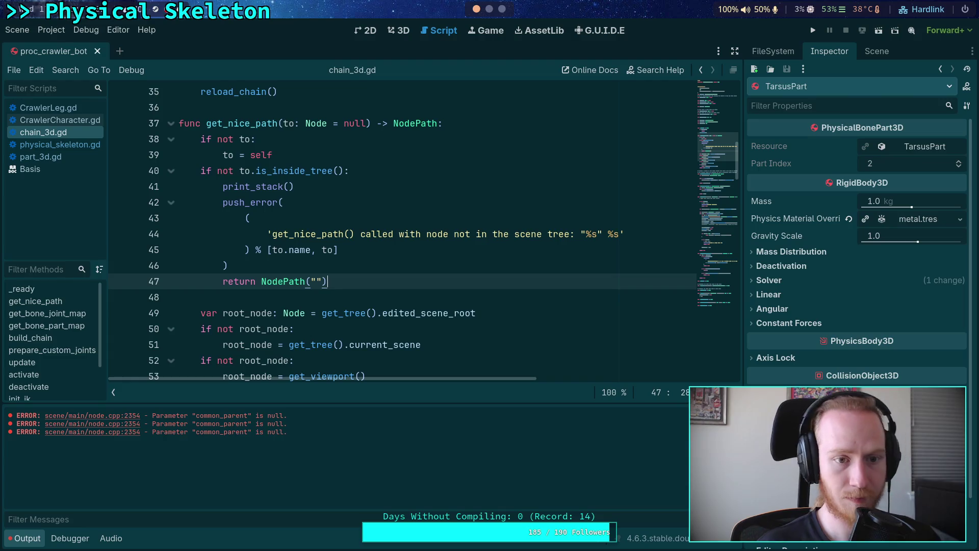
left_click(276, 155)
key("Return")
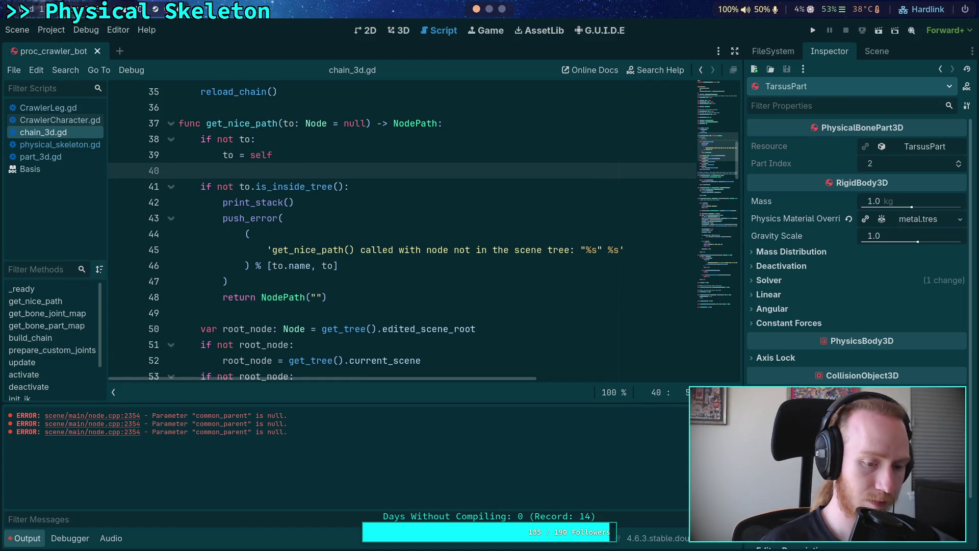
Step: Copy the not-in-scene-tree check block and find 'func get_nice_path' in physical_skeleton.gd
left_click_drag(329, 297, 183, 173)
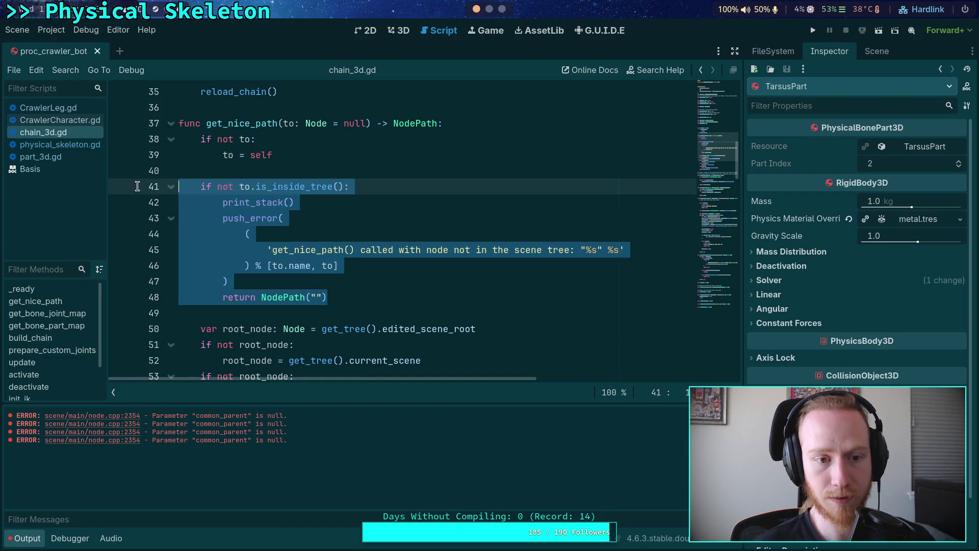
right_click(214, 182)
left_click(247, 238)
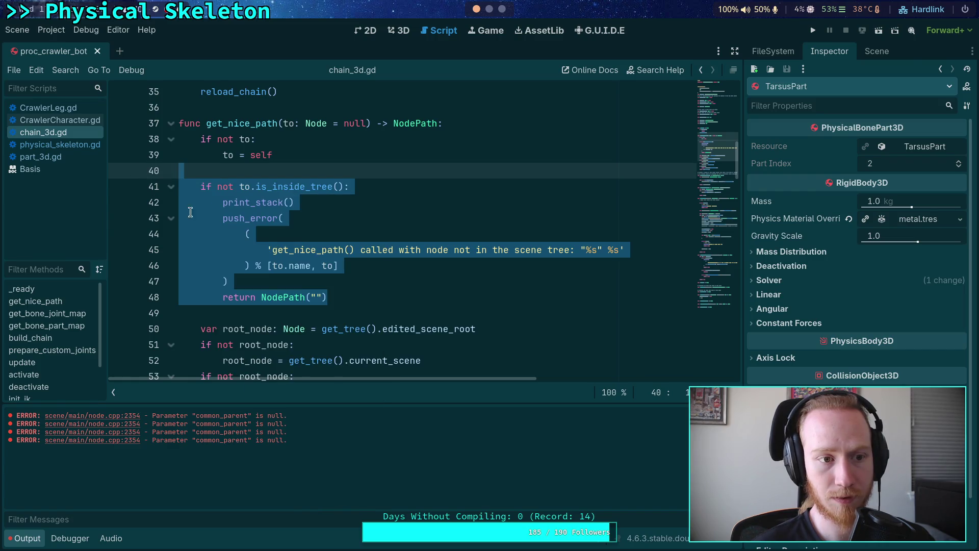
left_click(66, 145)
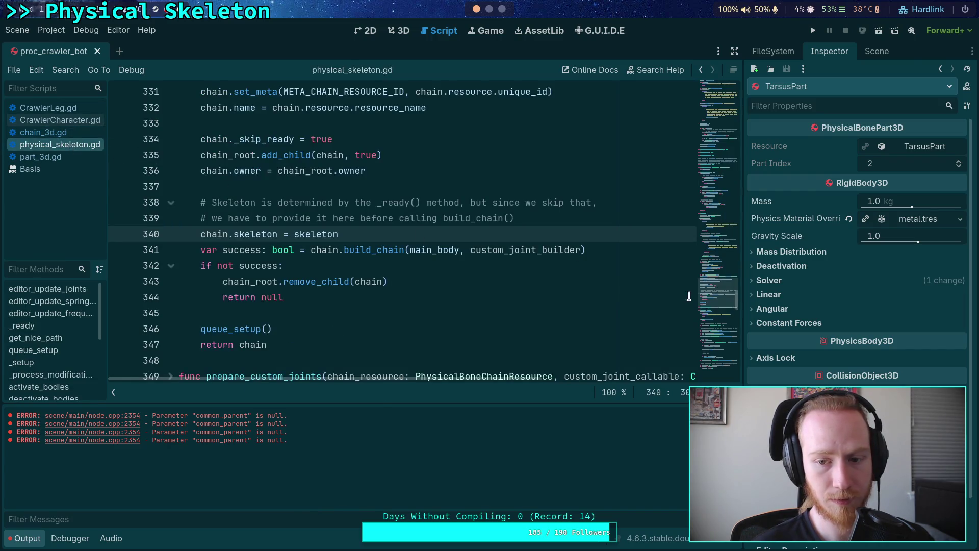
key("ctrl+f")
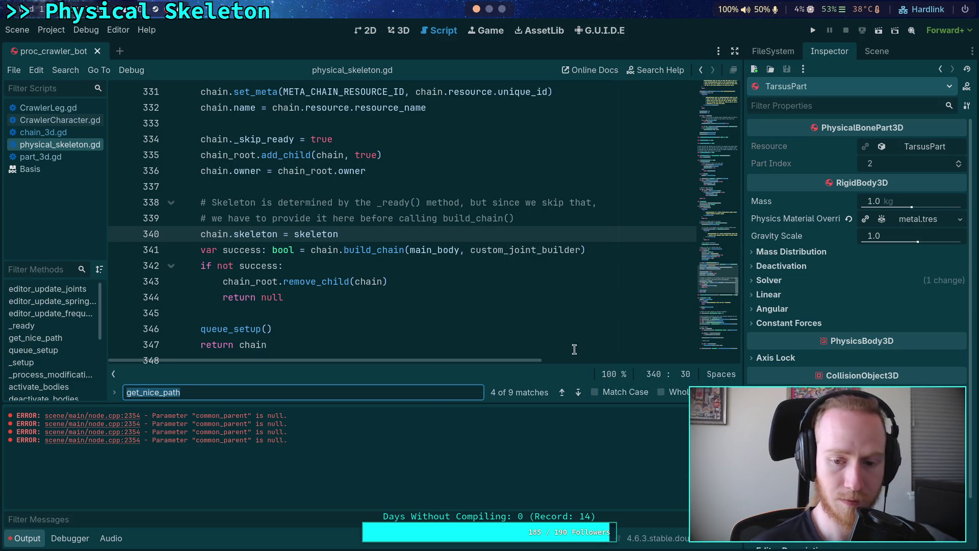
left_click(562, 393)
left_click(561, 393)
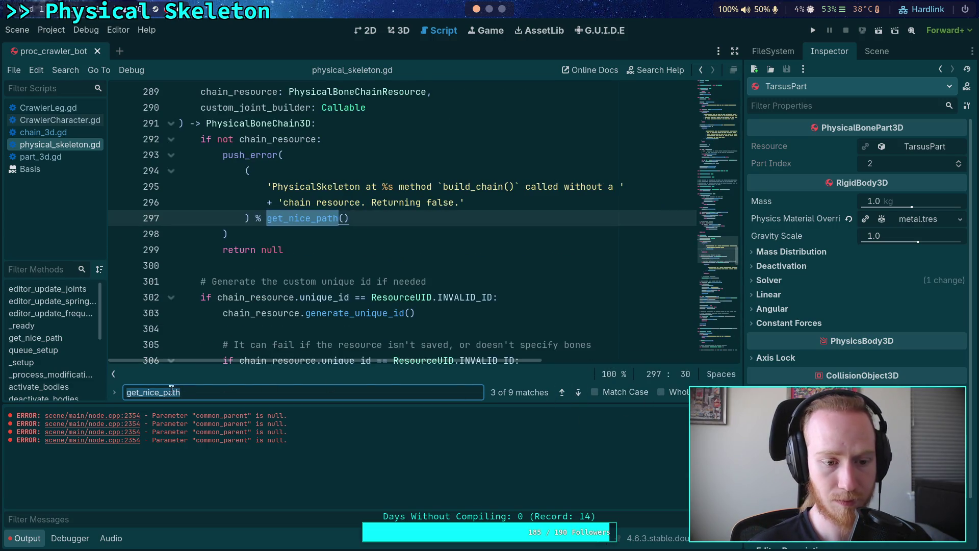
left_click(126, 392)
type("func")
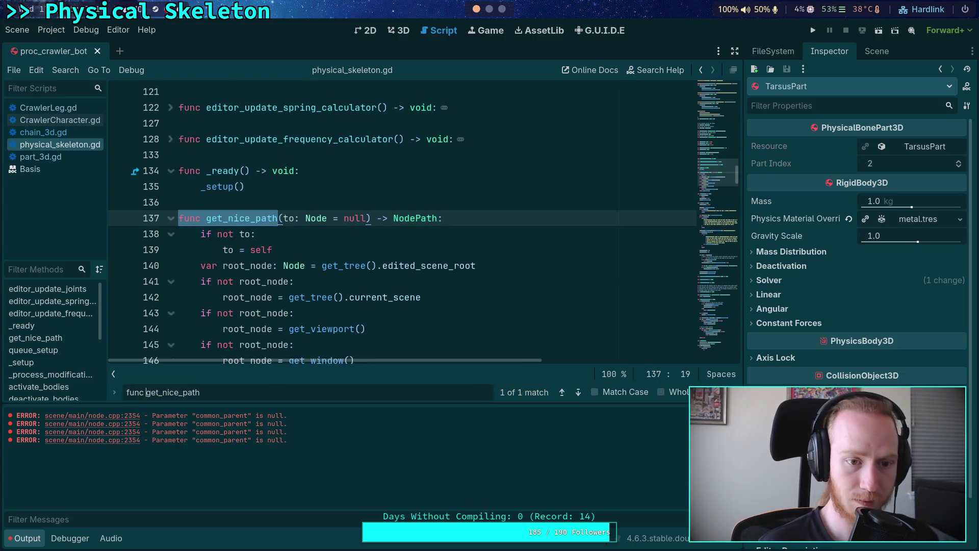
Step: Paste the check block after to = self and save physical_skeleton.gd
left_click(339, 256)
key("Return")
key("Return")
key("Up")
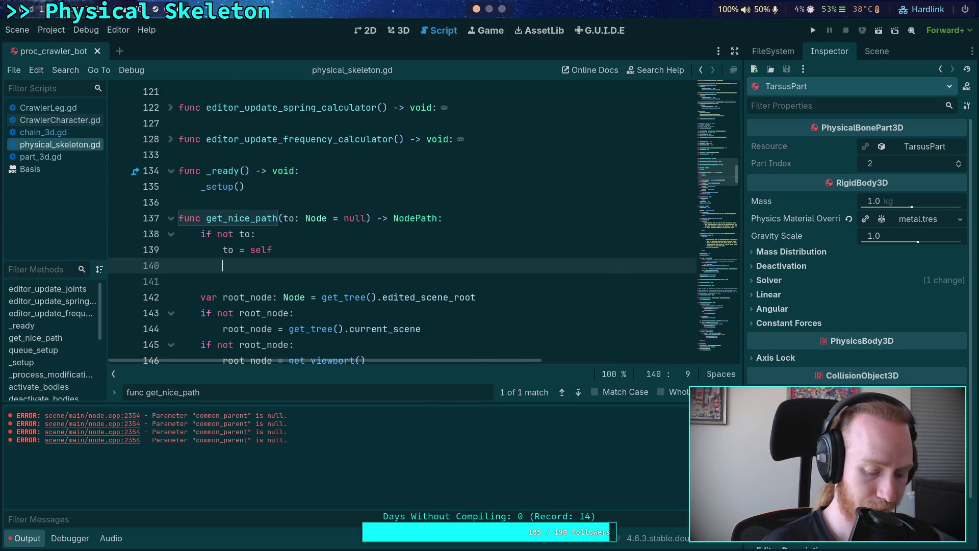
key("ctrl+v")
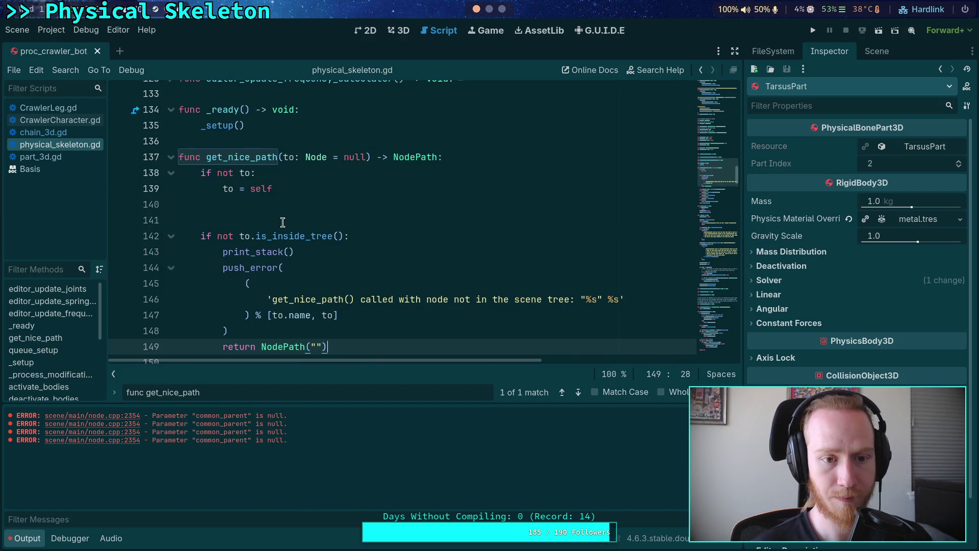
left_click(282, 221)
key("BackSpace")
scroll(277, 271, "down", 1)
left_click(267, 304)
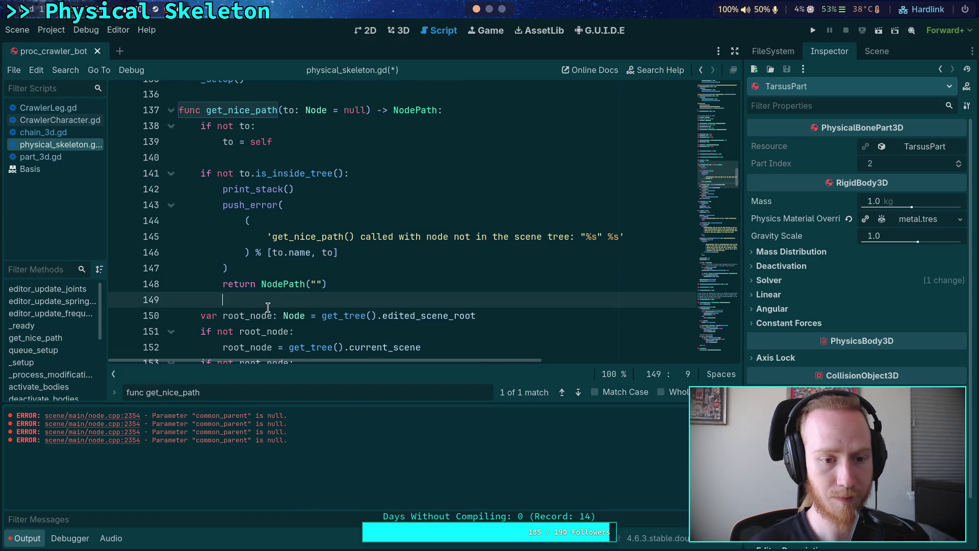
key("ctrl+s")
left_click(41, 157)
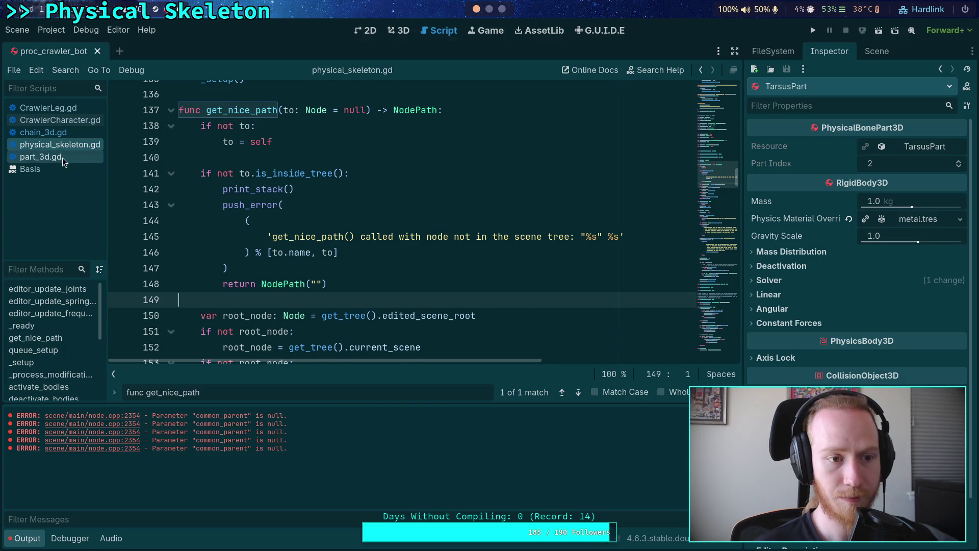
Step: Paste the is_inside_tree guard after 'to = self' in get_nice_path and tidy the blank lines
left_click(564, 392)
scroll(341, 202, "down", 1)
left_click(342, 203)
key("Return")
key("Return")
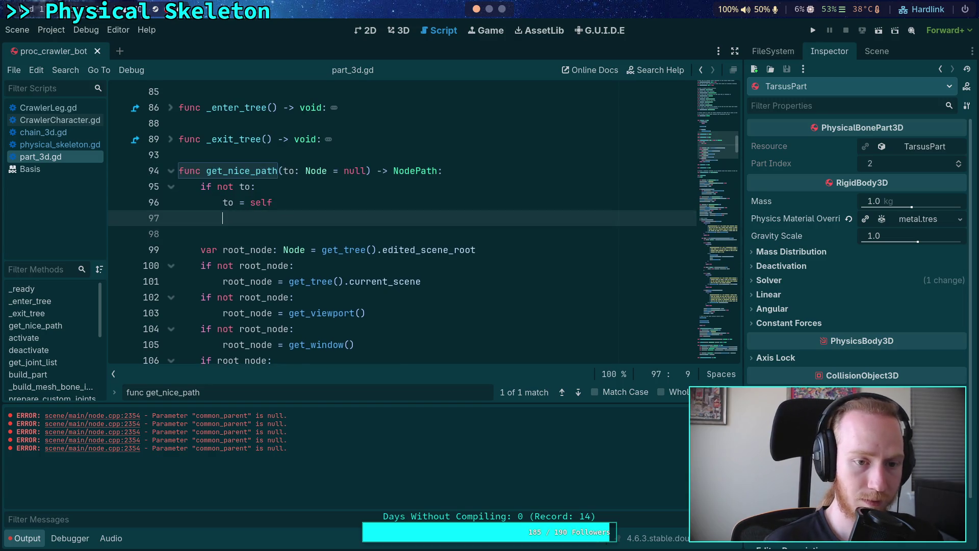
key("ctrl+v")
scroll(342, 229, "down", 3)
left_click(282, 128)
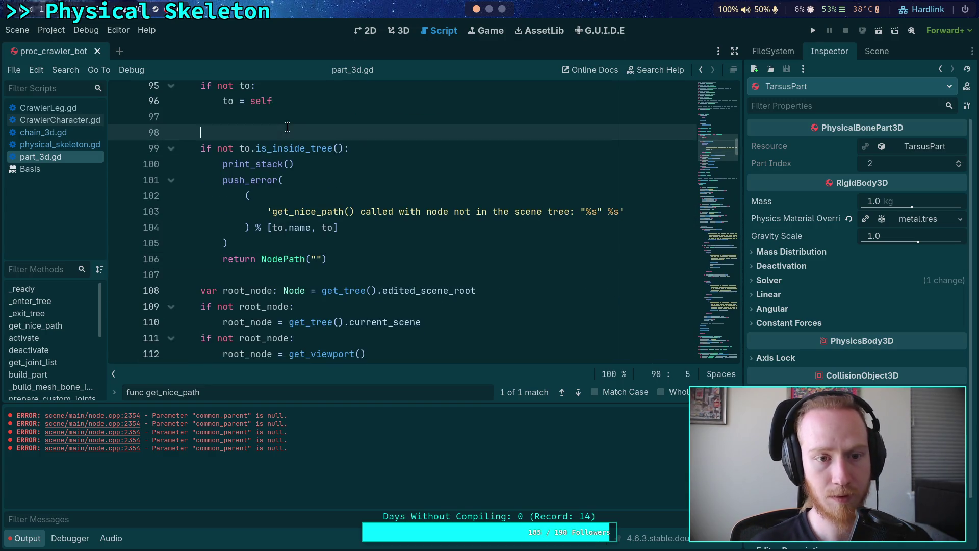
key("BackSpace")
left_click(295, 257)
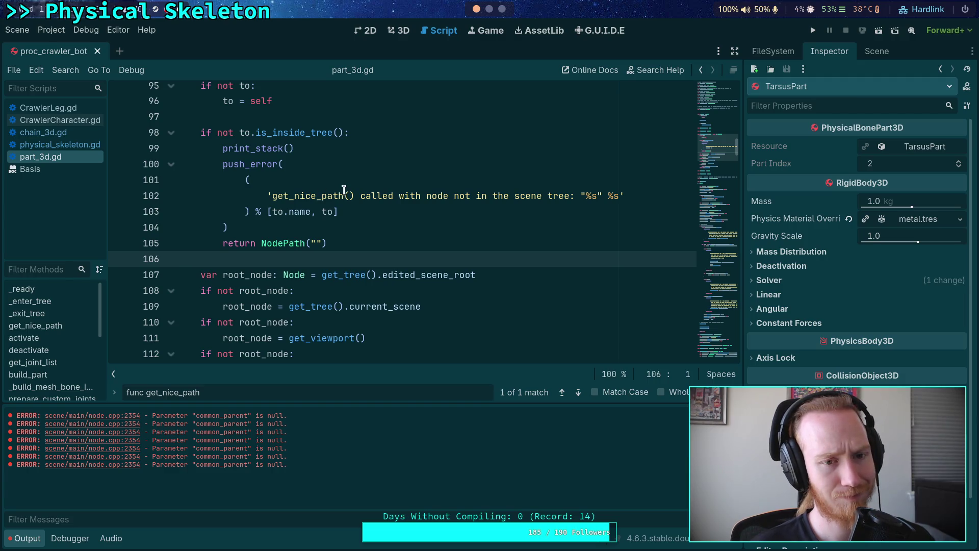
Step: Select root_node in the get_path_to call below the new guard
scroll(344, 189, "up", 1)
scroll(339, 230, "down", 4)
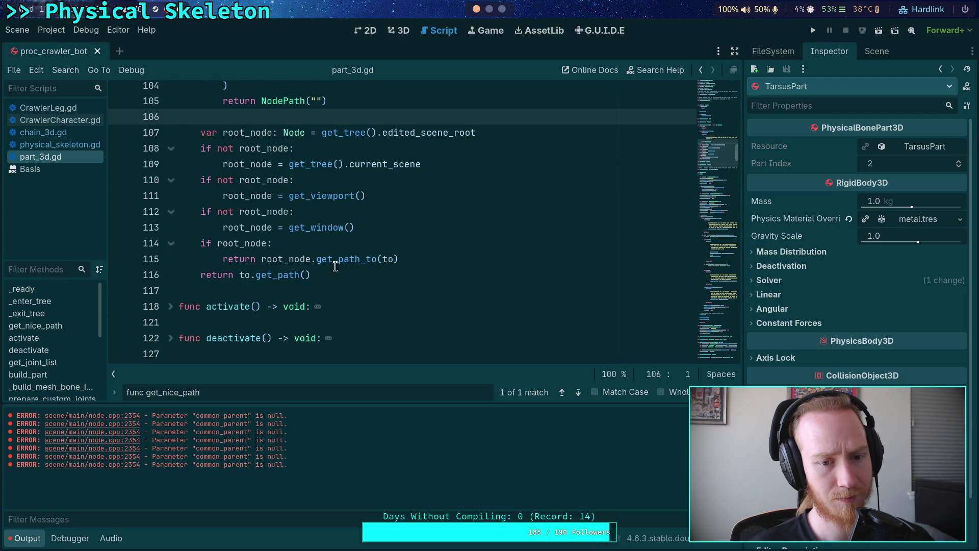
mouse_move(338, 260)
double_click(260, 257)
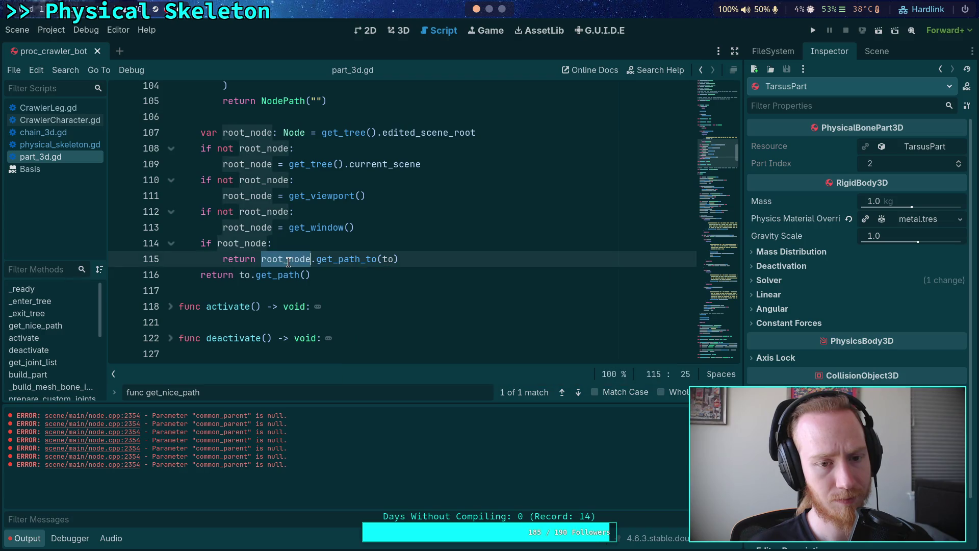
scroll(260, 257, "up", 2)
scroll(224, 233, "down", 1)
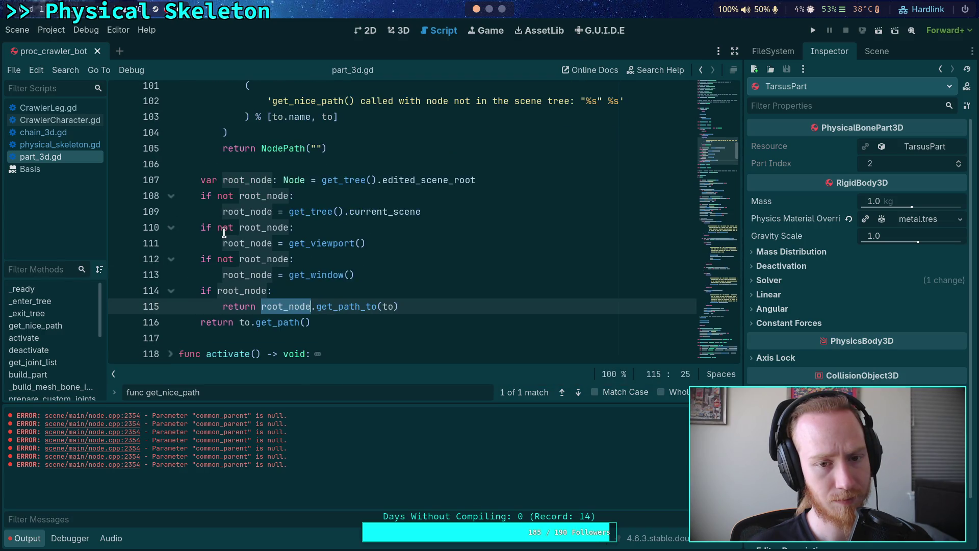
Step: Show the 3D scene view, save the crawler scene, and return to the script editor
left_click(403, 32)
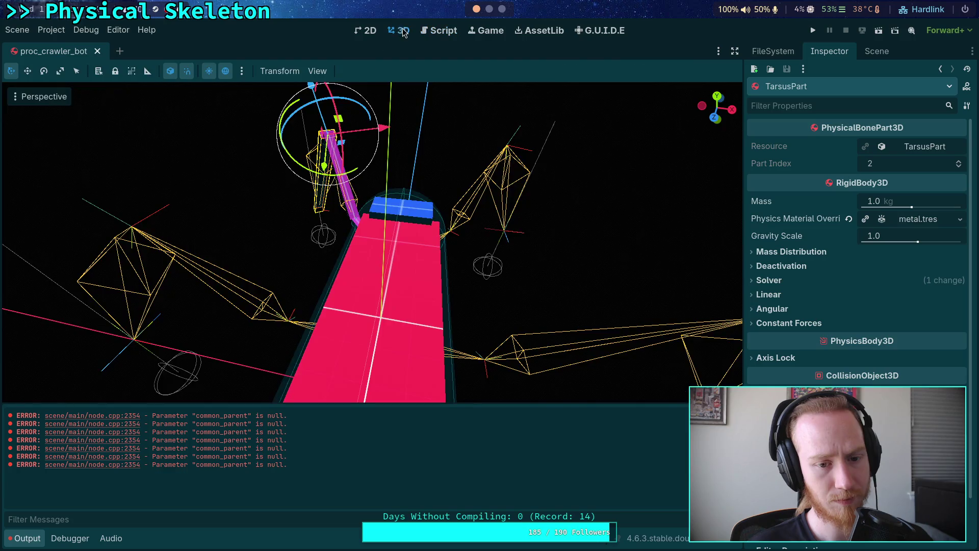
key("ctrl+s")
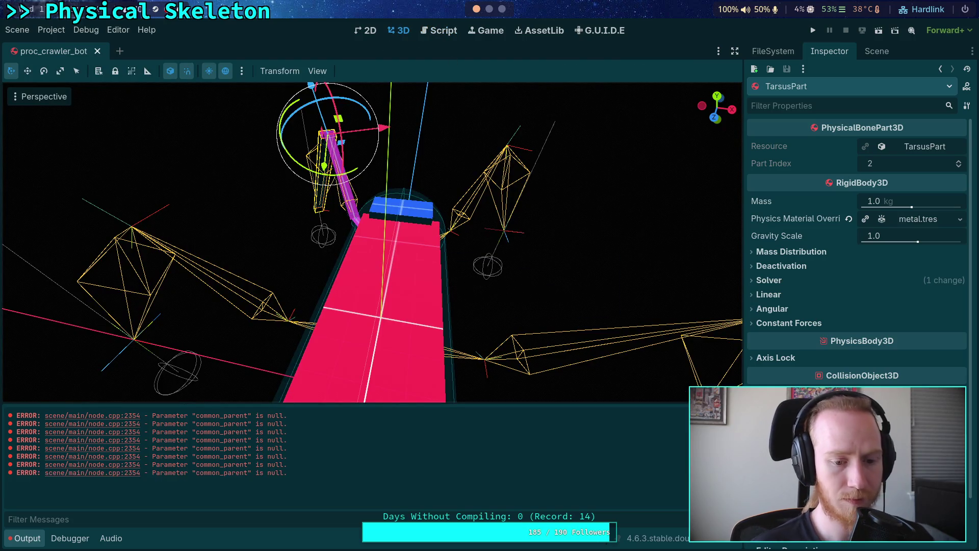
left_click(443, 32)
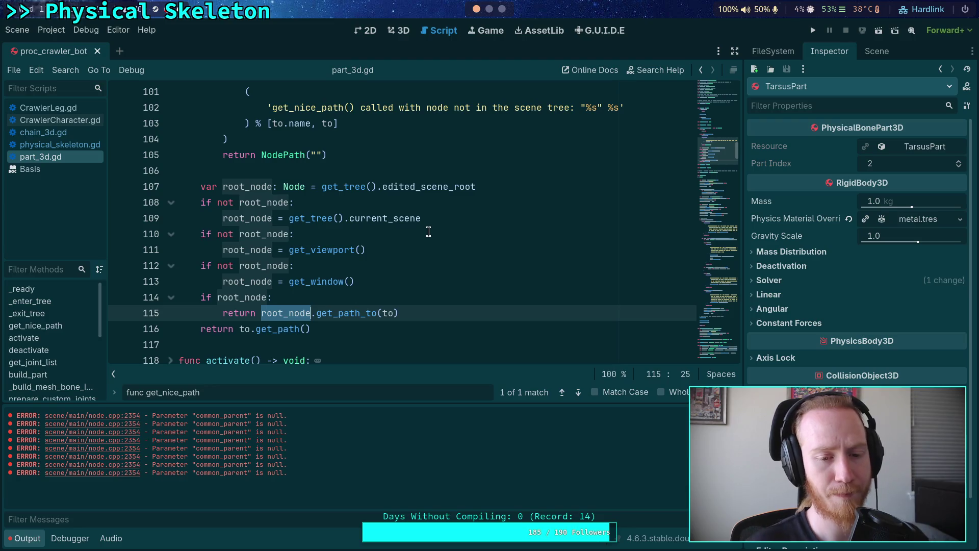
Step: Review part_3d.gd around line 114, glance at node.cpp in the terminal, then return
scroll(428, 235, "up", 3)
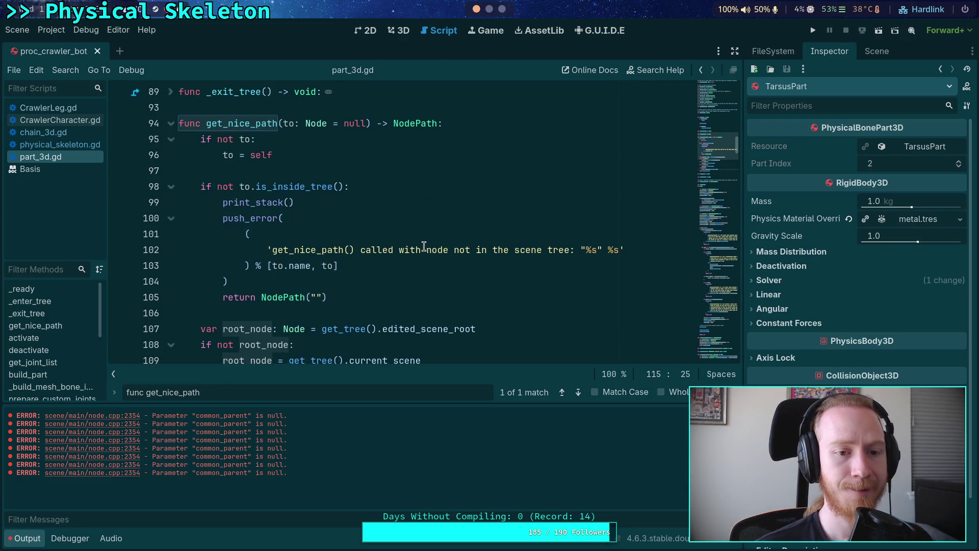
scroll(402, 247, "down", 3)
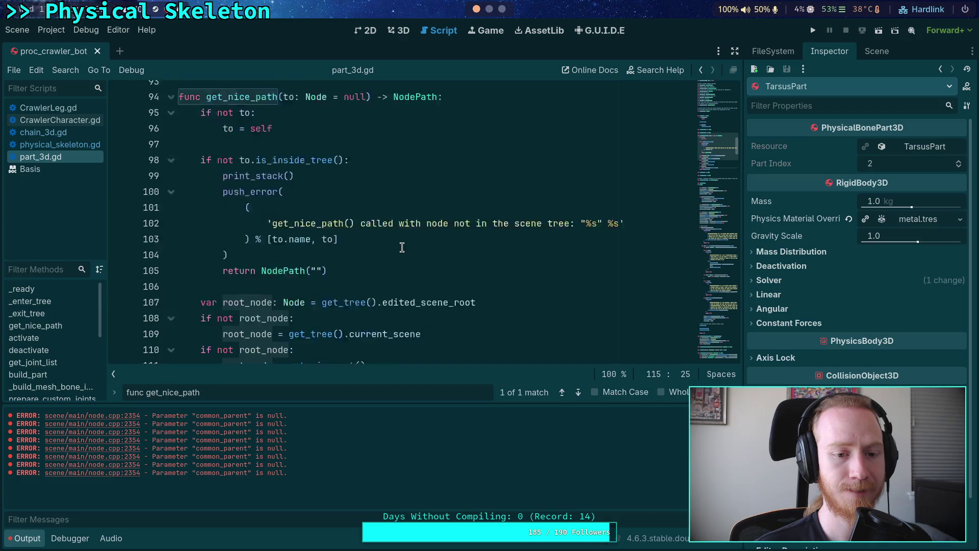
left_click(346, 297)
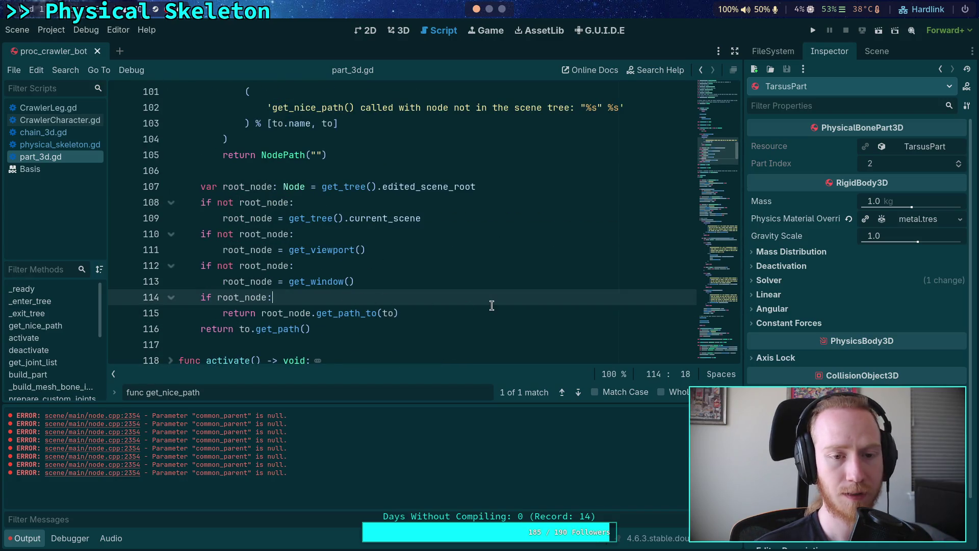
scroll(492, 305, "up", 4)
scroll(477, 286, "down", 5)
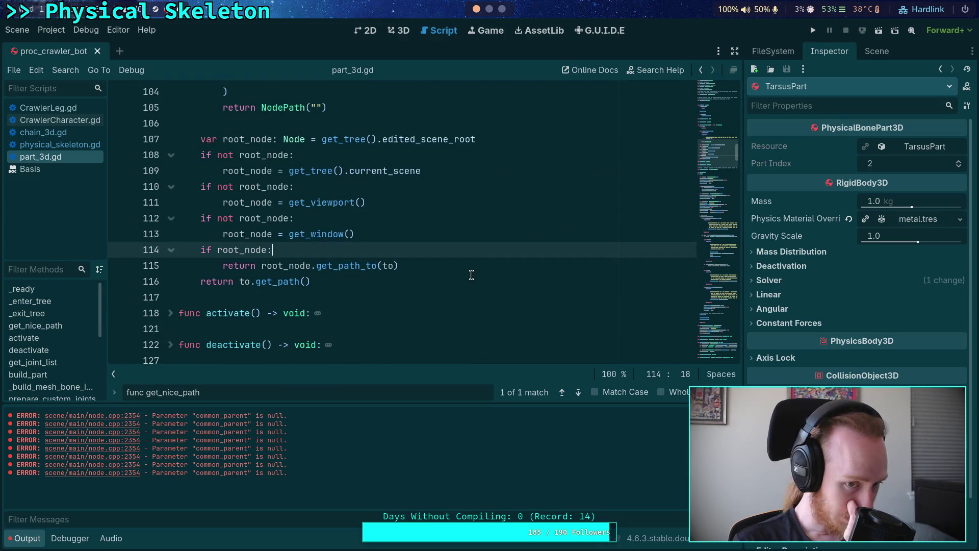
mouse_move(345, 270)
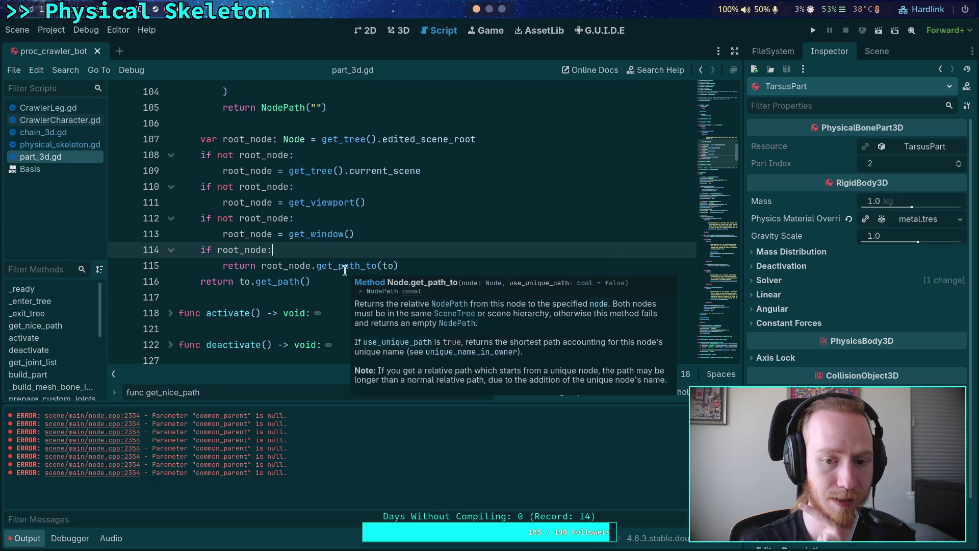
key("alt+Tab")
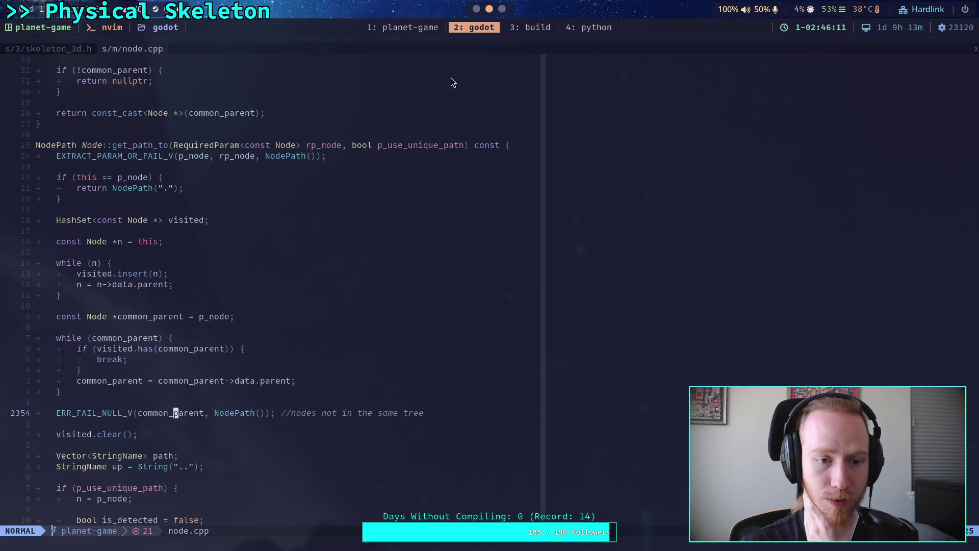
key("alt+Tab")
left_click(428, 170)
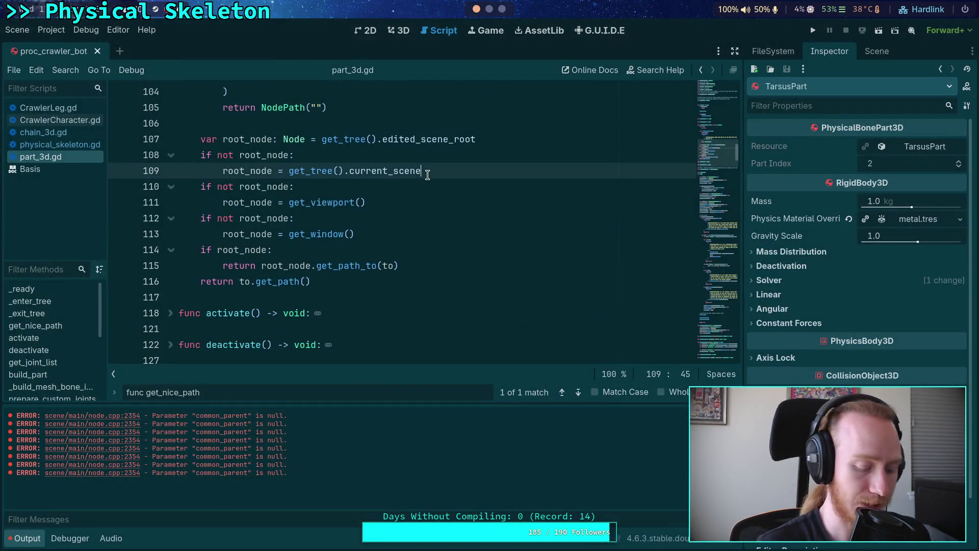
Step: Search part_3d.gd for get_path_to and jump to the match on line 161
key("ctrl+a")
type("get_path_to")
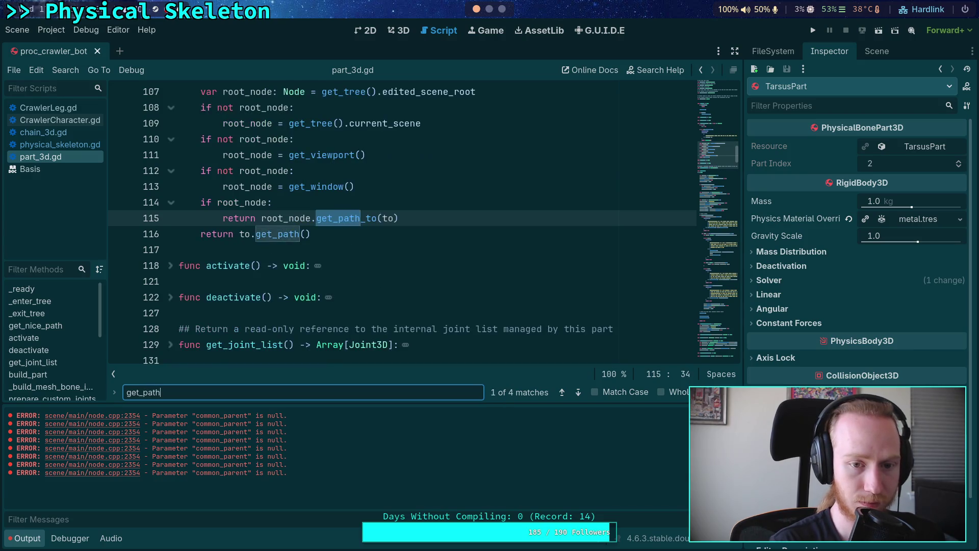
left_click(580, 393)
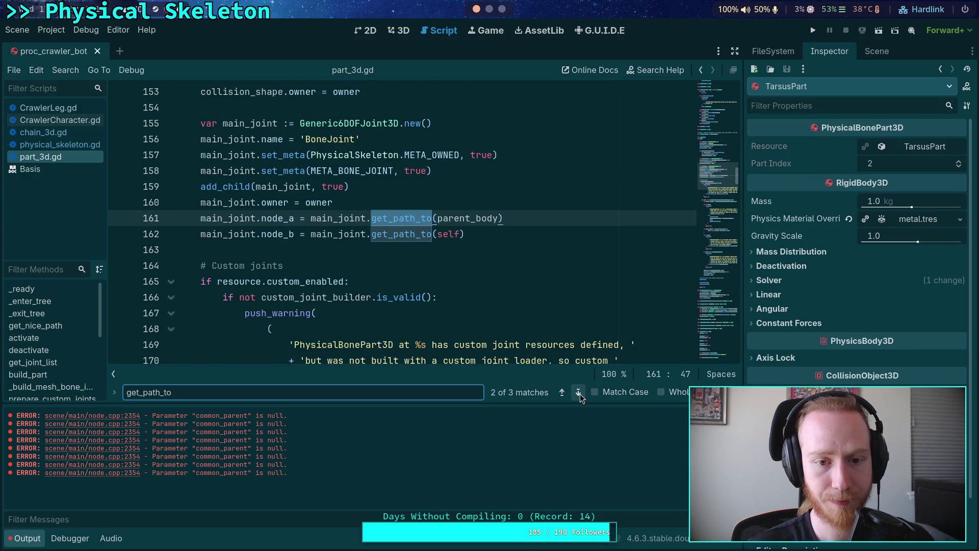
scroll(472, 303, "up", 3)
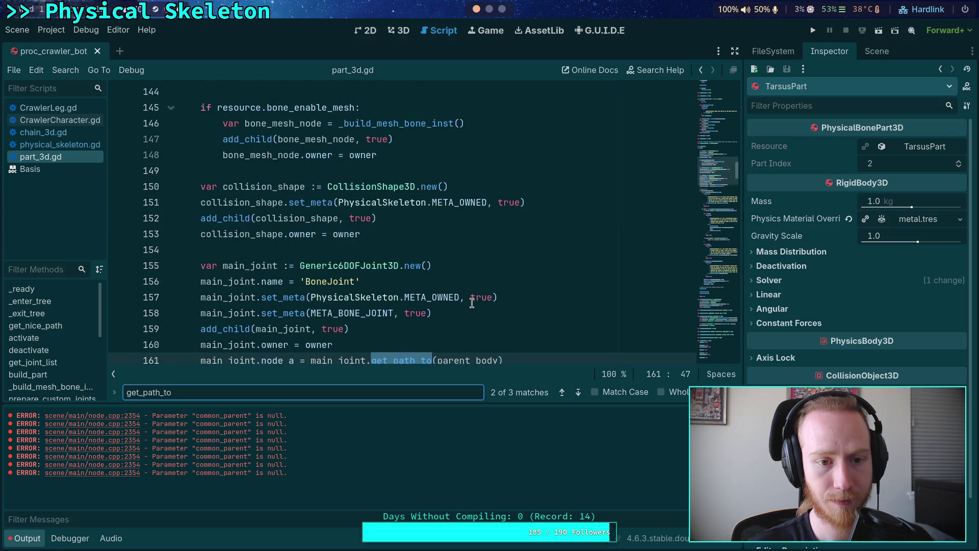
scroll(471, 303, "down", 2)
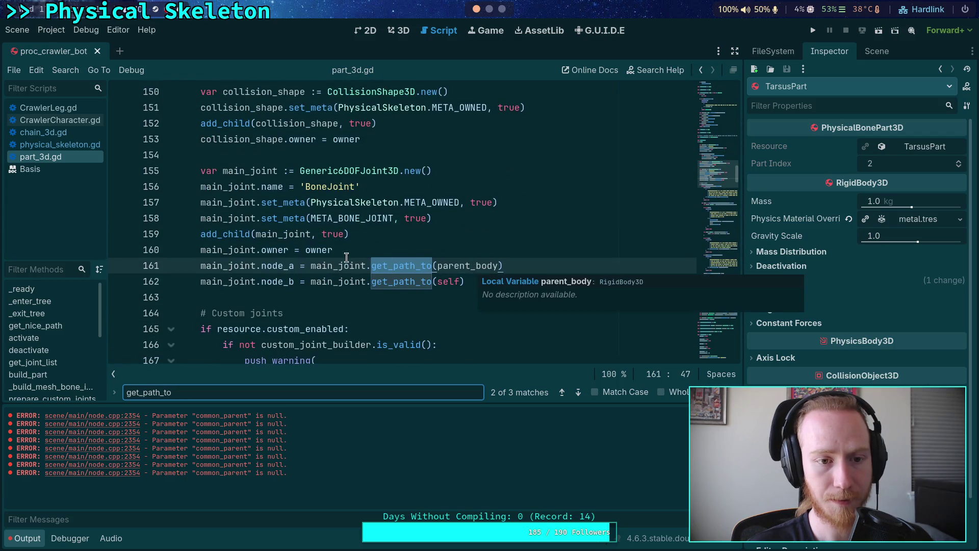
scroll(347, 263, "up", 10)
scroll(341, 259, "down", 10)
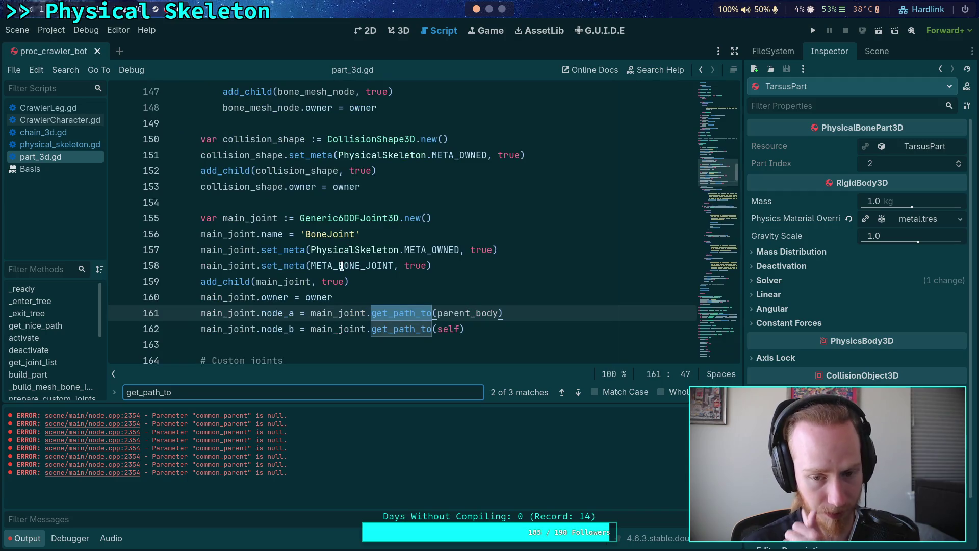
Step: Step through the get_path_to matches in physical_skeleton.gd and chain_3d.gd
left_click(59, 145)
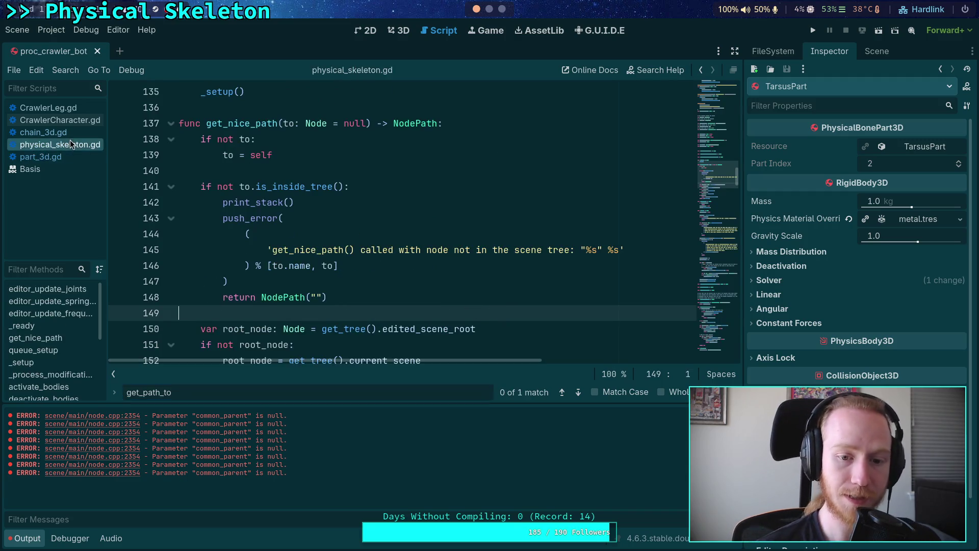
left_click(579, 391)
key("ctrl+shift+comma")
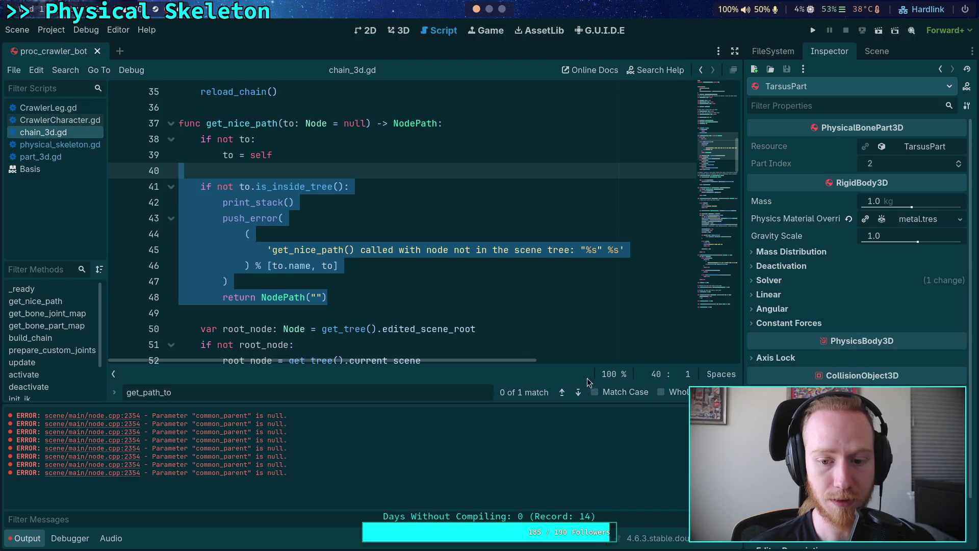
left_click(579, 392)
scroll(357, 265, "up", 3)
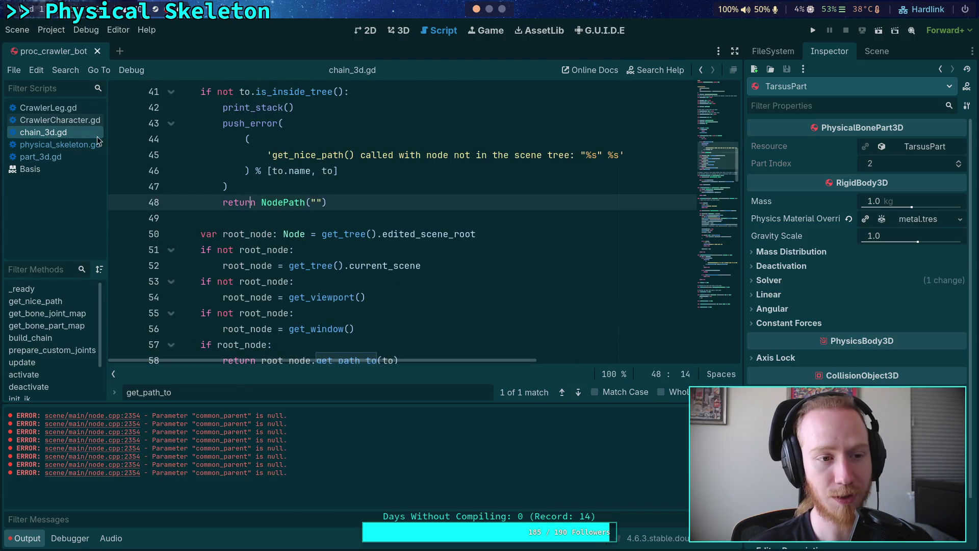
Step: Go back to part_3d.gd line 160, then switch to the terminal workspace showing node.cpp
left_click(41, 157)
left_click(446, 297)
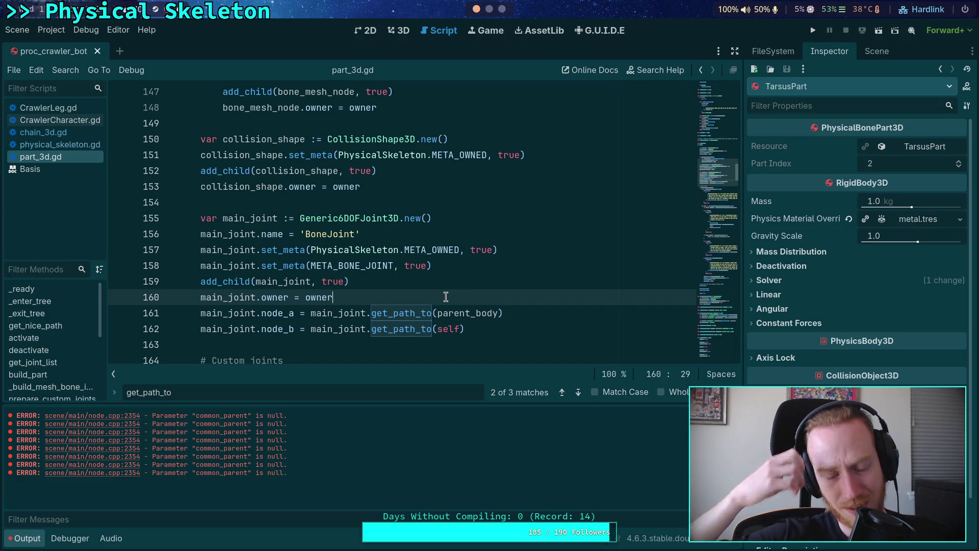
scroll(446, 297, "up", 6)
scroll(445, 297, "down", 6)
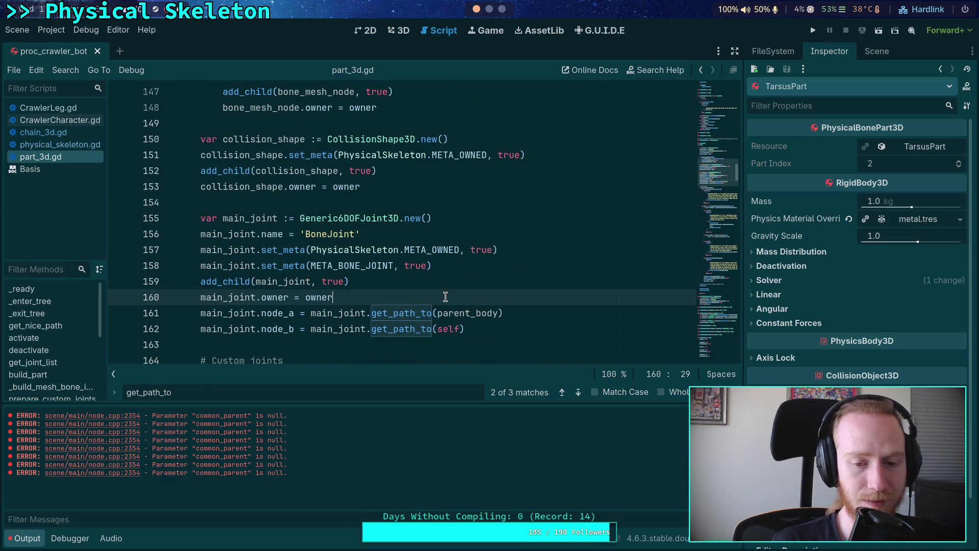
left_click(490, 9)
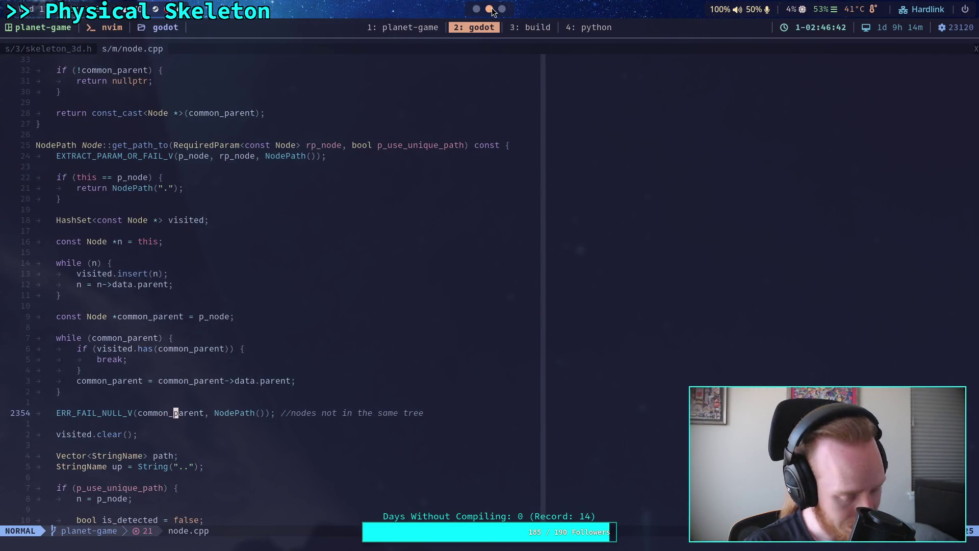
Step: Quit the git diff, launch nvim in planet-game, and live-grep for get_path_to
left_click(405, 28)
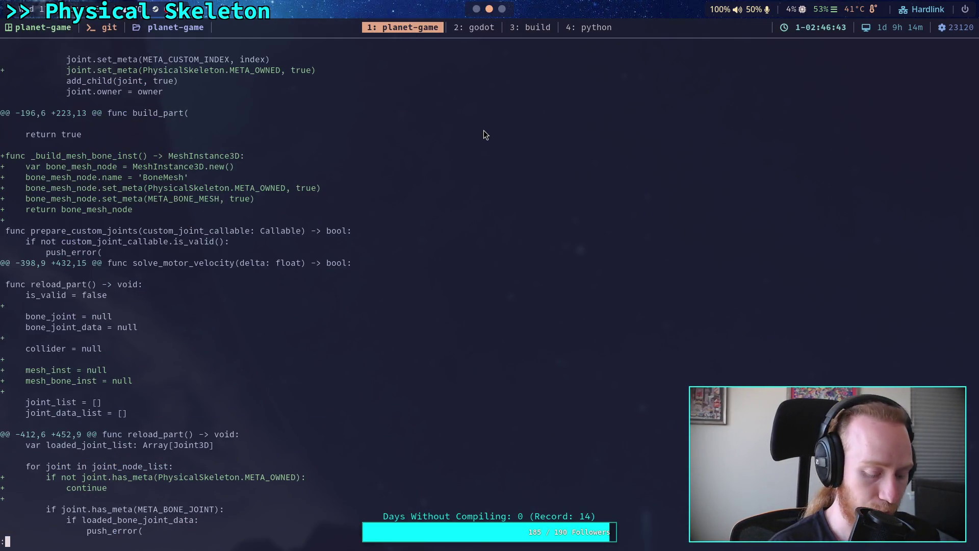
type("qnvim .")
key("Return")
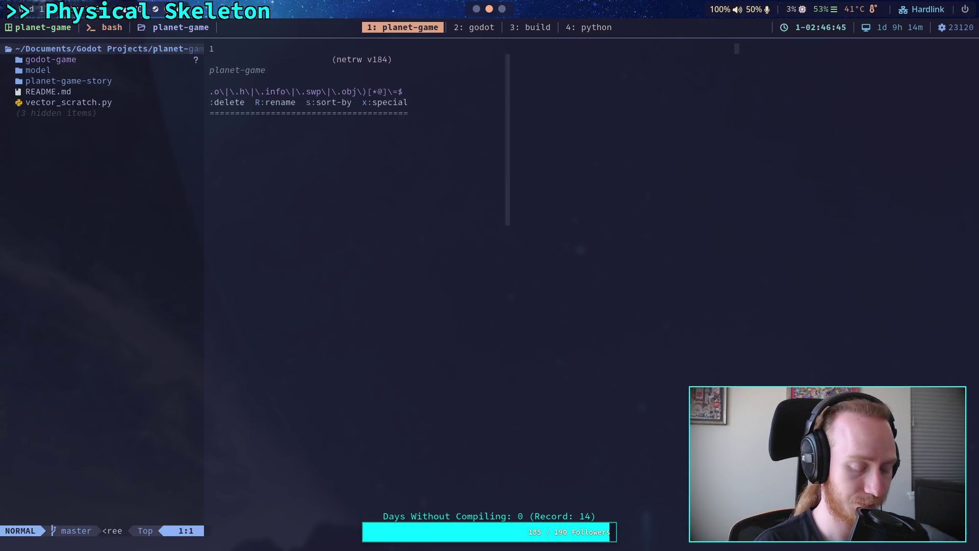
key("space")
type("sgget_path_to")
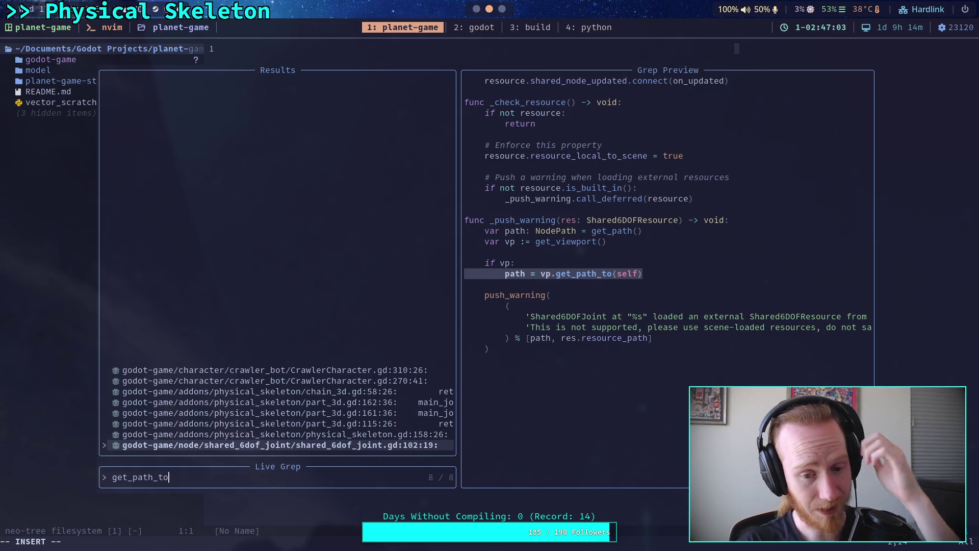
Step: Preview the part_3d.gd line 115 and CrawlerCharacter.gd lines 270 and 310 matches, then return to Godot
key("Up")
key("Up")
key("Up")
key("Up")
key("Up")
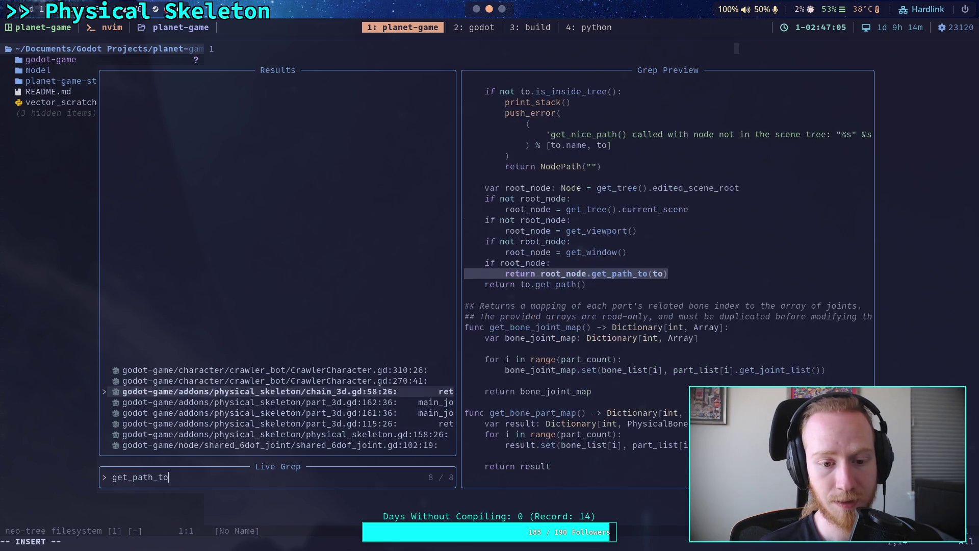
key("Up")
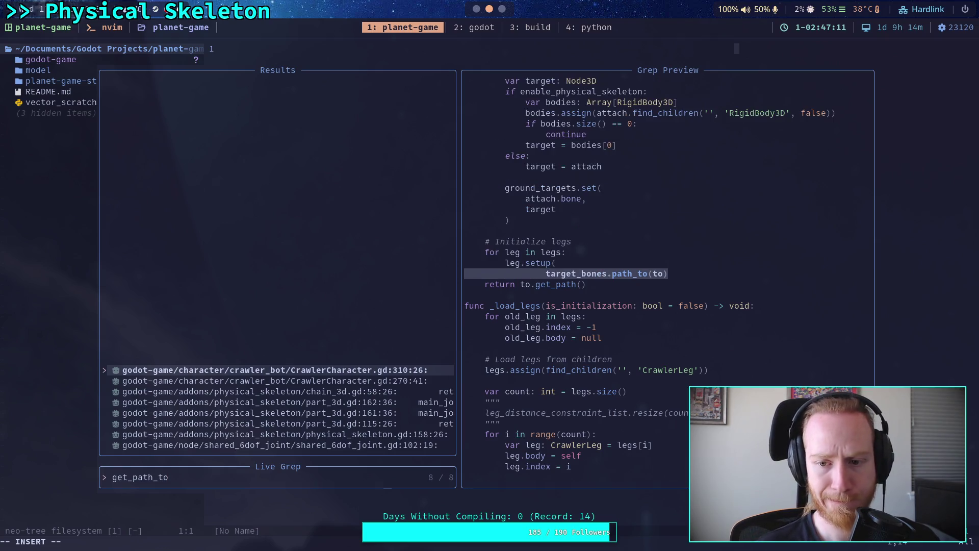
key("Down")
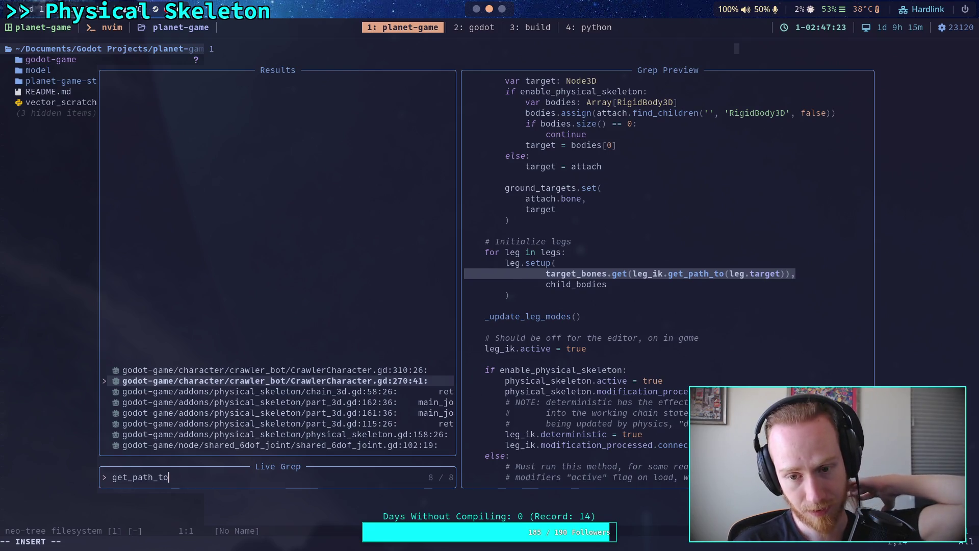
key("Up")
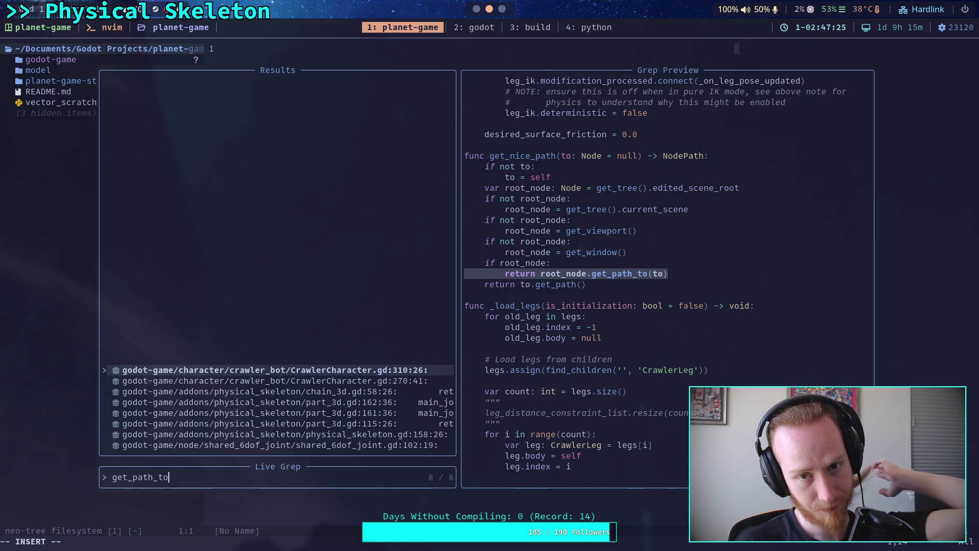
key("super+1")
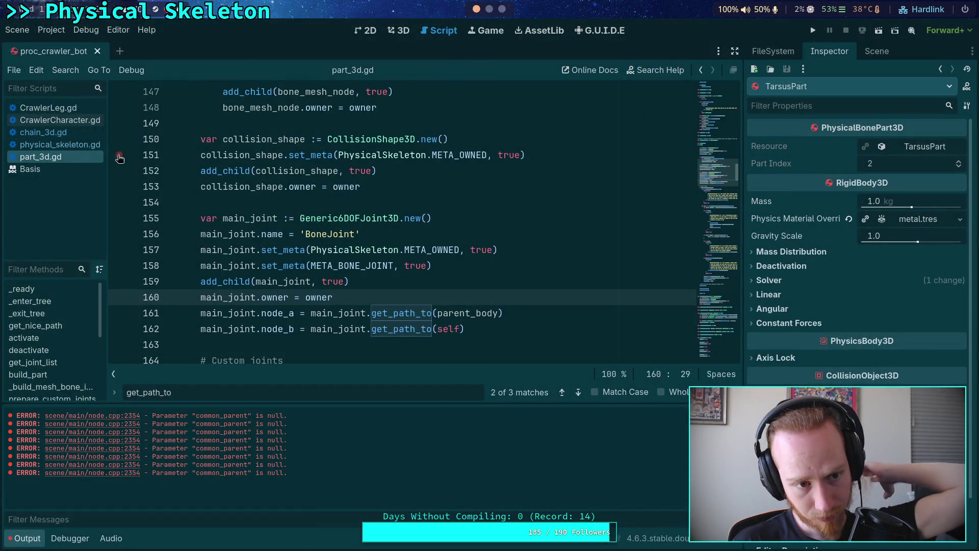
Step: Paste the is_inside_tree check into CrawlerCharacter.gd's get_nice_path after line 301 and save
left_click(42, 119)
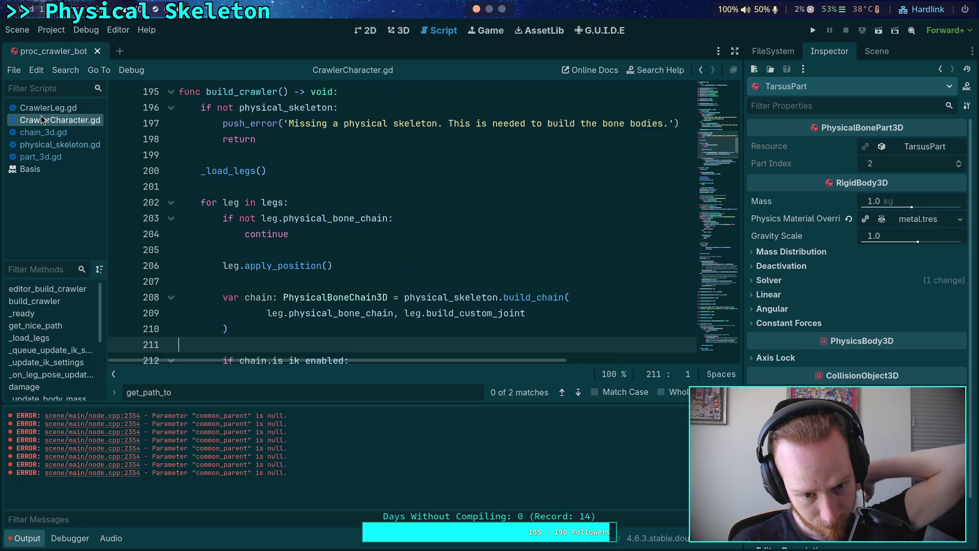
left_click(581, 395)
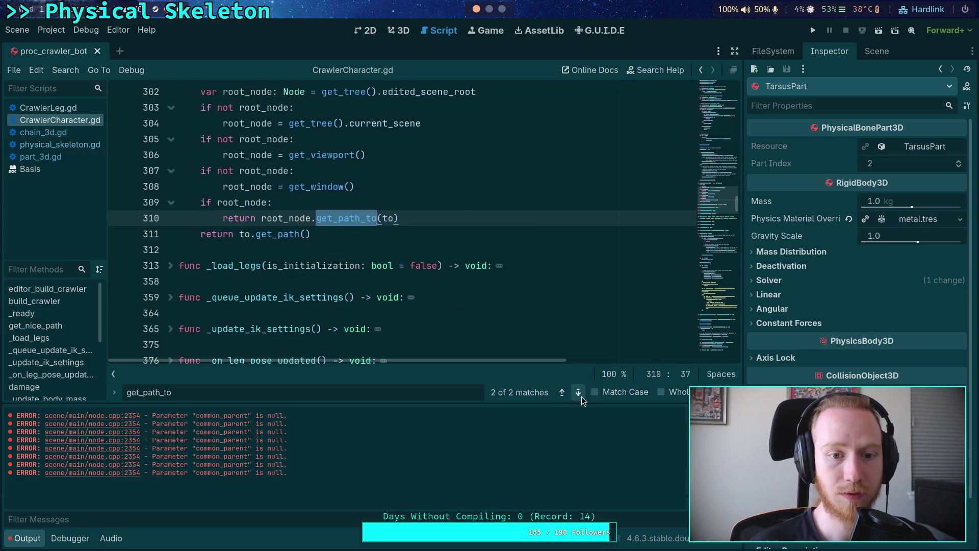
scroll(445, 331, "up", 3)
left_click(338, 221)
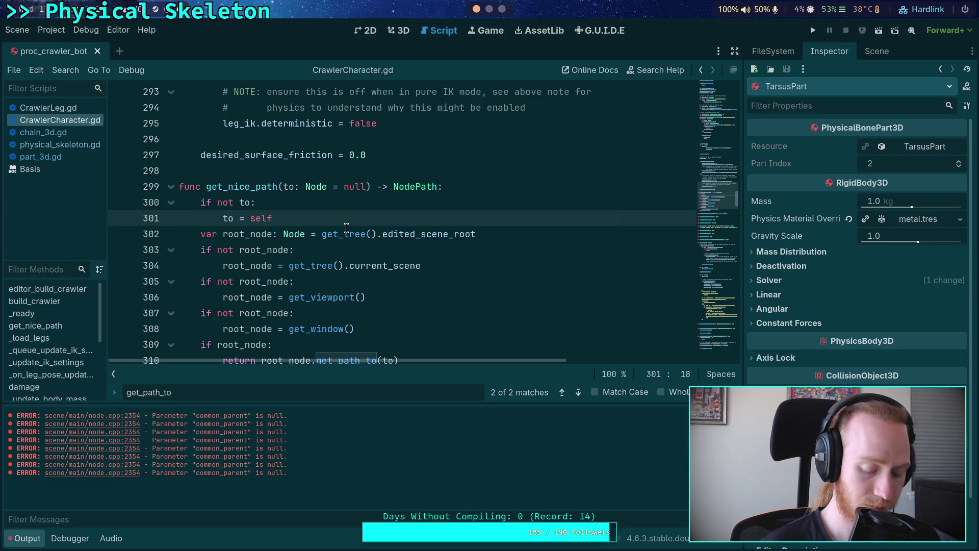
type("if not to.is_inside_tree():         print_stack()         push_error(             (                 'get_nice_path() called with node not in the scene tree: \"%s\" %s'             ) % [to.name, to]         )         return NodePath(\"\")")
key("ctrl+s")
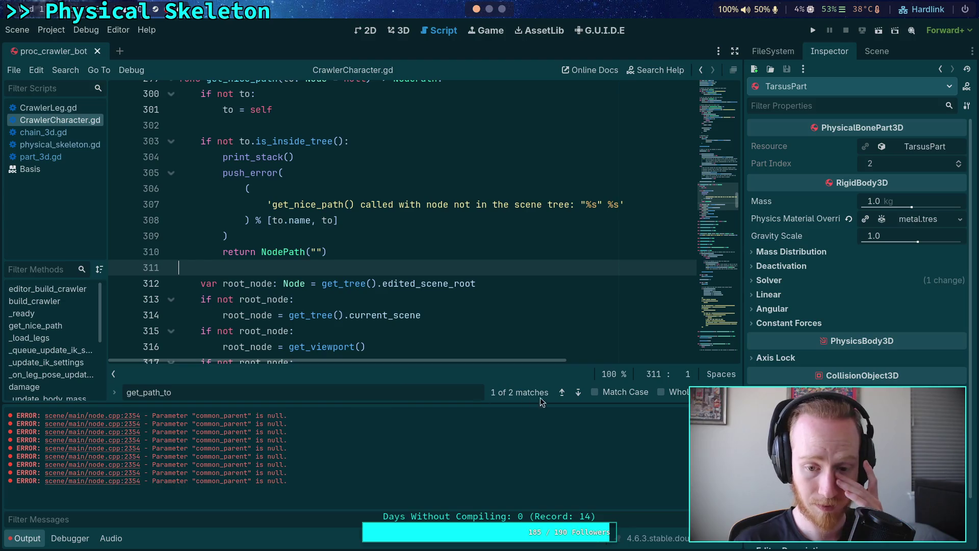
Step: Insert a blank line after 'for leg in legs:' on line 268, above leg.setup
left_click(578, 392)
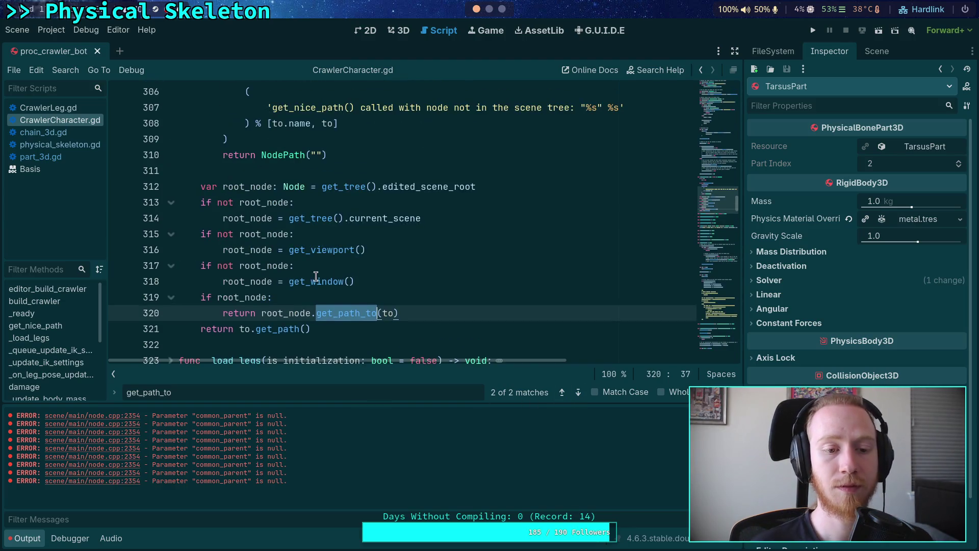
left_click(578, 392)
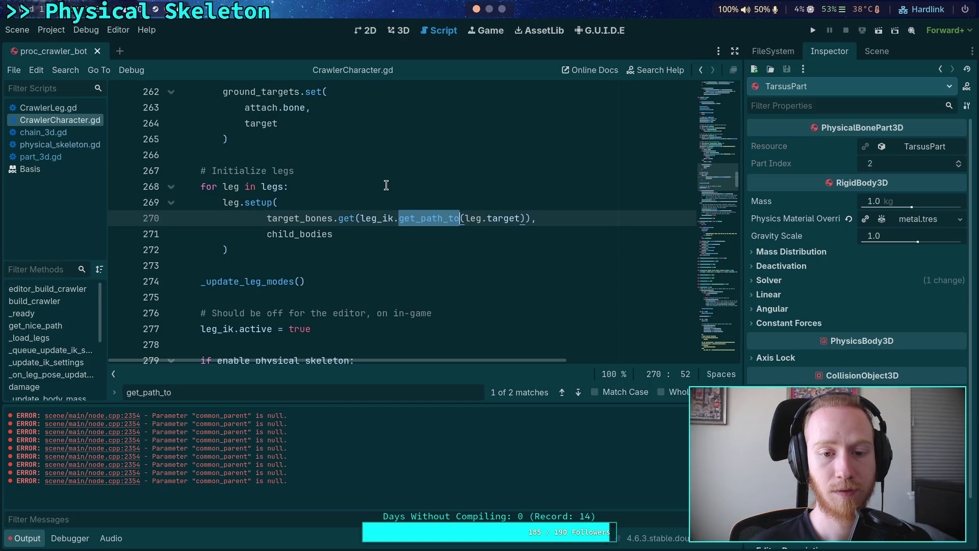
mouse_move(488, 218)
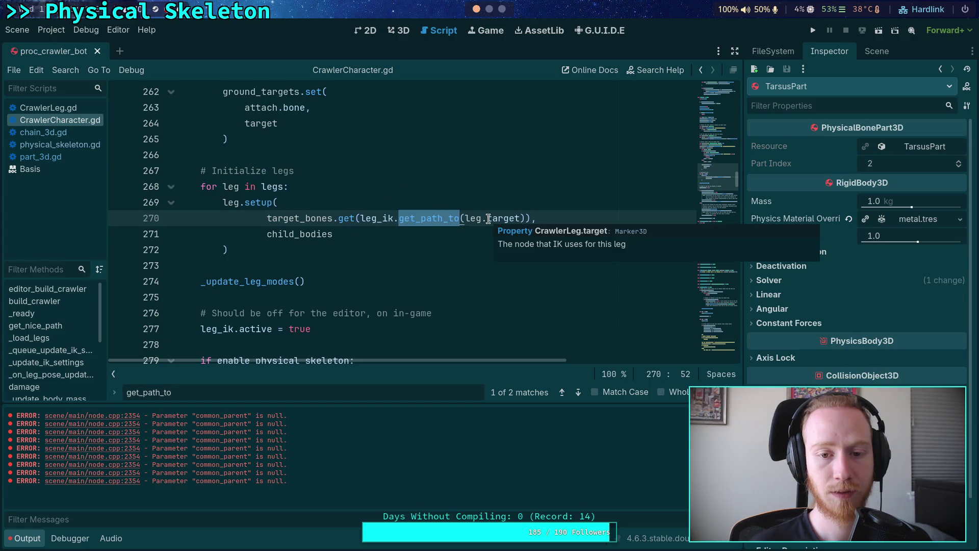
left_click(383, 191)
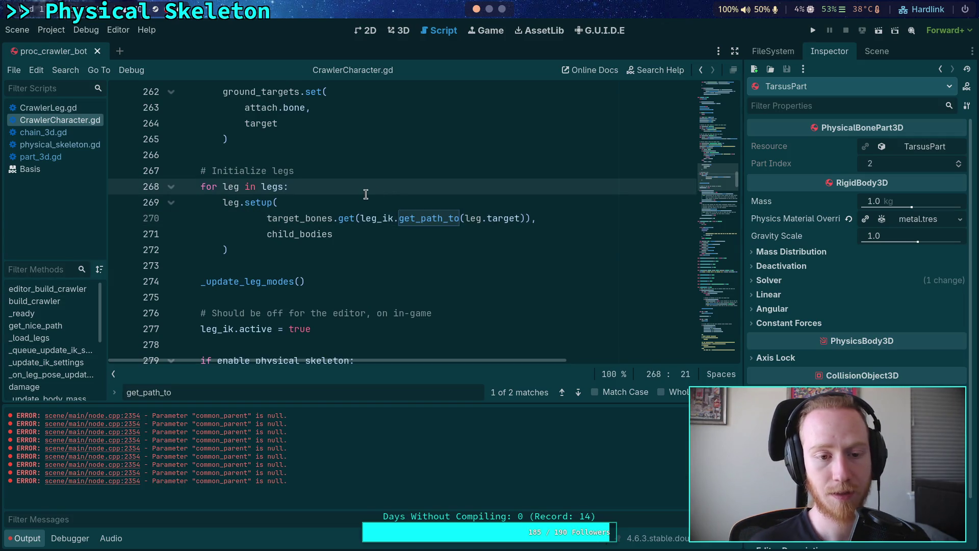
key("Return")
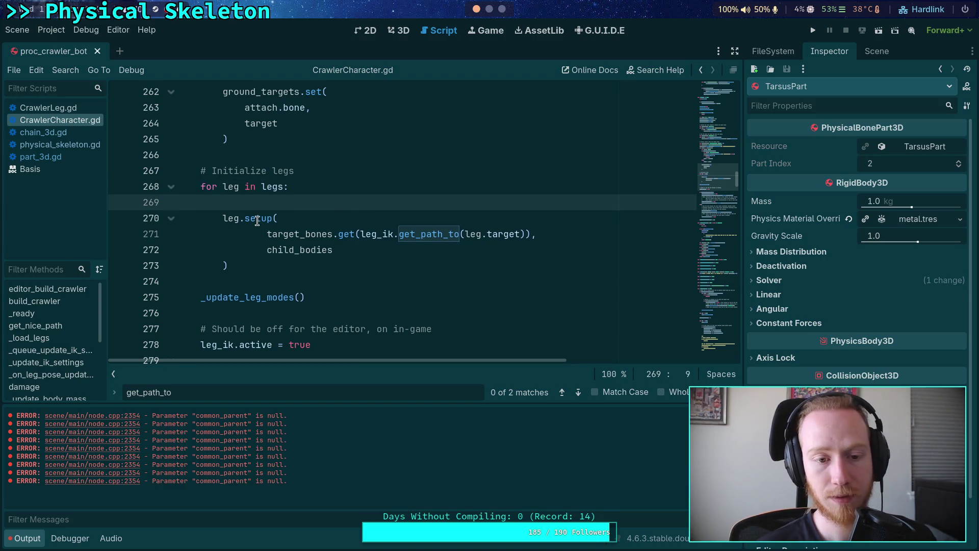
Step: Collapse the Output panel and select child_bodies in the leg.setup call
mouse_move(257, 220)
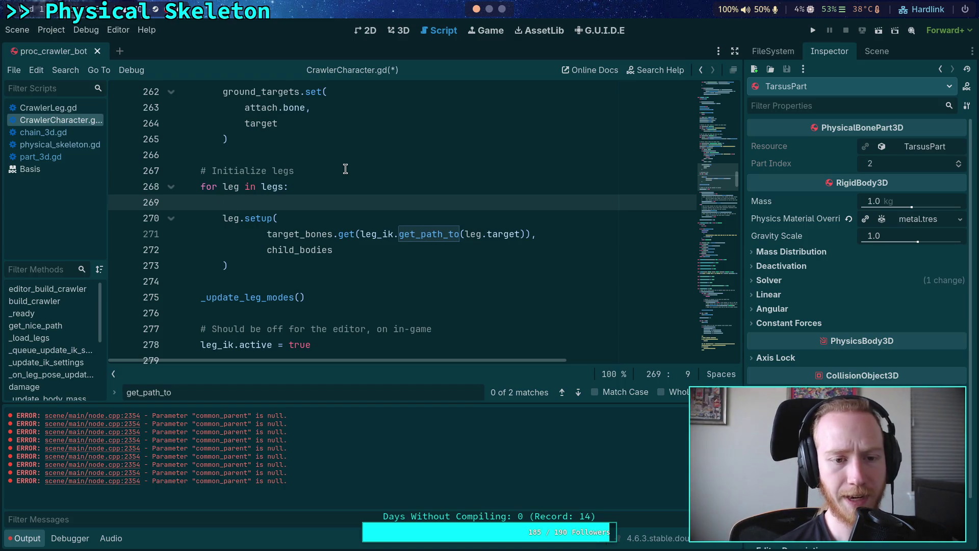
left_click(28, 539)
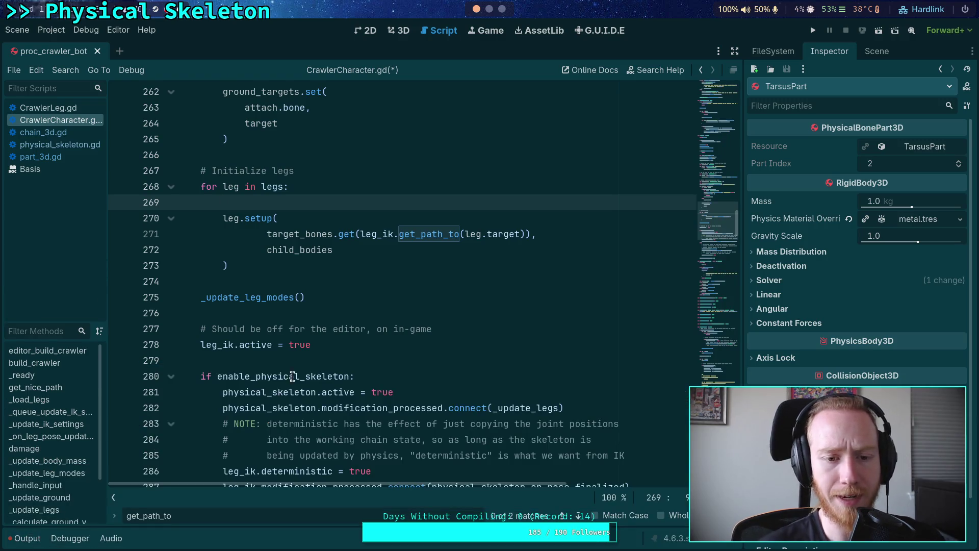
scroll(293, 378, "up", 3)
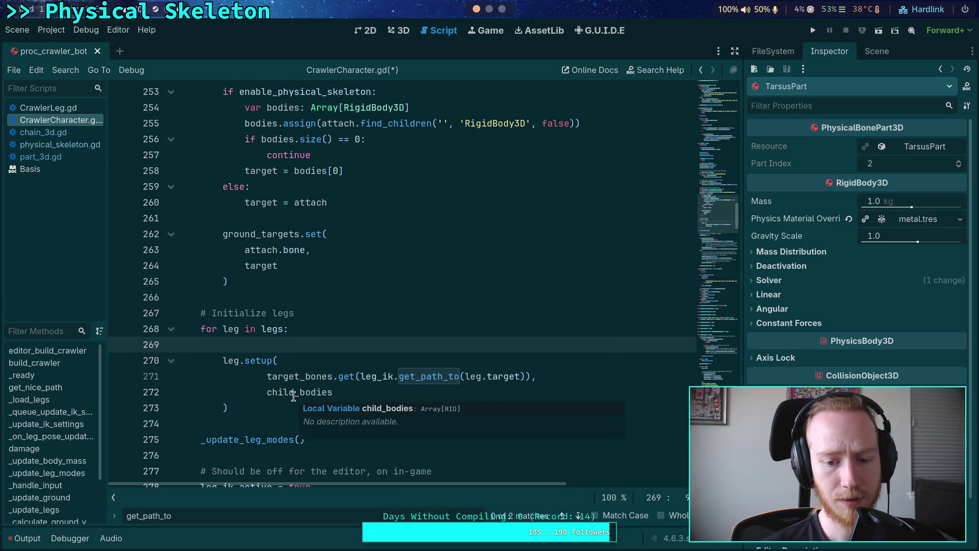
double_click(293, 396)
scroll(296, 380, "up", 4)
scroll(298, 364, "down", 3)
scroll(298, 364, "up", 6)
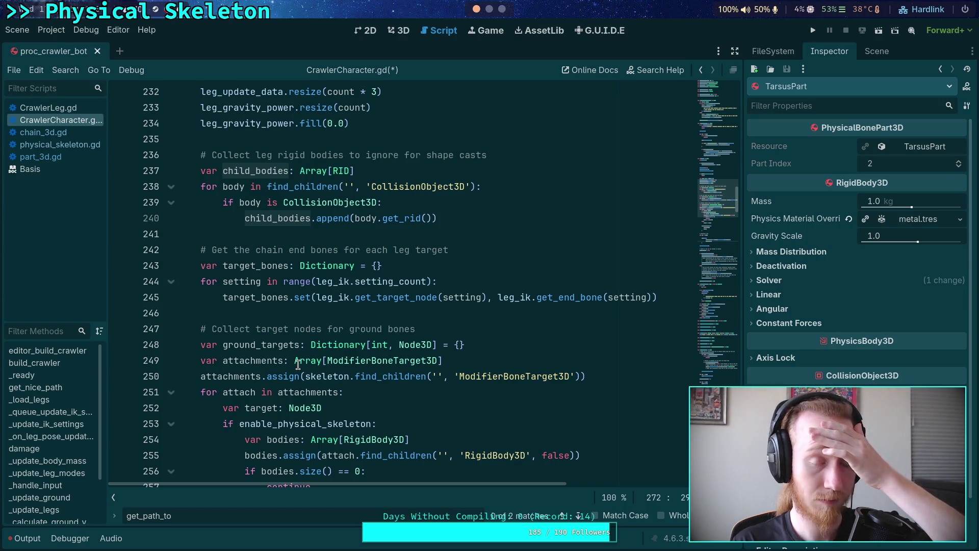
scroll(298, 364, "down", 4)
scroll(299, 364, "up", 4)
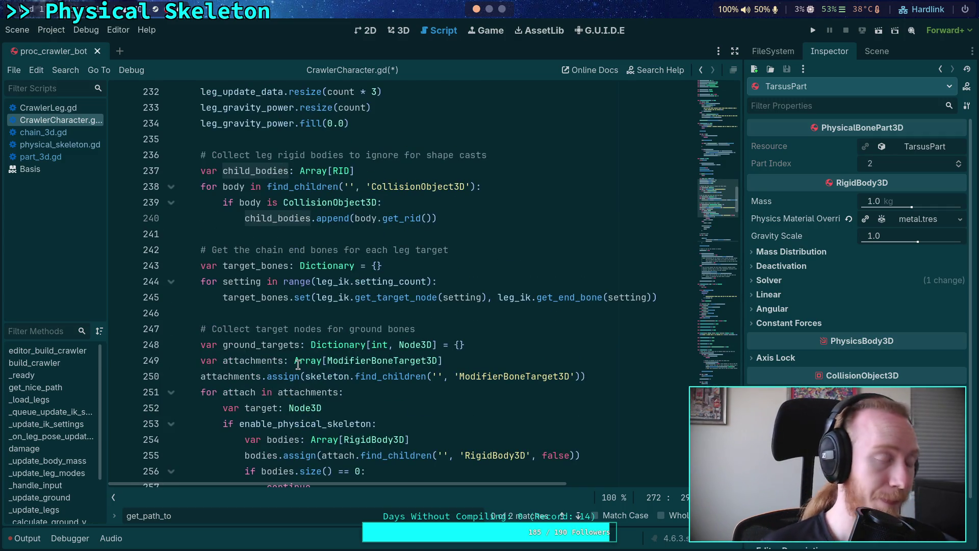
scroll(298, 364, "down", 5)
scroll(310, 369, "down", 3)
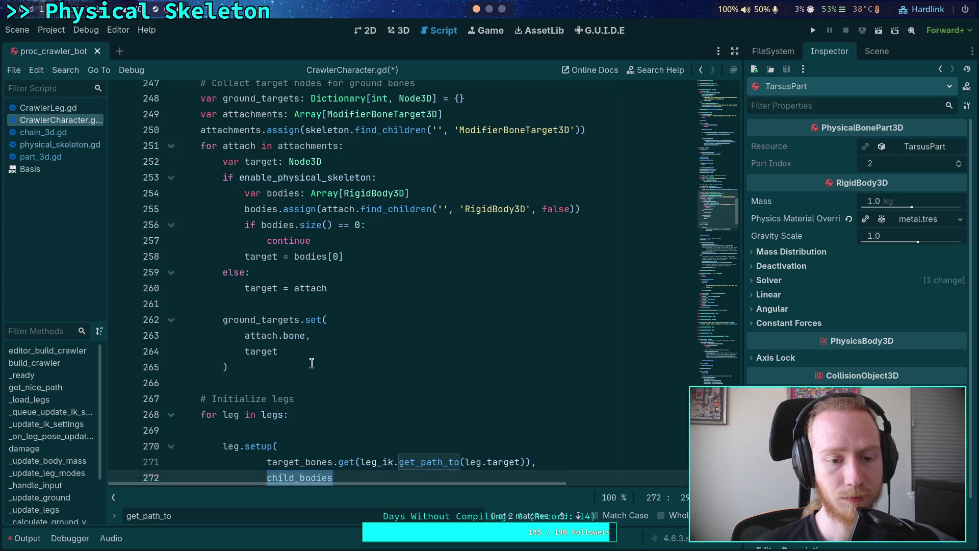
Step: Delete the target_bones.get(...) argument so the line reads leg.setup(child_bodies), removing the empty line above
left_click(314, 318)
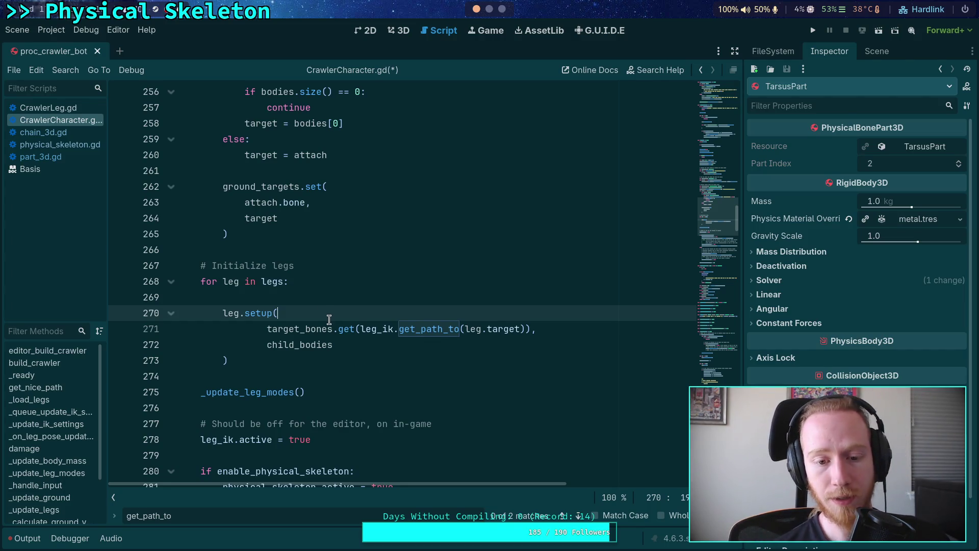
left_click(395, 326)
left_click(282, 309)
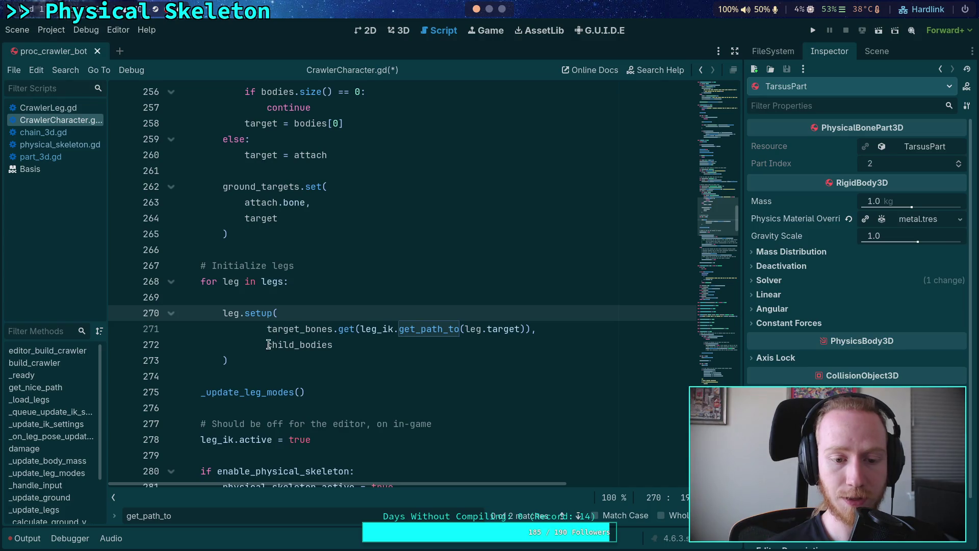
left_click_drag(269, 345, 278, 313)
key("BackSpace")
left_click(223, 328)
key("BackSpace")
left_click(356, 303)
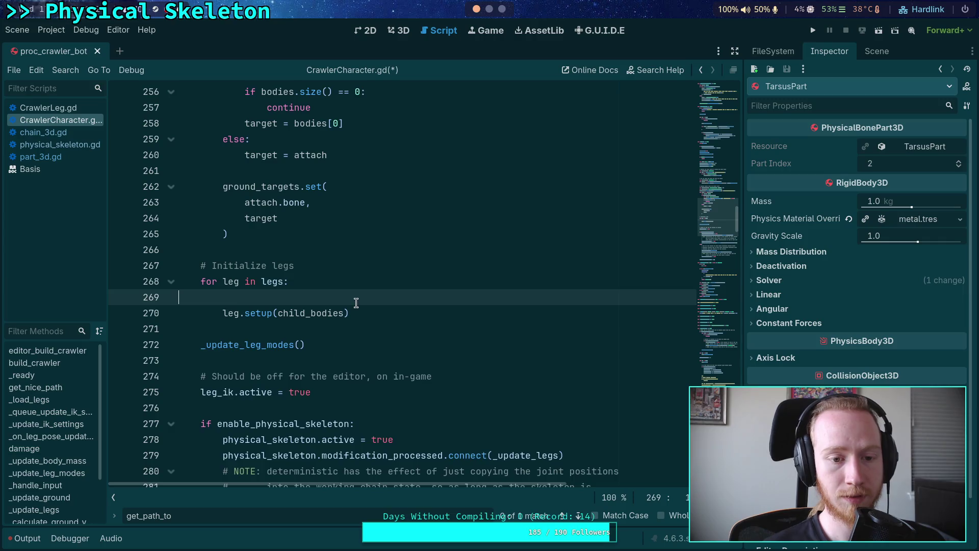
key("Delete")
left_click(365, 297)
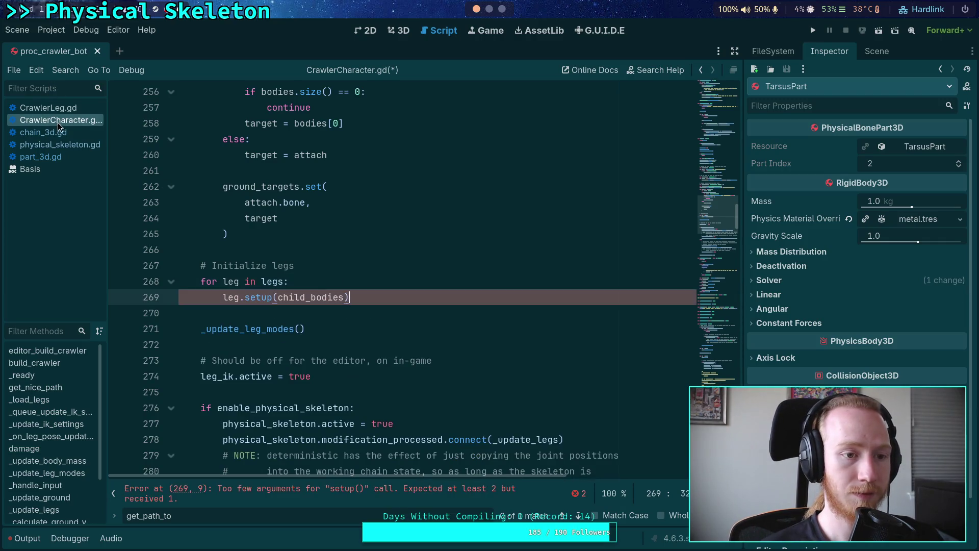
left_click(49, 107)
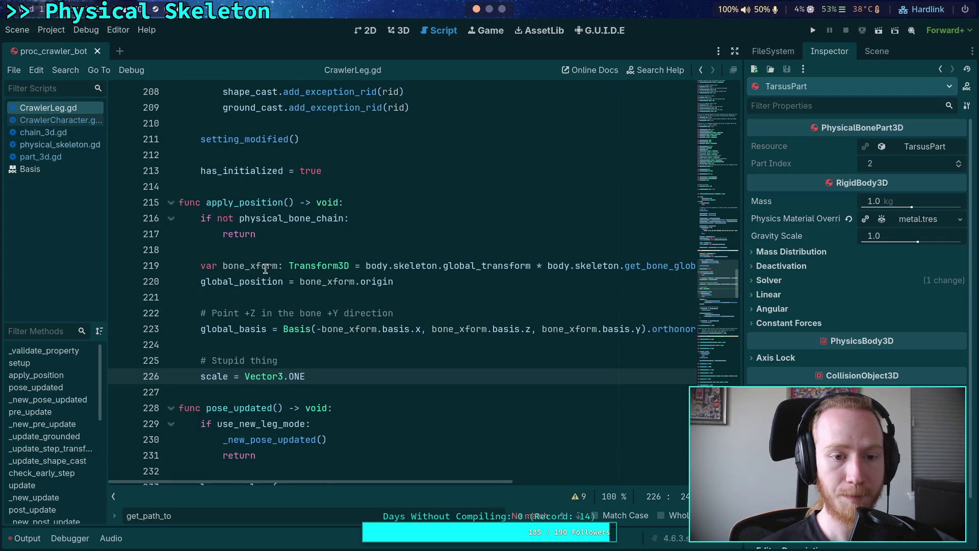
Step: Find func setup in CrawlerLeg.gd and delete its 'ik_target_bone: int,' parameter line
scroll(266, 269, "down", 4)
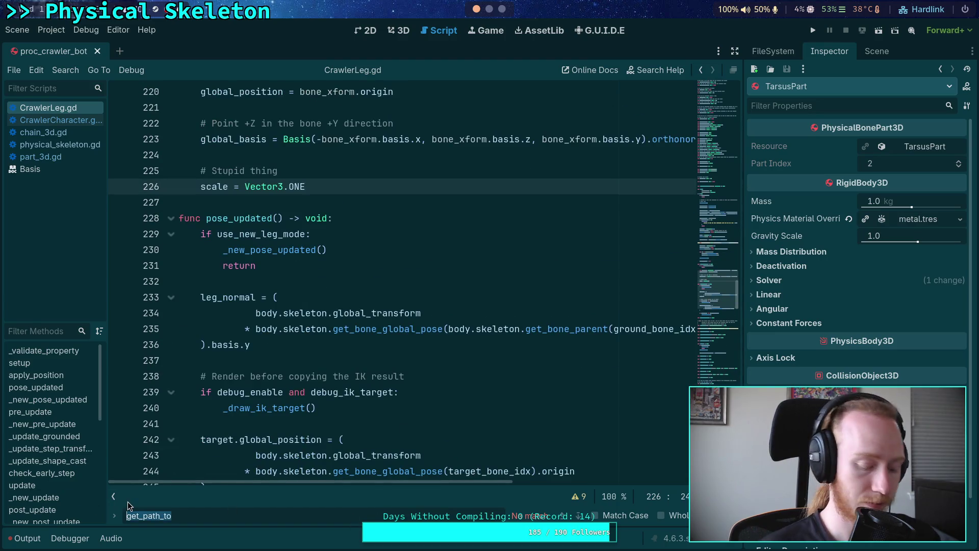
type("setup")
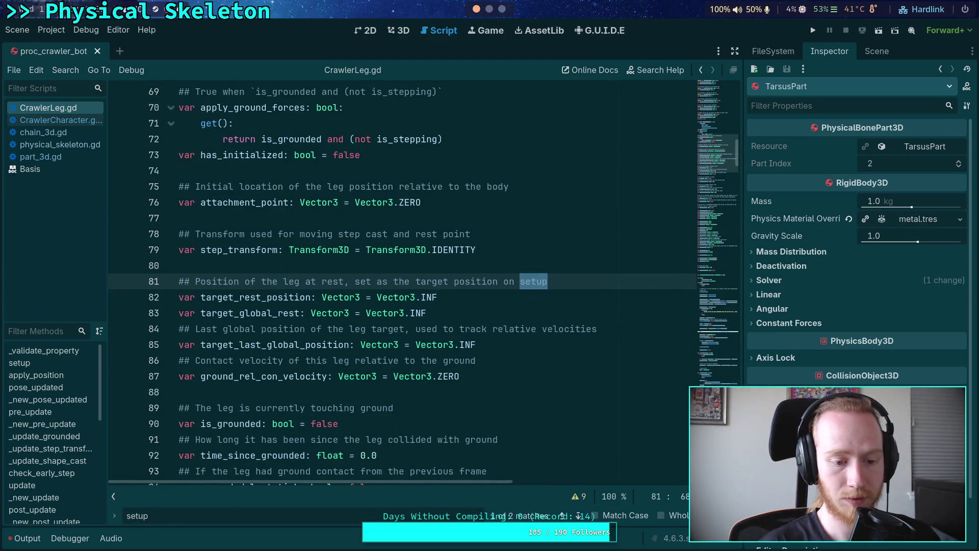
left_click(578, 515)
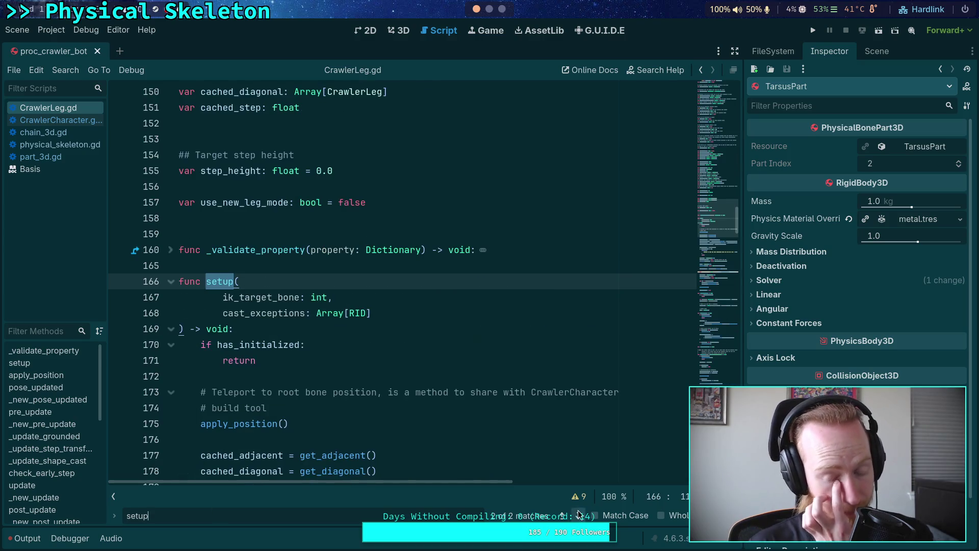
scroll(317, 286, "down", 1)
left_click_drag(345, 249, 350, 234)
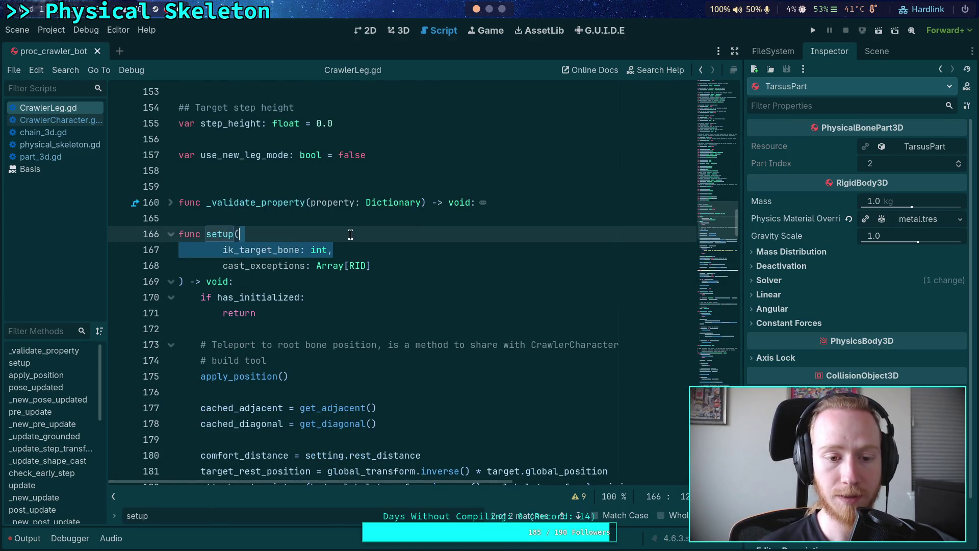
key("BackSpace")
key("Delete")
Step: Join the signature into 'func setup(cast_exceptions: Array[RID]) -> void:' and select the undeclared ik_target_bone on line 182
left_click(343, 250)
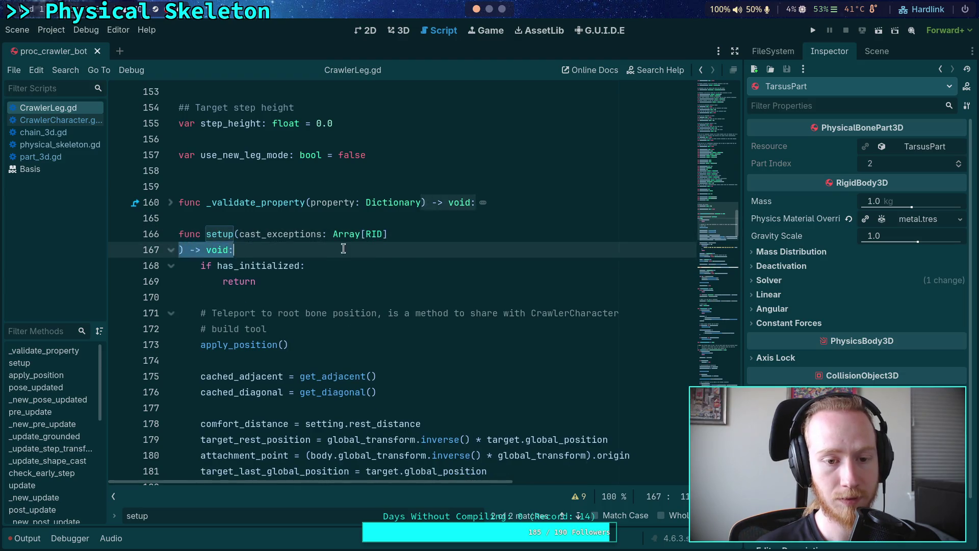
key("Home")
key("BackSpace")
key("Down")
scroll(398, 255, "down", 6)
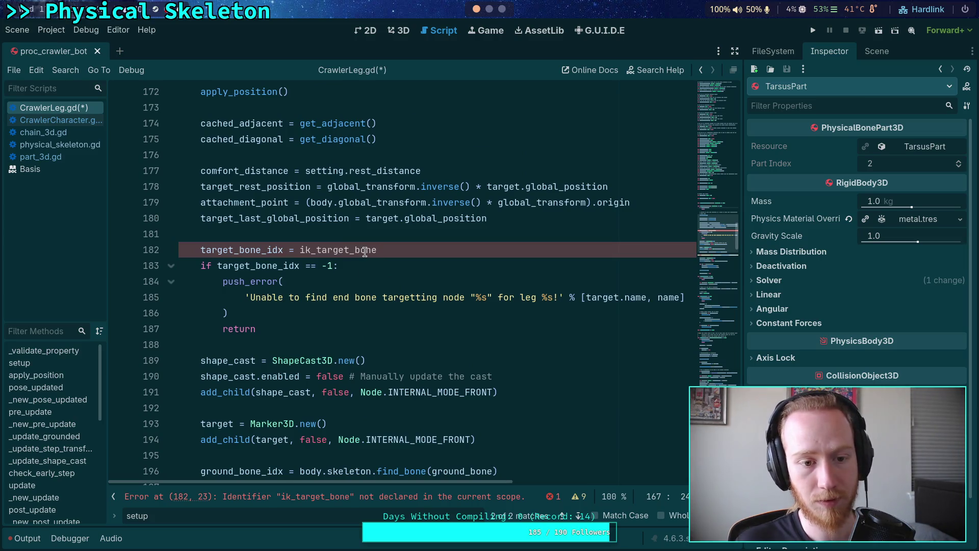
double_click(365, 251)
scroll(365, 251, "up", 2)
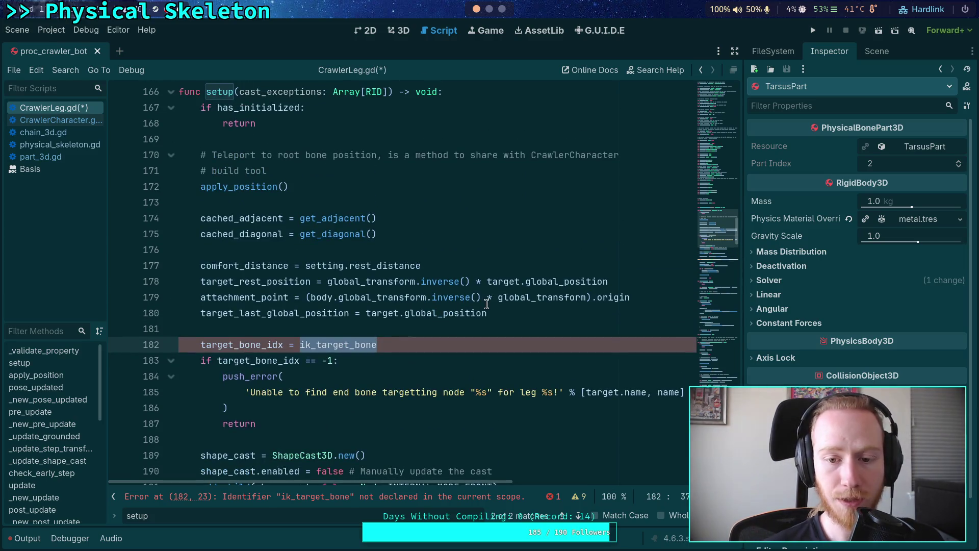
scroll(594, 297, "down", 3)
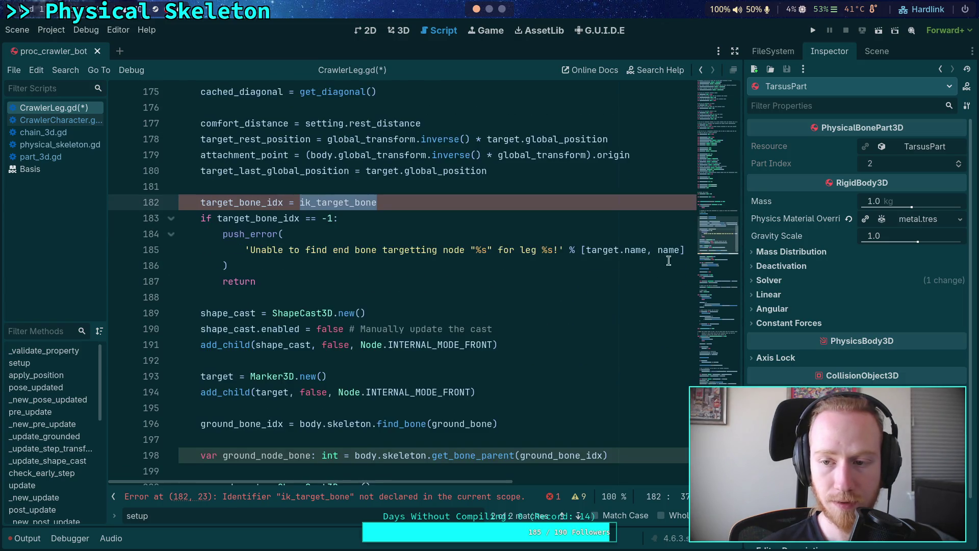
Step: Select FL_Leg in the Scene tree to view its FrontLeftLegChain bone chain, FrontLeftFemur to FrontLeftTarsus_leaf
left_click(873, 51)
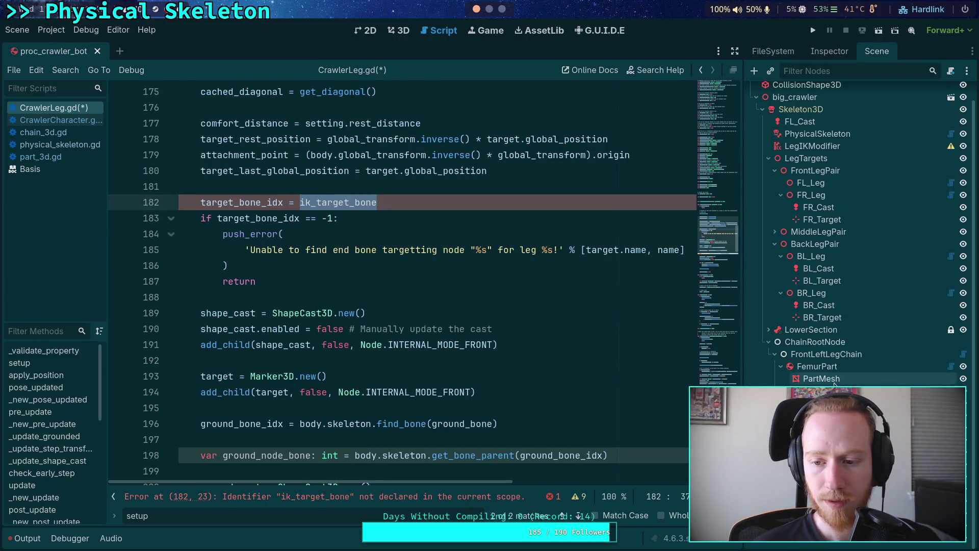
left_click(813, 197)
left_click(811, 183)
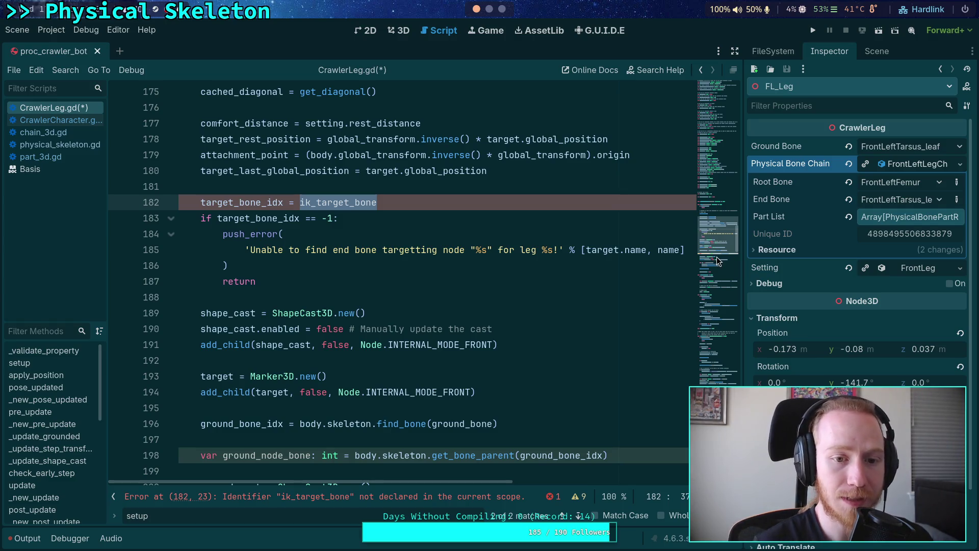
scroll(464, 309, "up", 3)
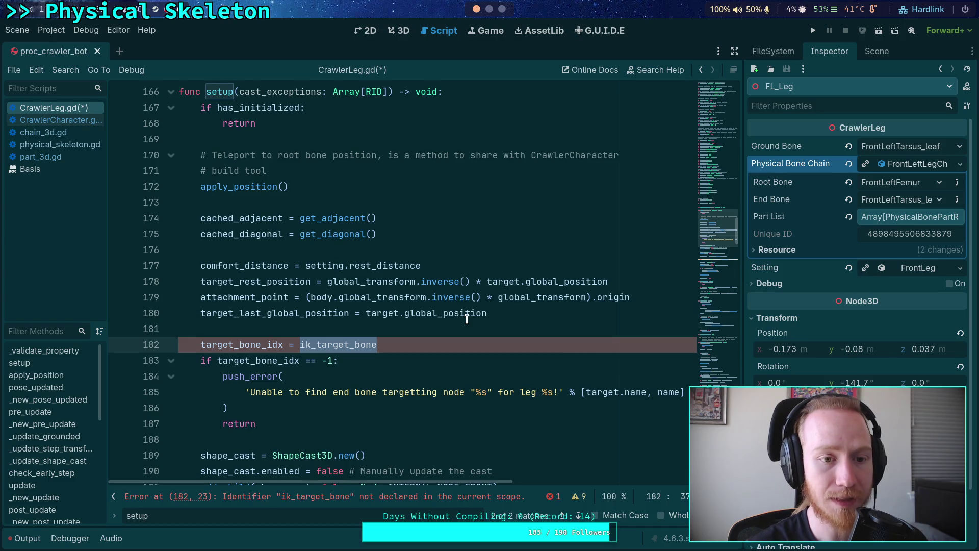
scroll(467, 319, "up", 1)
key("ctrl+shift+Left")
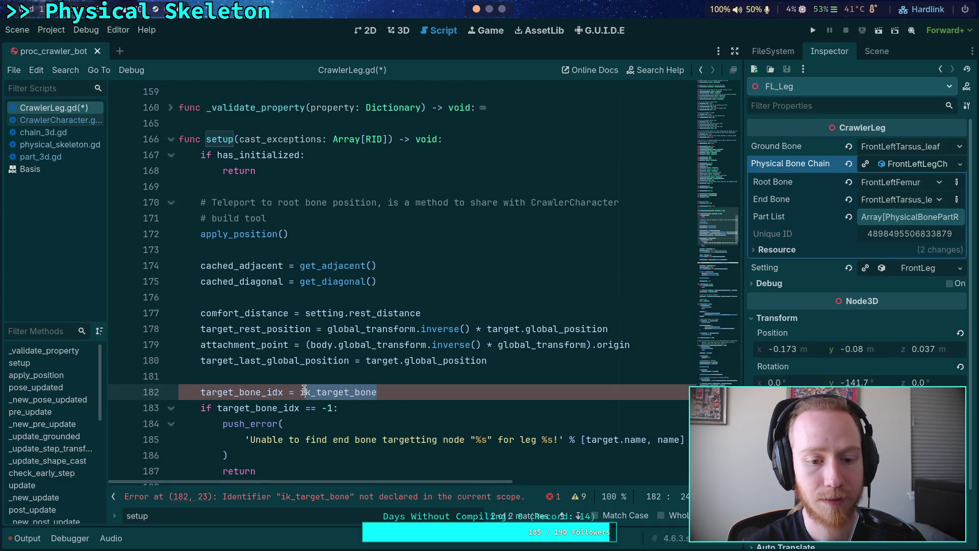
Step: Add an 'if physical_bone_chain:' condition above the target_bone_idx assignment in setup
left_click(403, 375)
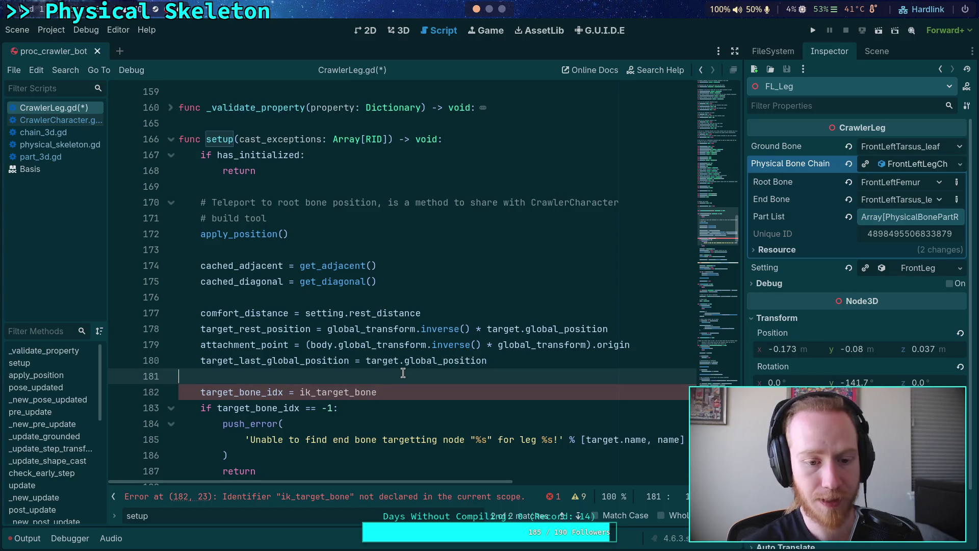
key("Return")
key("Tab")
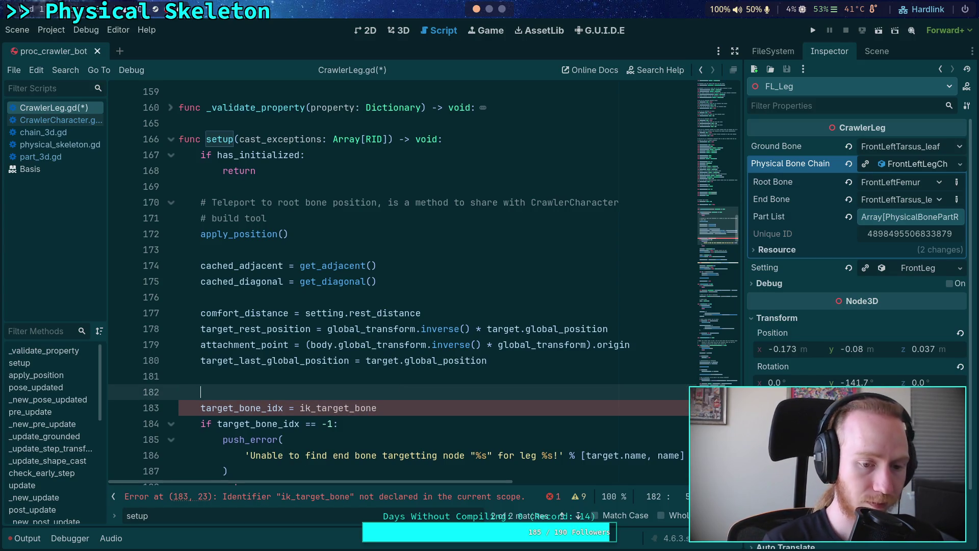
type("if re")
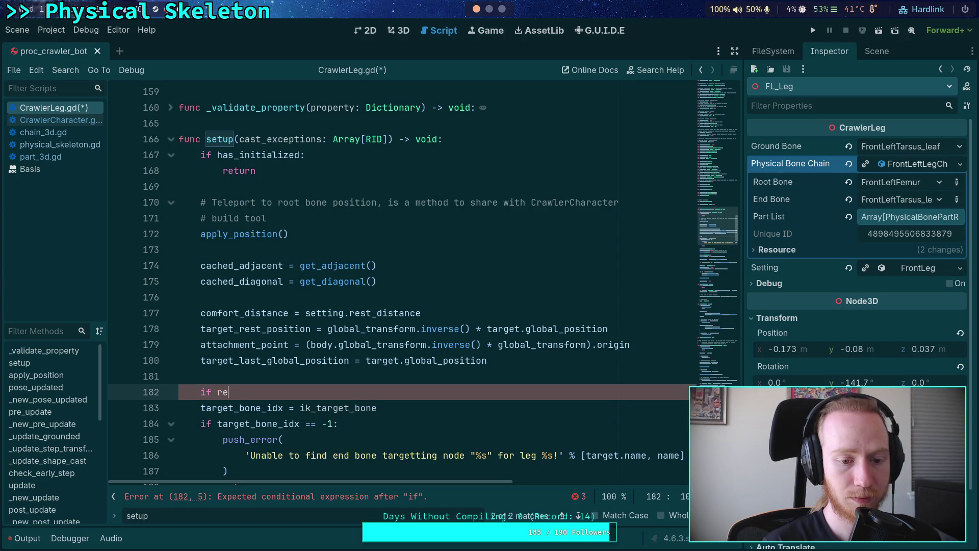
type("source.phys")
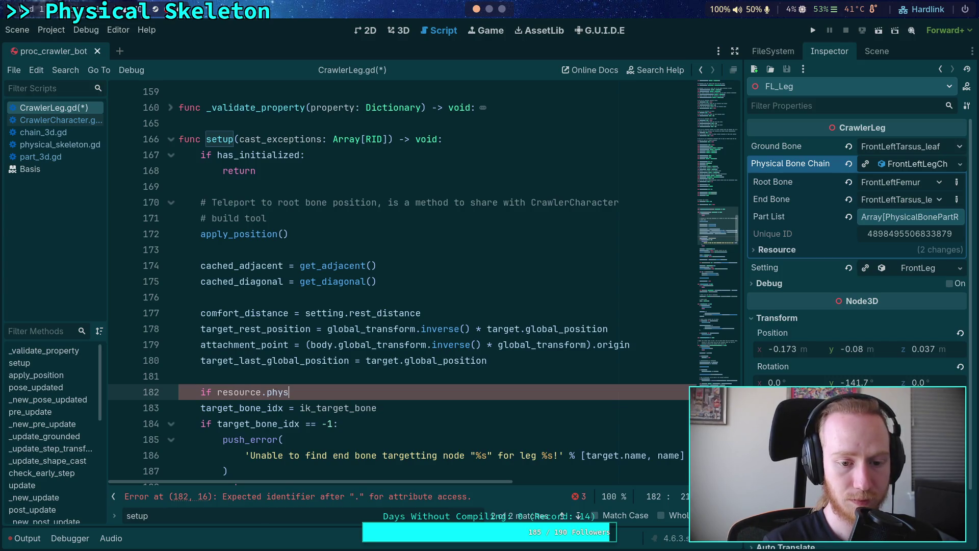
key("BackSpace")
key("BackSpace")
key("BackSpace")
type("hysic")
key("Return")
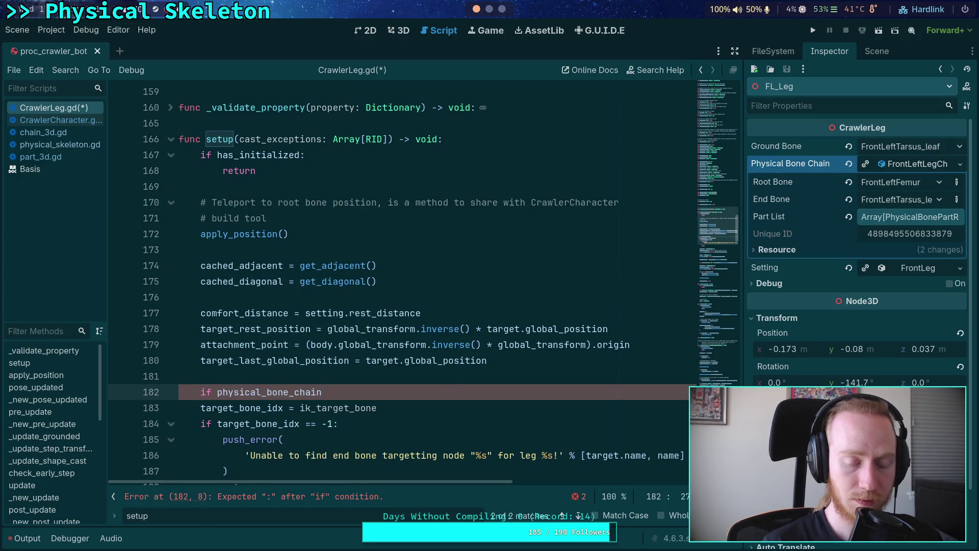
key("Return")
Step: Indent the assignment under the condition and add a 'target_bone_idx = -1' default above it
key("Down")
key("Tab")
left_click(287, 409)
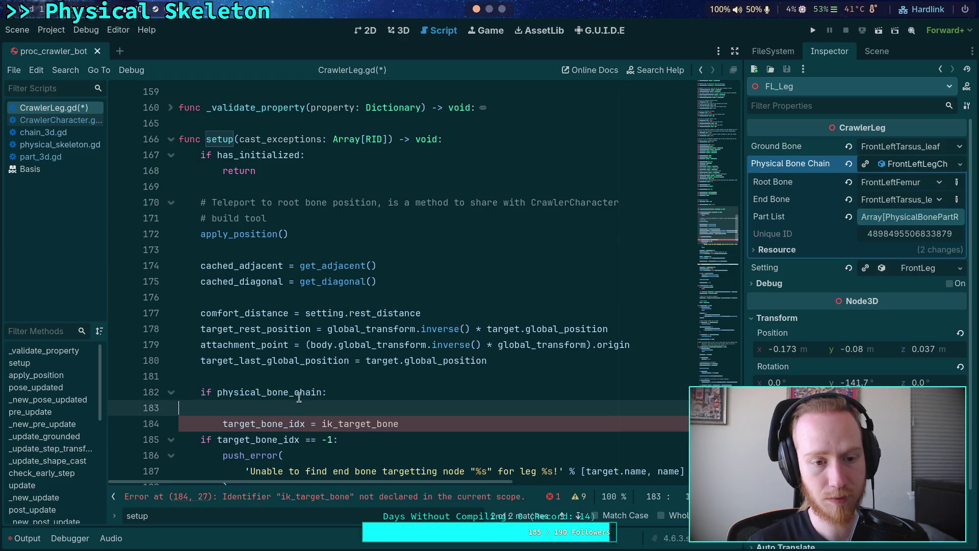
key("BackSpace")
key("Up")
key("Return")
type("target_bo")
key("Return")
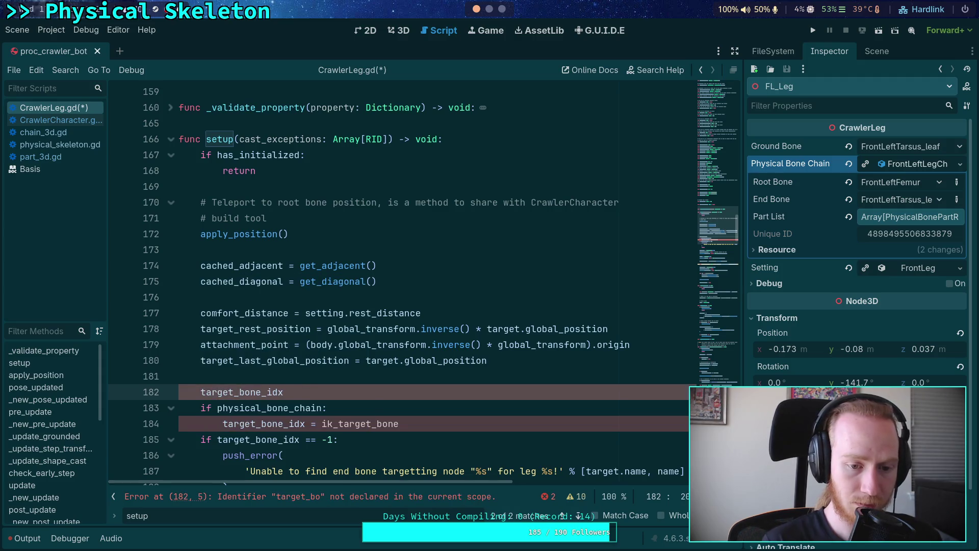
type(" = -1")
Step: Replace ik_target_bone with body.skeleton.find_bone(physical_bone_chain.end_bone) in the assignment
scroll(378, 303, "down", 3)
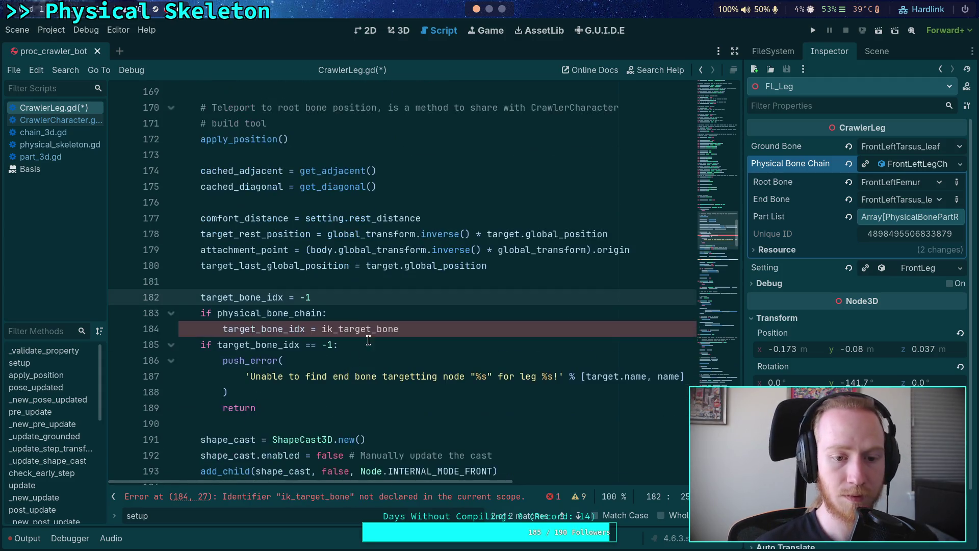
left_click(439, 329)
left_click_drag(401, 329, 322, 329)
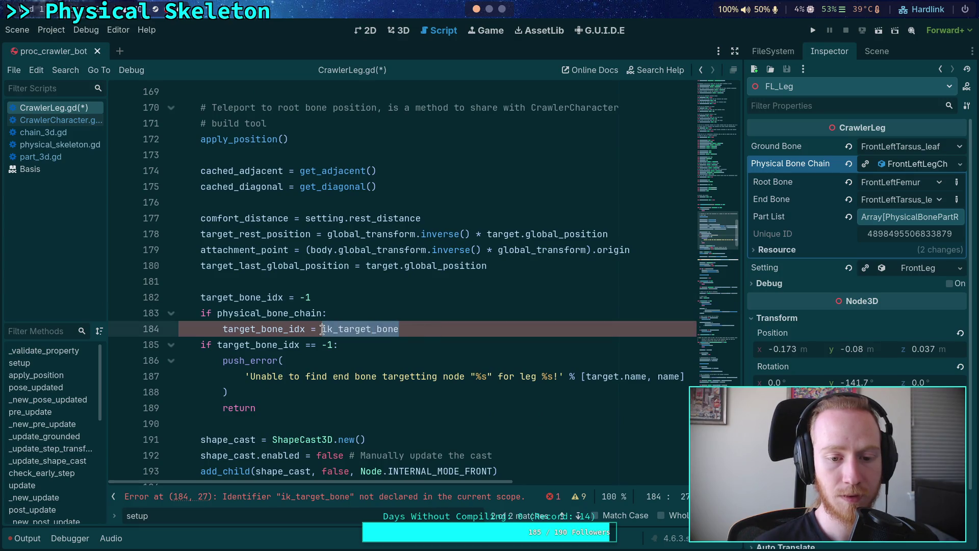
key("BackSpace")
type("bo")
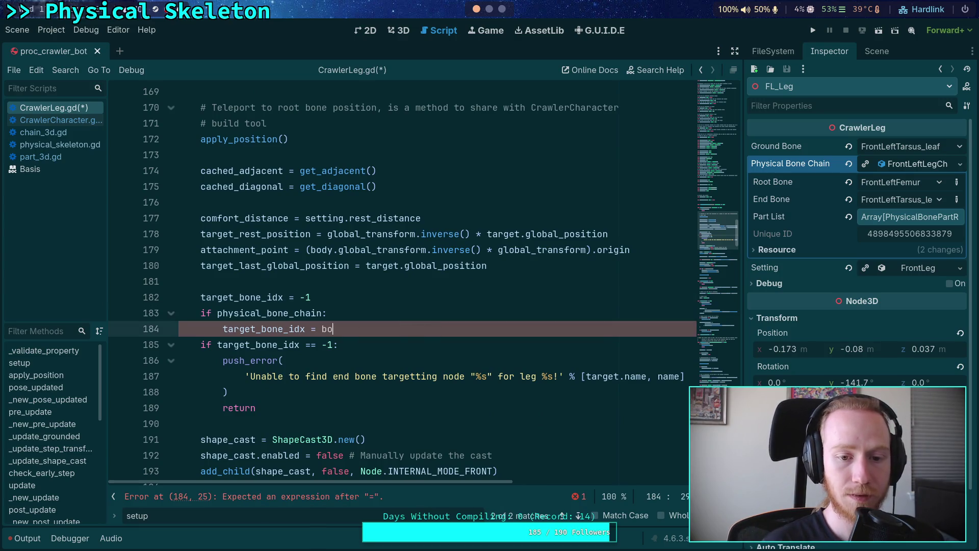
type("dy.ske")
key("Return")
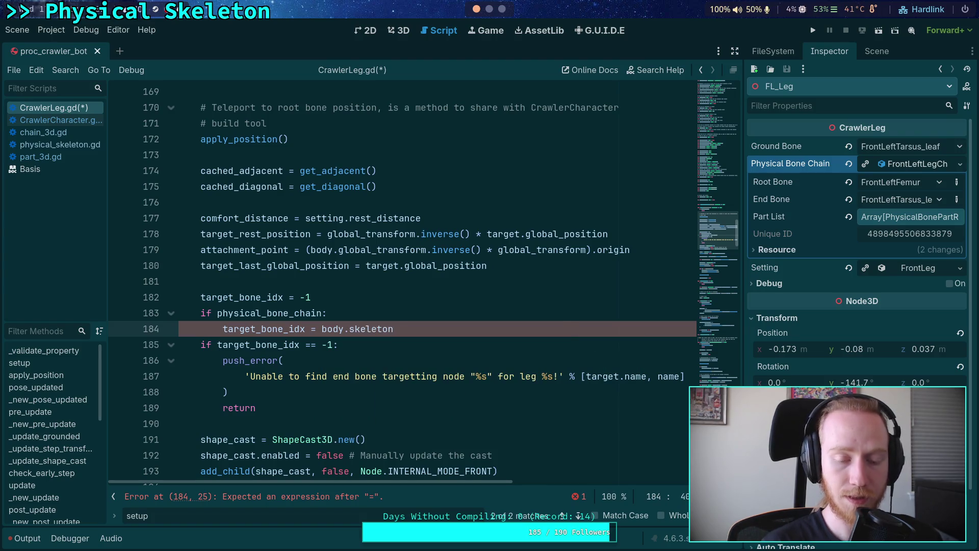
type(".fin")
key("Return")
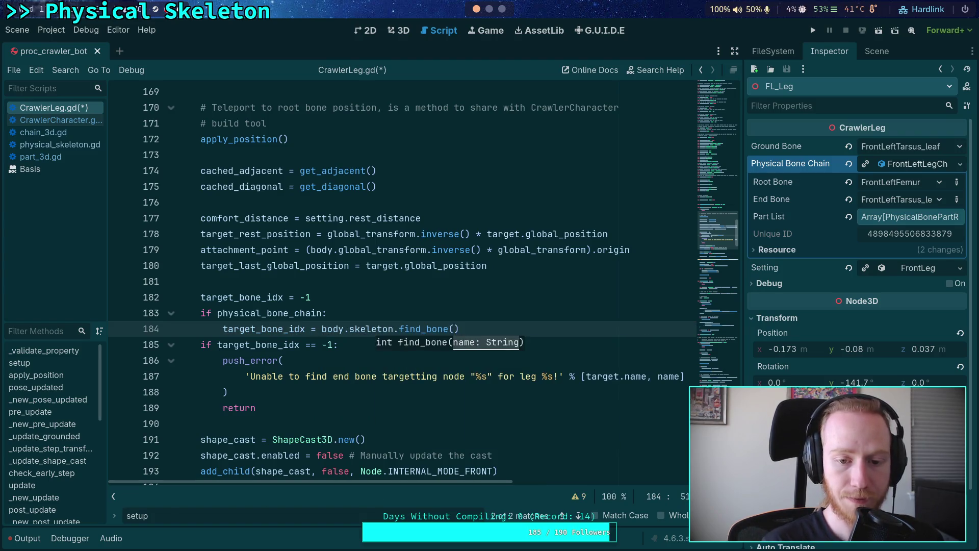
type("phys")
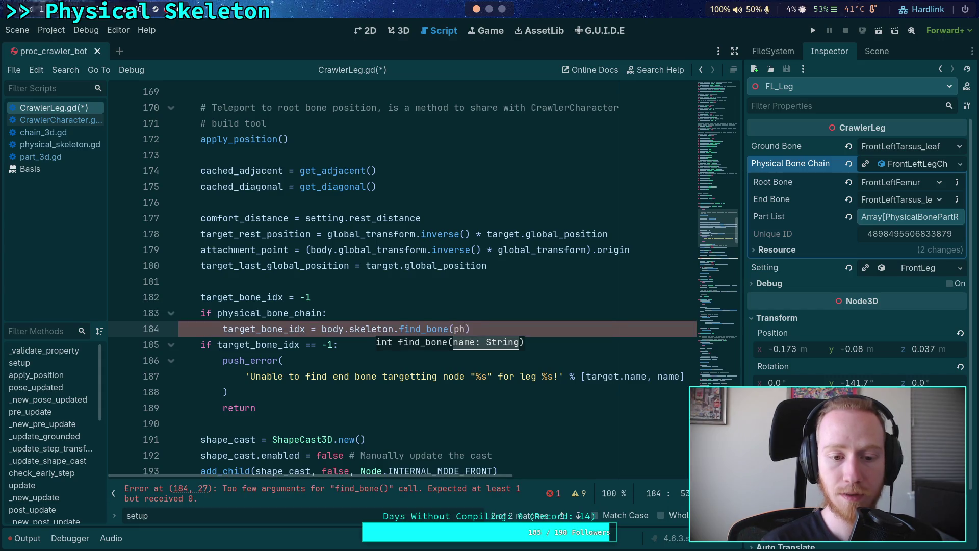
key("Return")
type(".end")
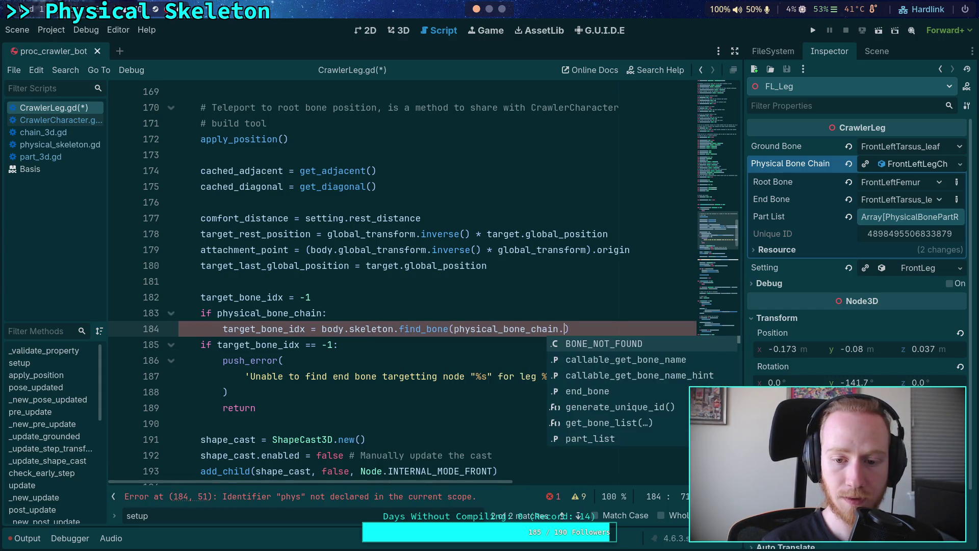
key("Return")
Step: Search the script for end_bone, add a blank line after the lookup, and save CrawlerLeg.gd
double_click(572, 329)
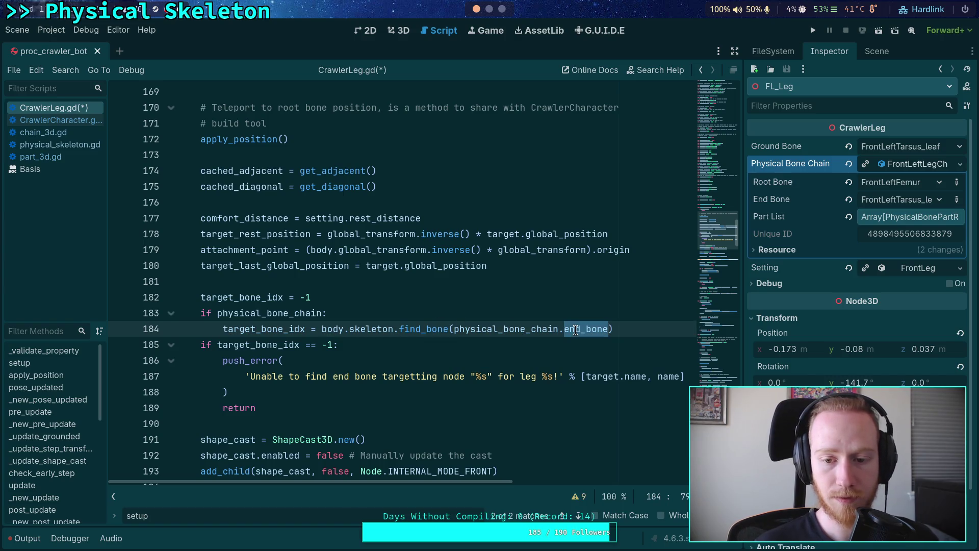
key("ctrl+f")
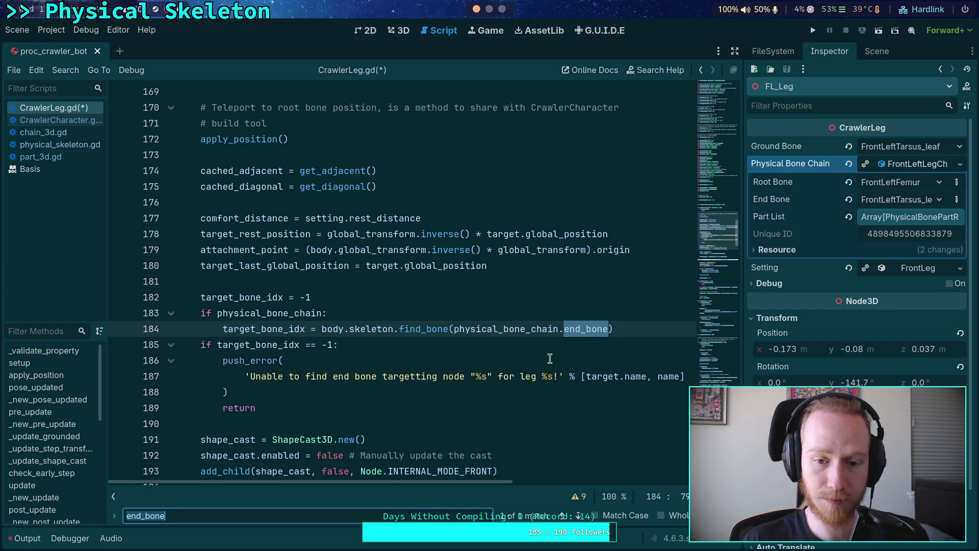
left_click(549, 358)
left_click(640, 329)
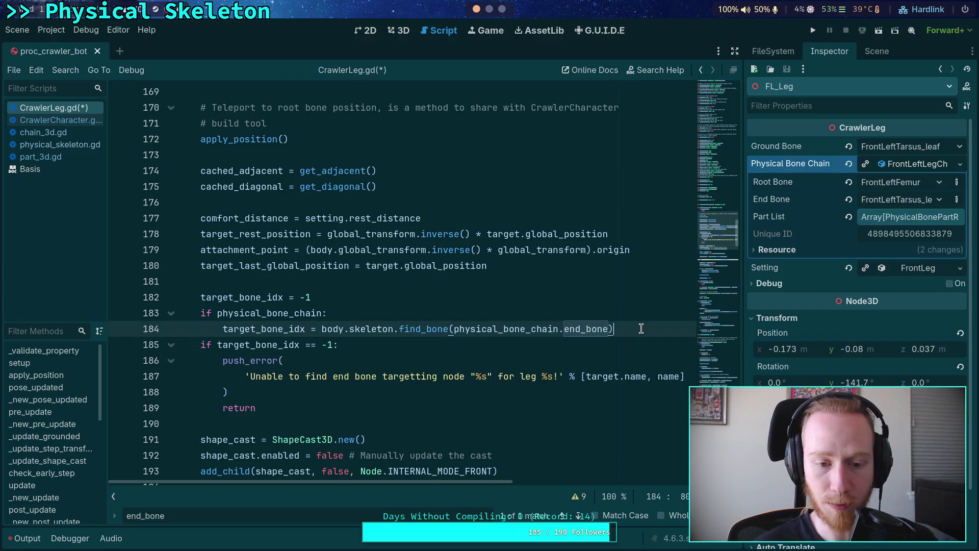
key("Return")
key("ctrl+s")
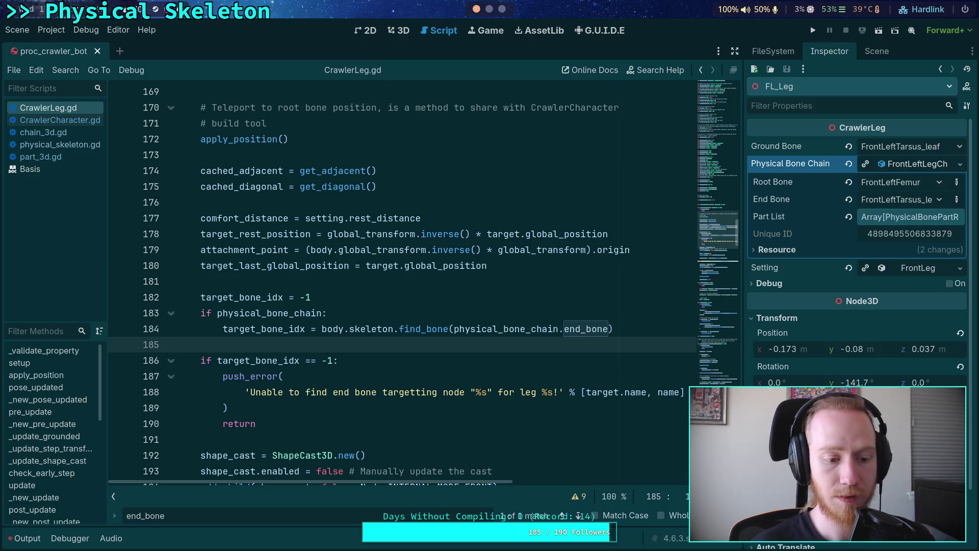
Step: Clear the common_parent errors in Output, open and save CrawlerCharacter.gd, then go to the terminal
left_click(23, 538)
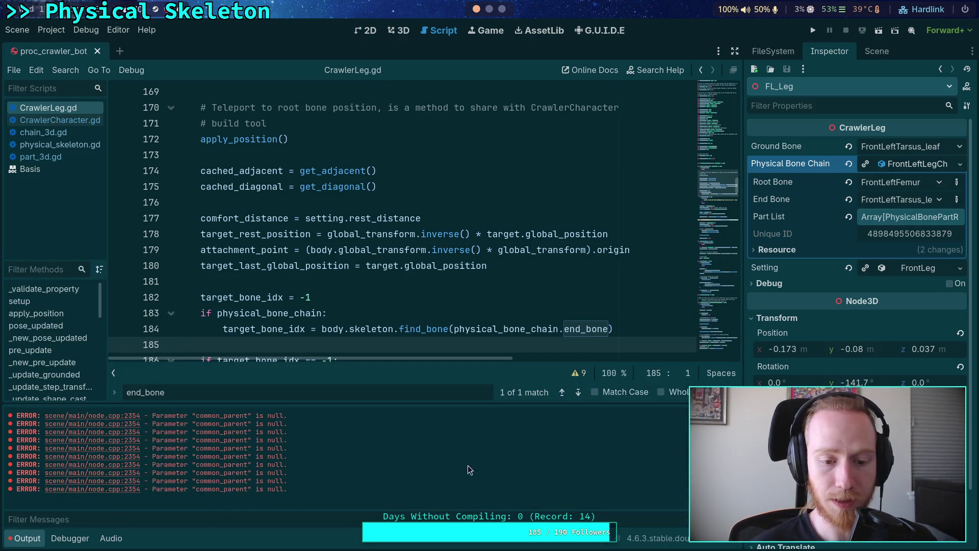
key("ctrl+alt+k")
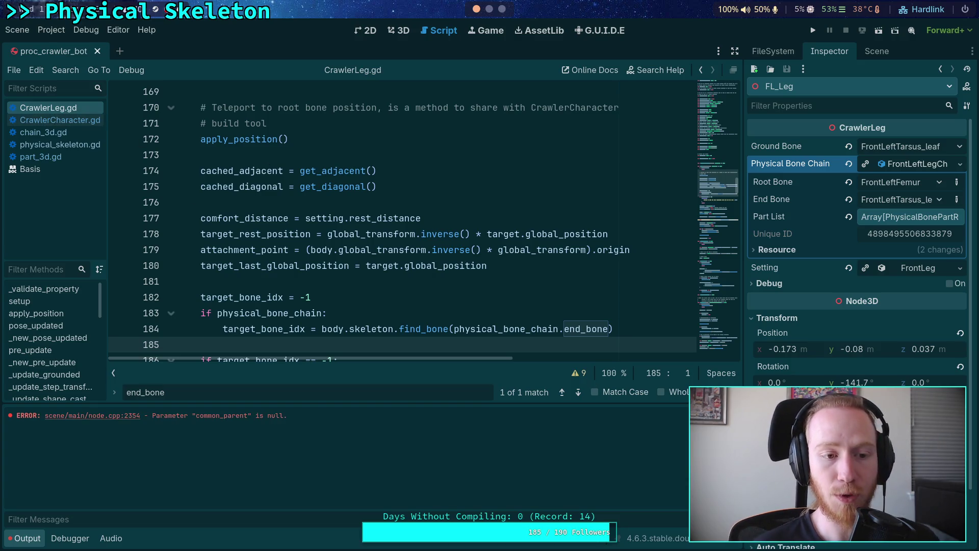
left_click(65, 121)
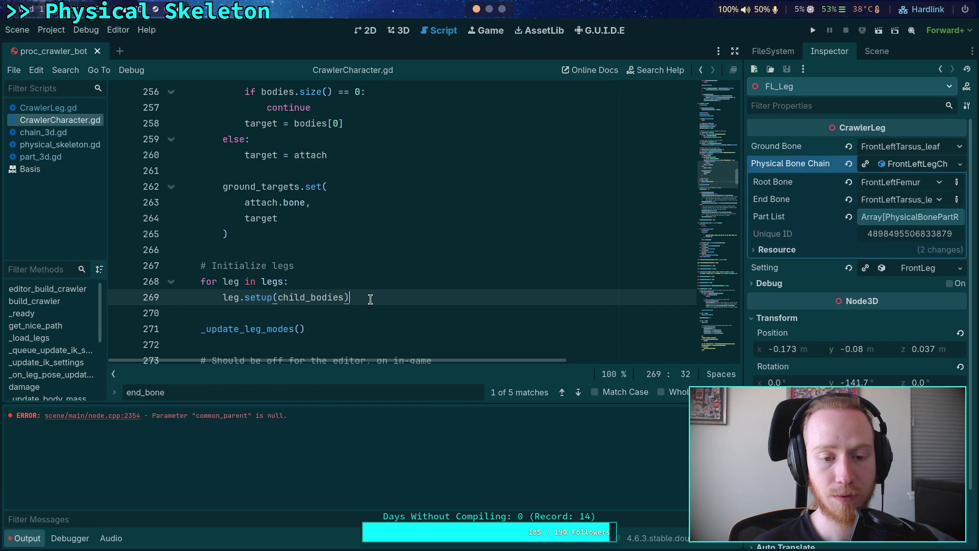
key("ctrl+s")
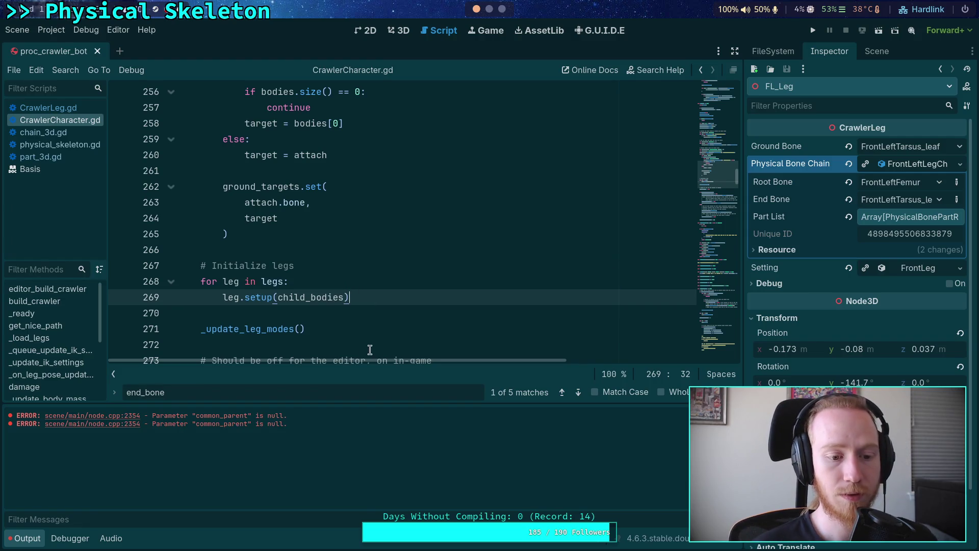
left_click(381, 344)
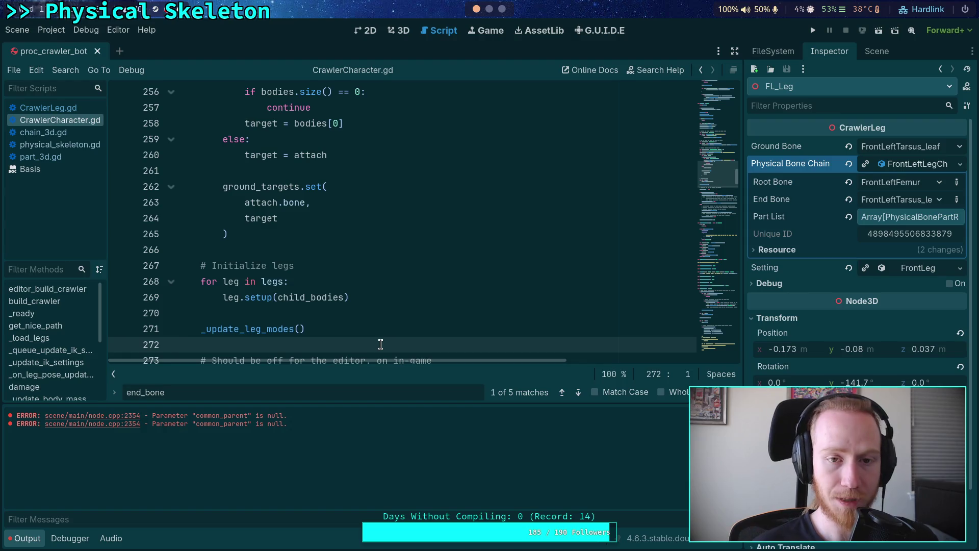
left_click(492, 9)
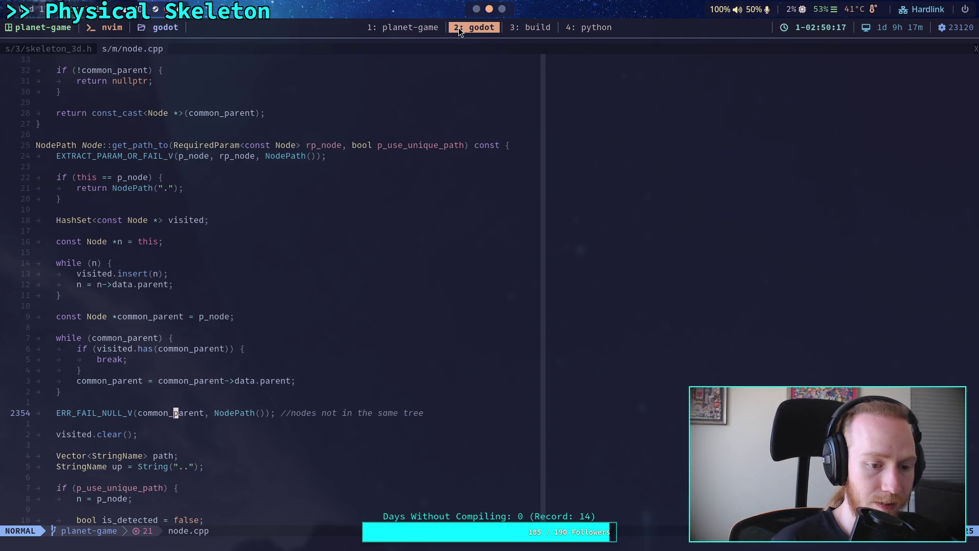
Step: Live-grep common_parent and preview its matches in ustring.cpp and node_path.cpp
key("space")
key("f")
key("f")
type("common_parent")
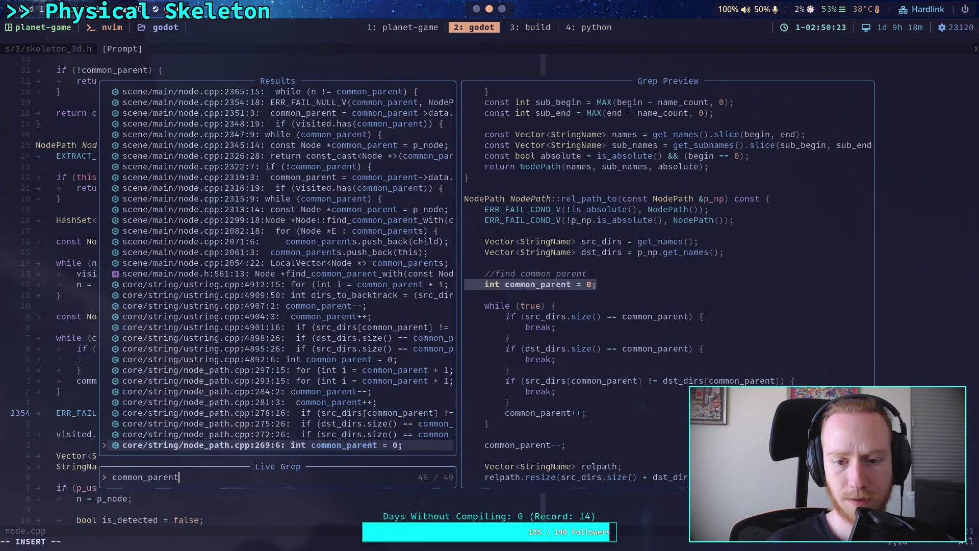
key("Up")
key("Up")
key("Up")
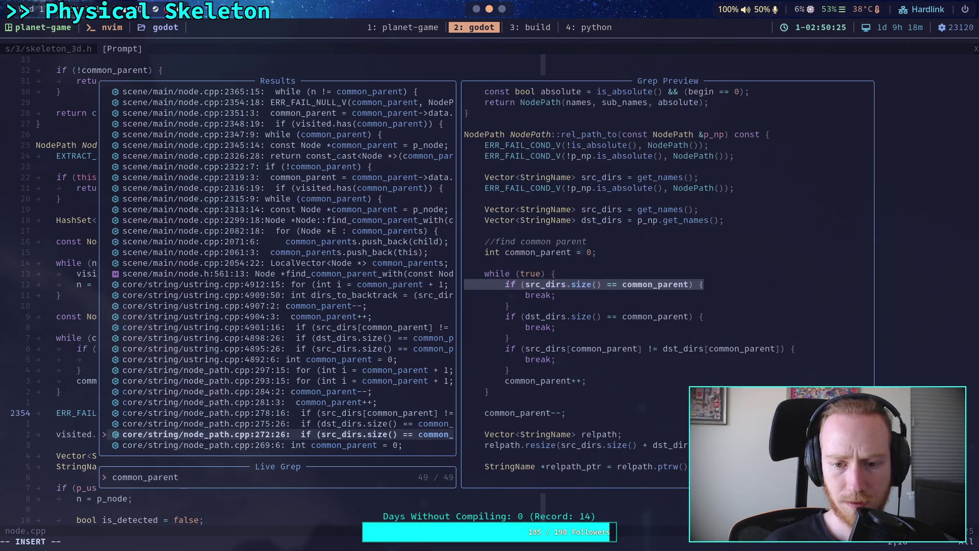
key("Up")
key("Up")
key("Up")
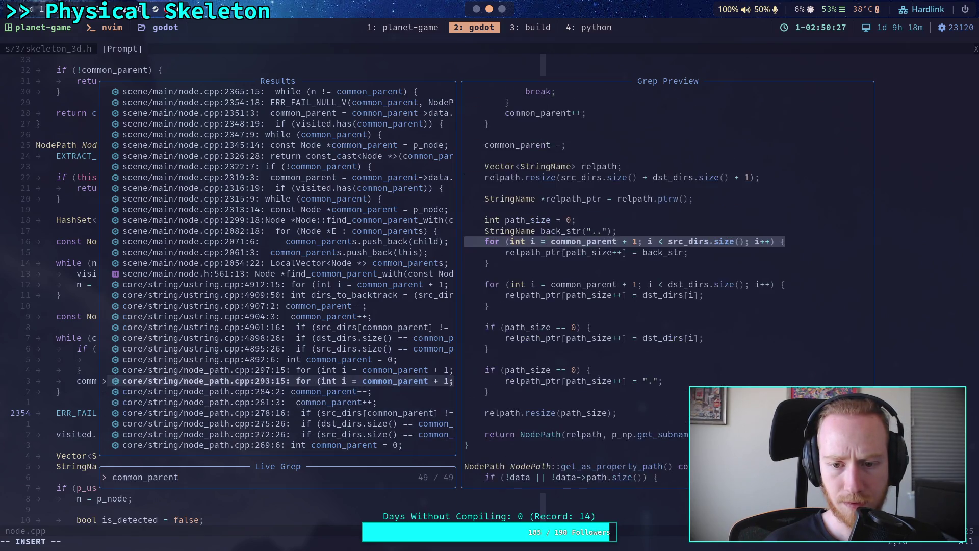
key("Up")
key("Up")
key("Up")
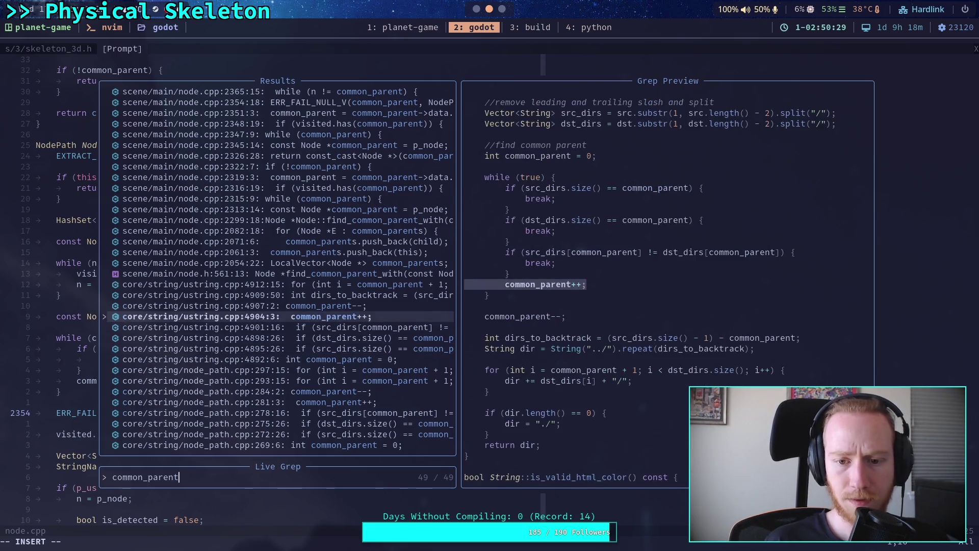
key("Up")
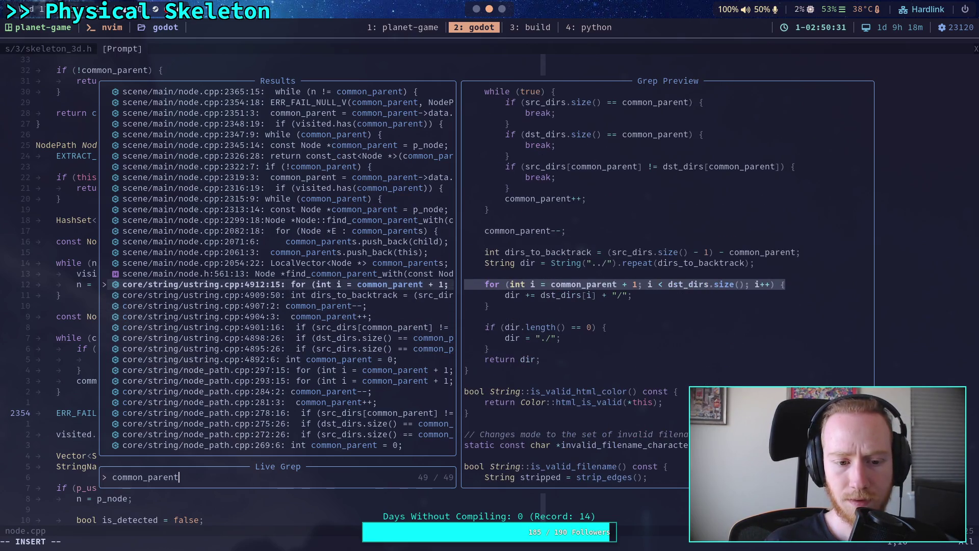
key("Down")
key("Down")
key("Down")
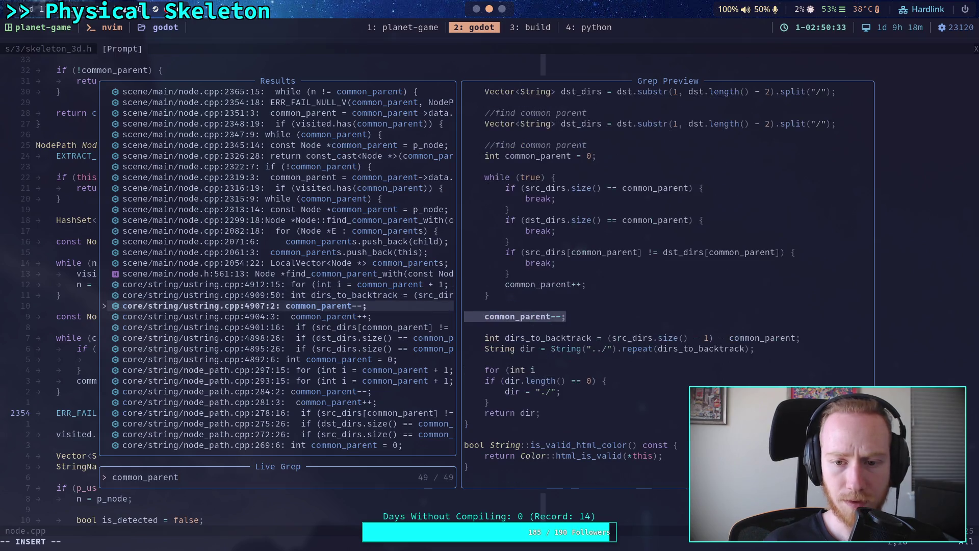
key("Down")
key("Down")
key("Down")
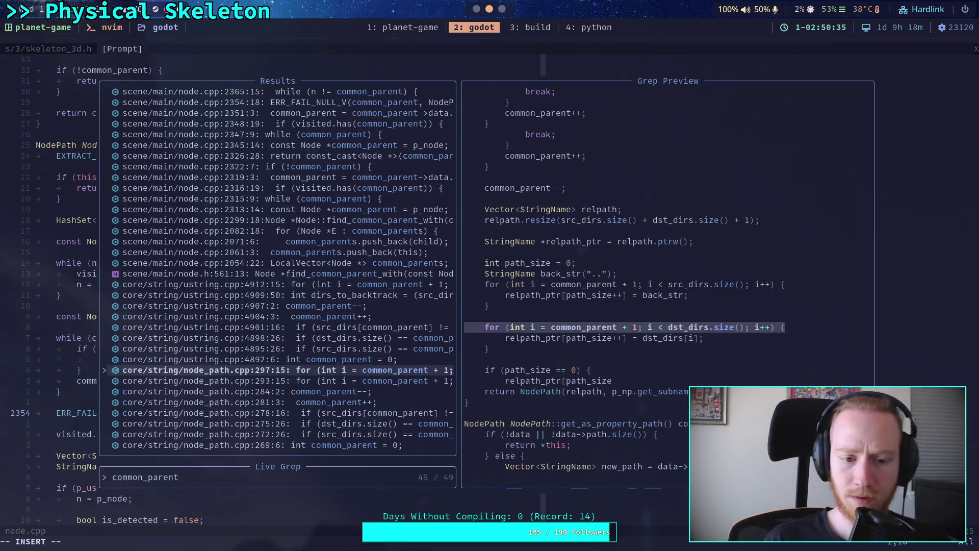
key("Down")
key("Down")
key("Down")
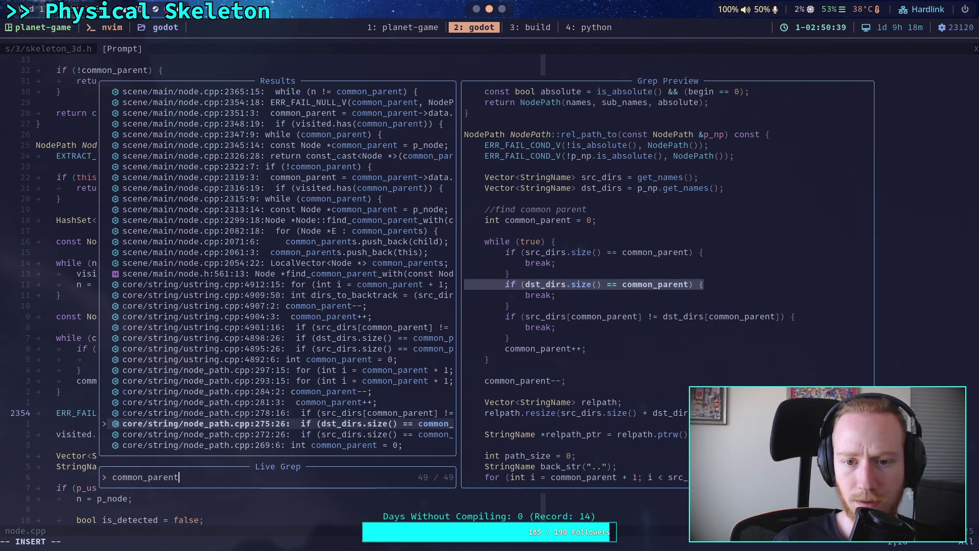
key("Up")
key("Up")
key("Up")
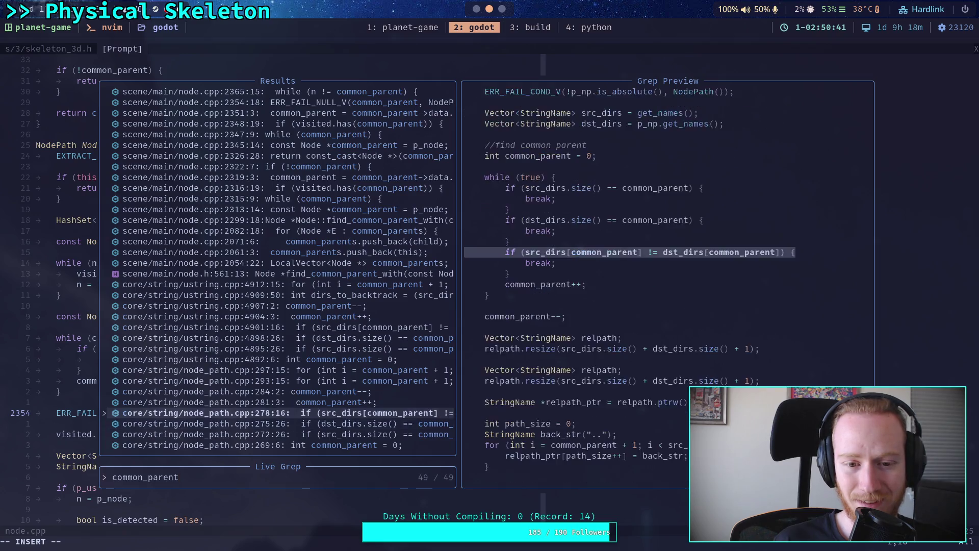
key("Up")
key("Up")
key("Up")
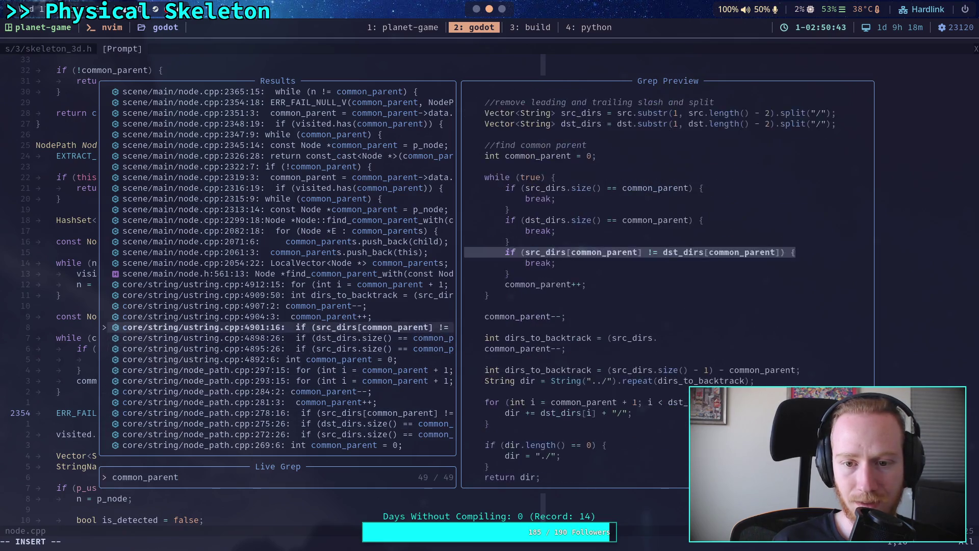
key("Up")
key("Down")
key("Down")
key("Down")
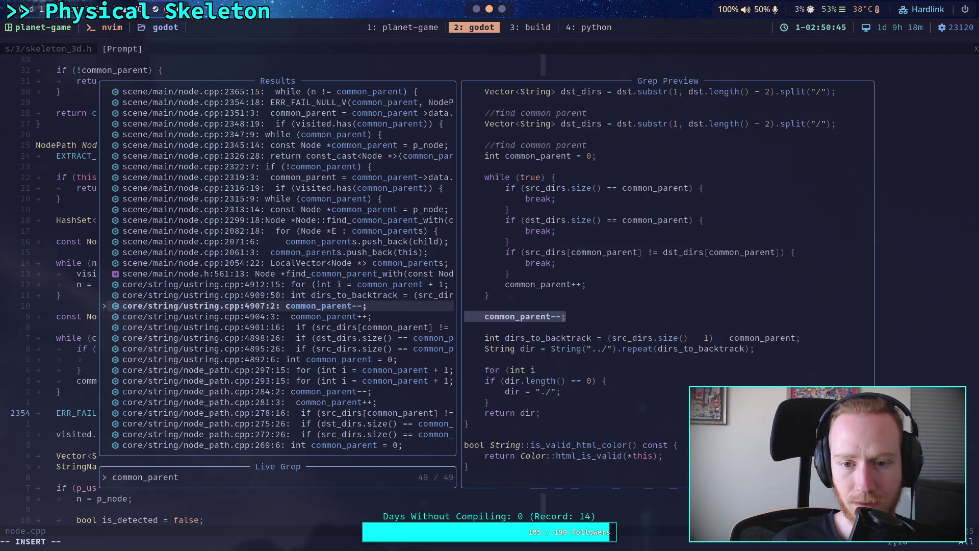
key("Down")
key("Down")
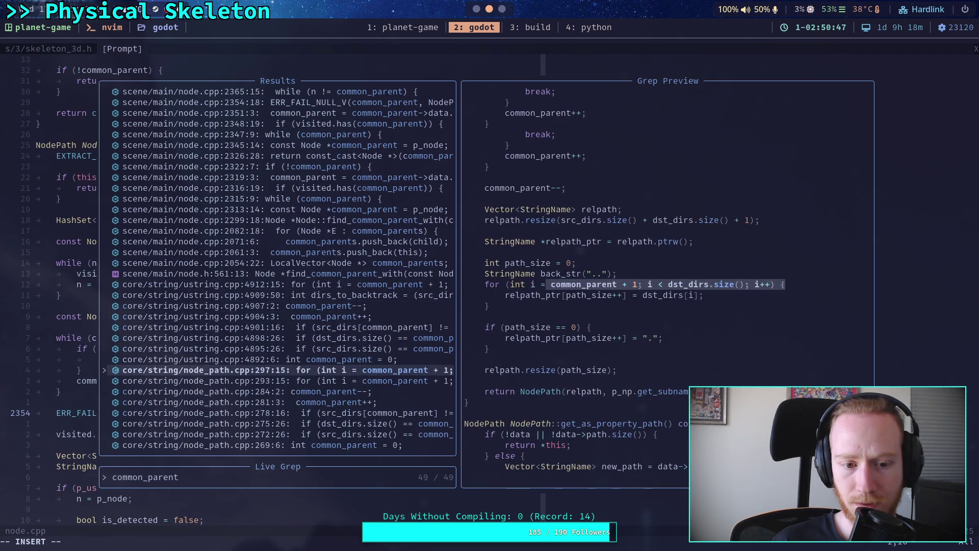
key("Down")
key("Up")
key("Up")
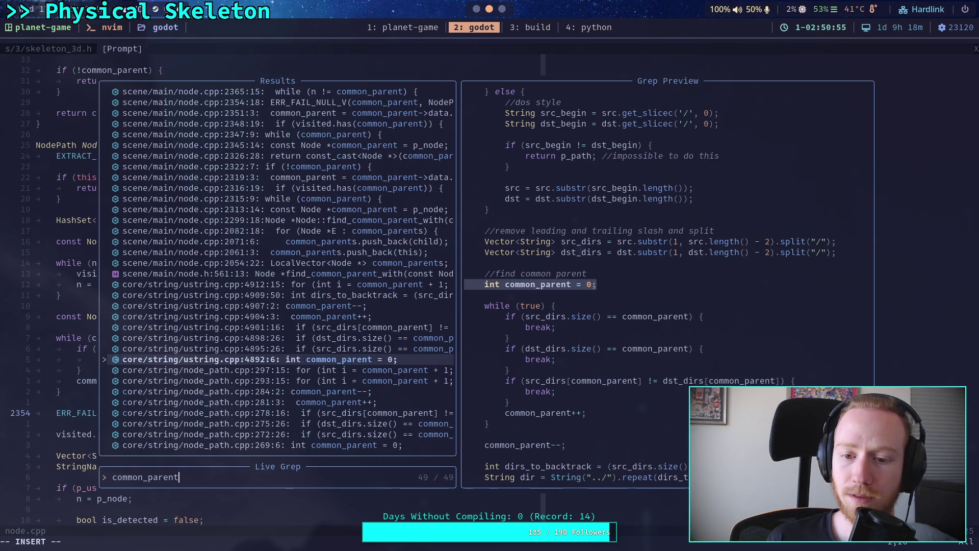
key("Down")
key("Down")
key("Down")
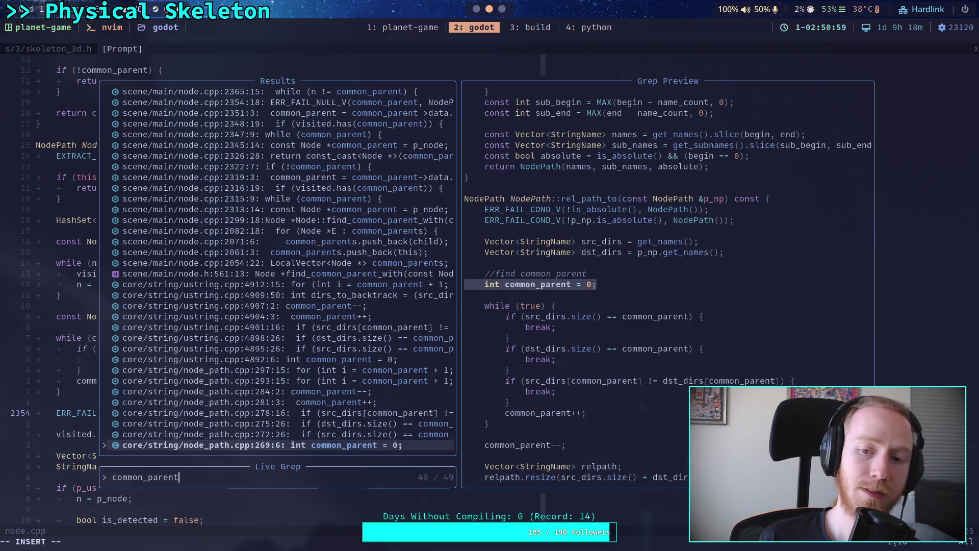
Step: Preview the node.h, node.cpp 2347/2354 and packed_scene.cpp matches, then close the search
key("Up")
key("Up")
key("Up")
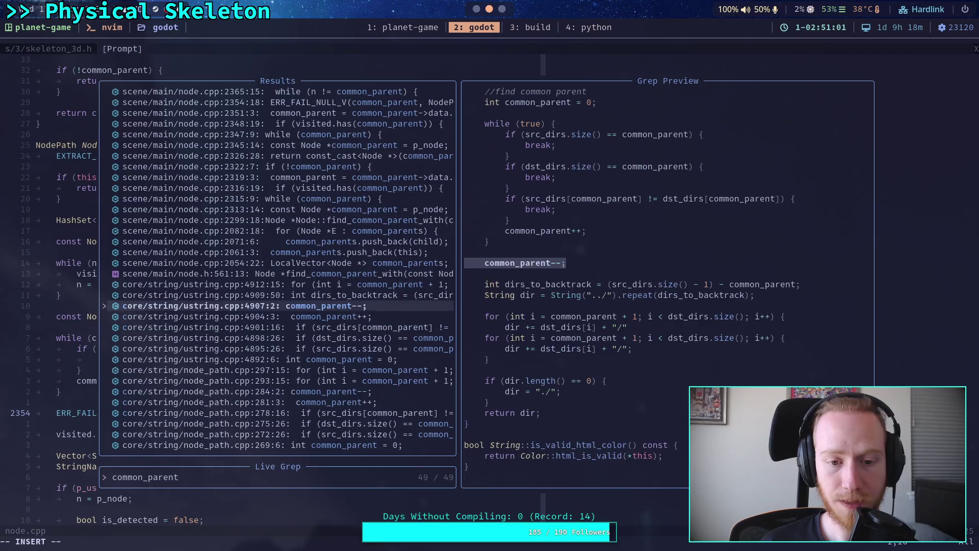
key("Up")
key("Up")
key("Up")
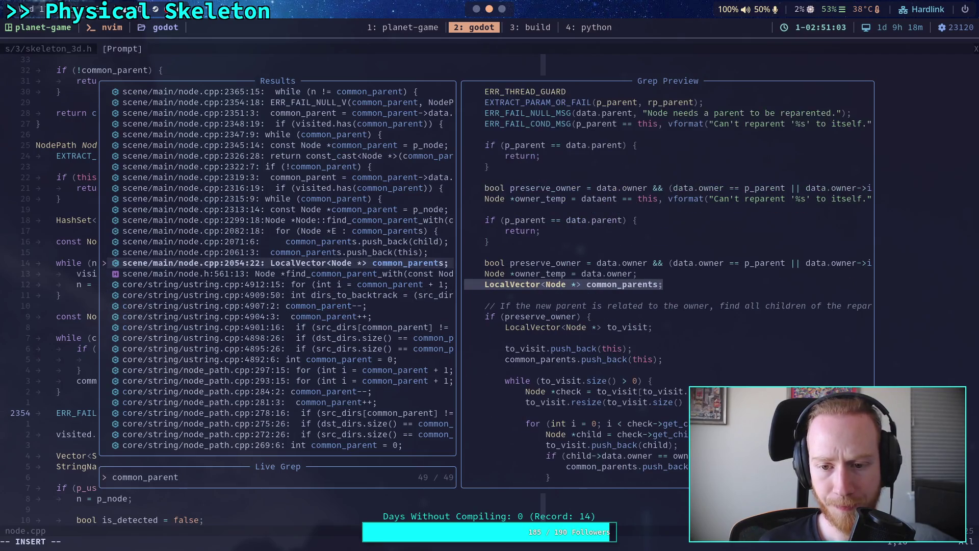
key("Up")
key("Up")
key("Up")
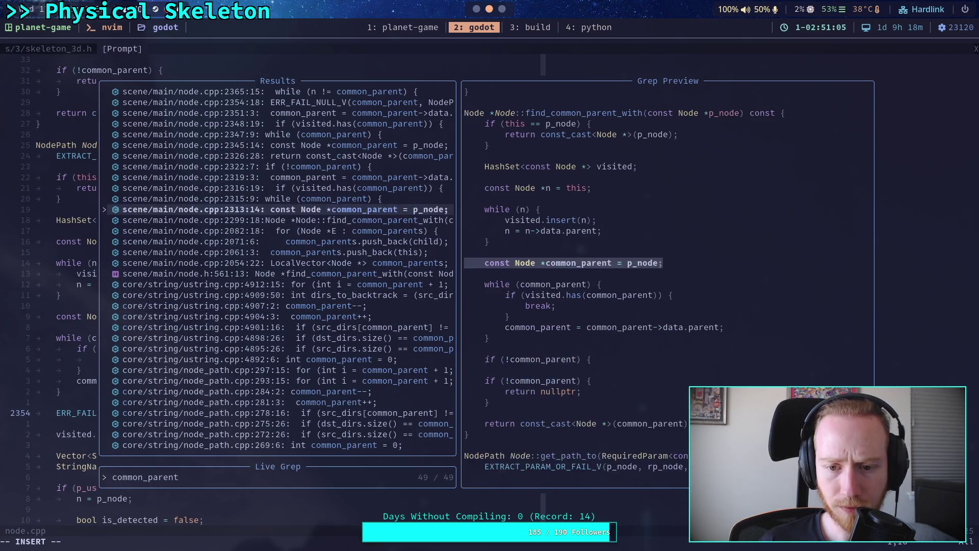
key("Up")
key("Up")
key("Up")
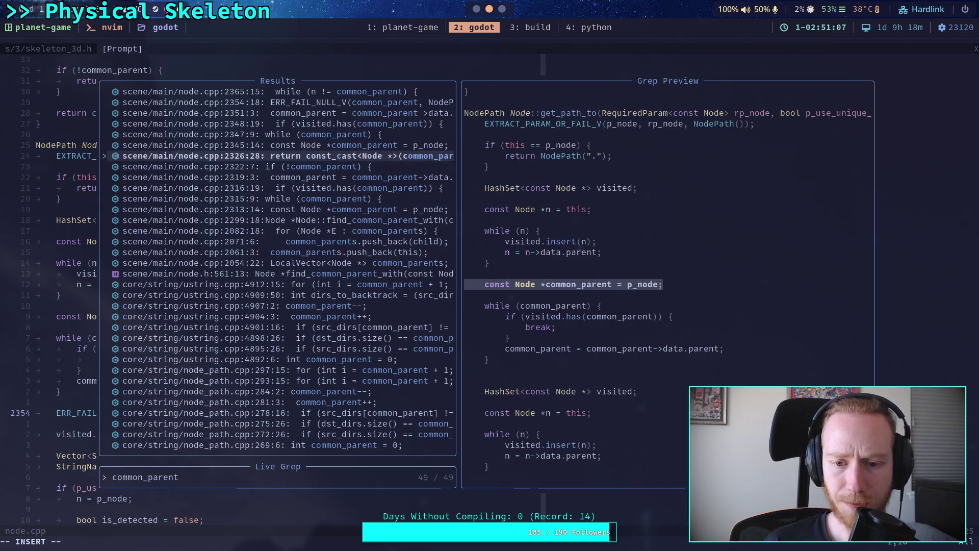
key("Up")
key("Up")
key("Up")
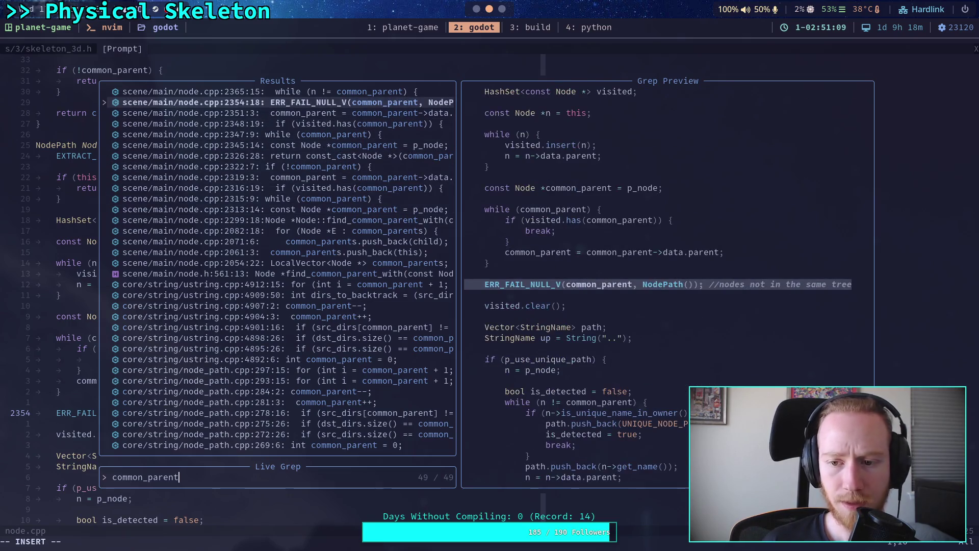
key("Down")
key("Down")
key("Down")
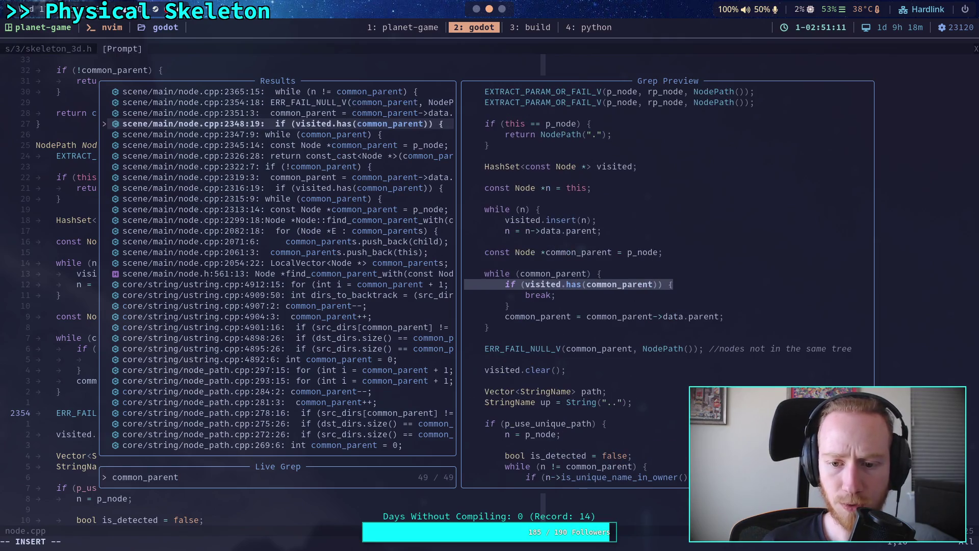
key("Up")
key("Up")
key("Up")
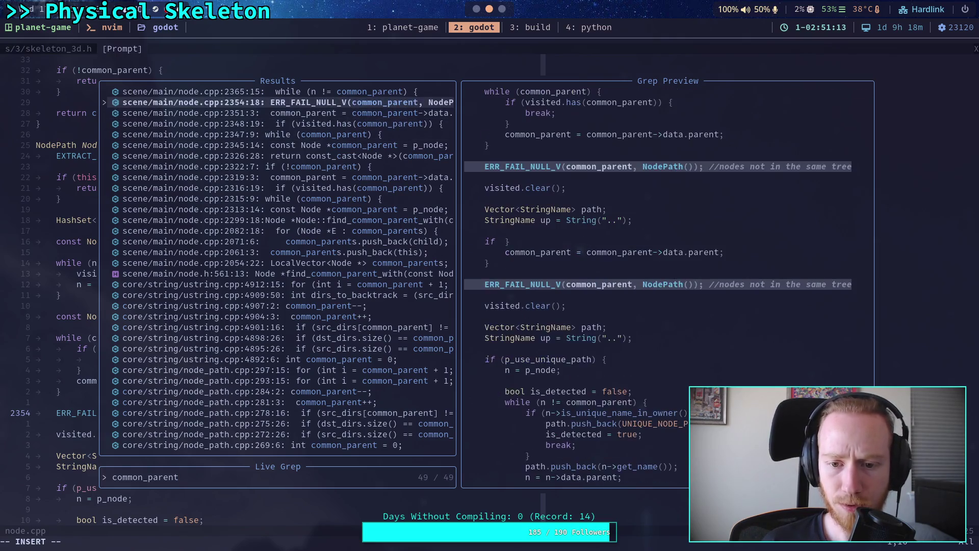
key("Up")
key("Up")
key("Up")
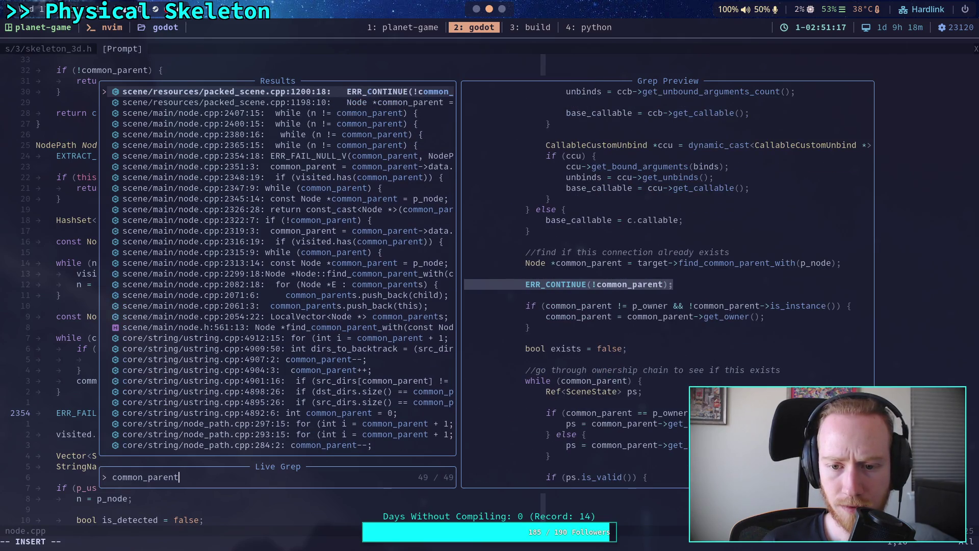
key("Up")
key("Down")
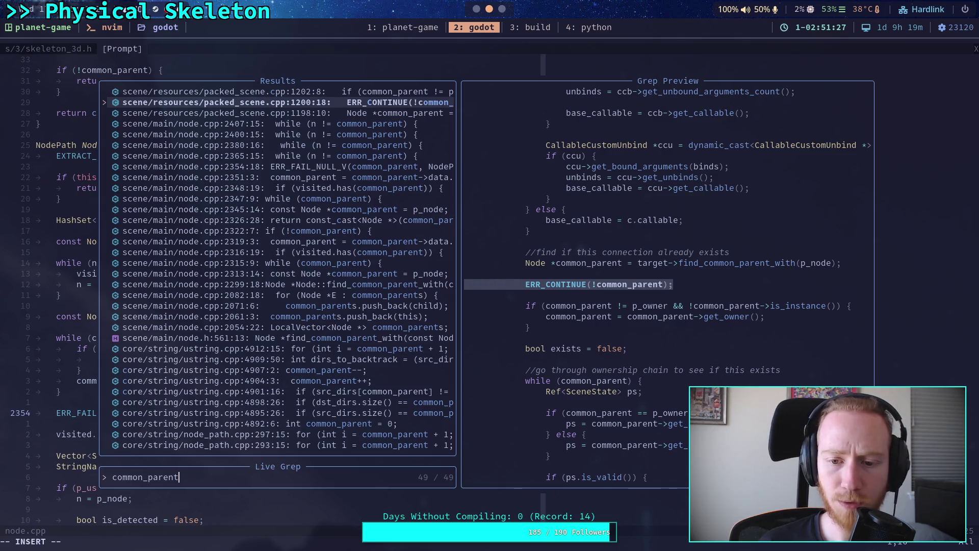
key("Up")
key("Up")
key("Up")
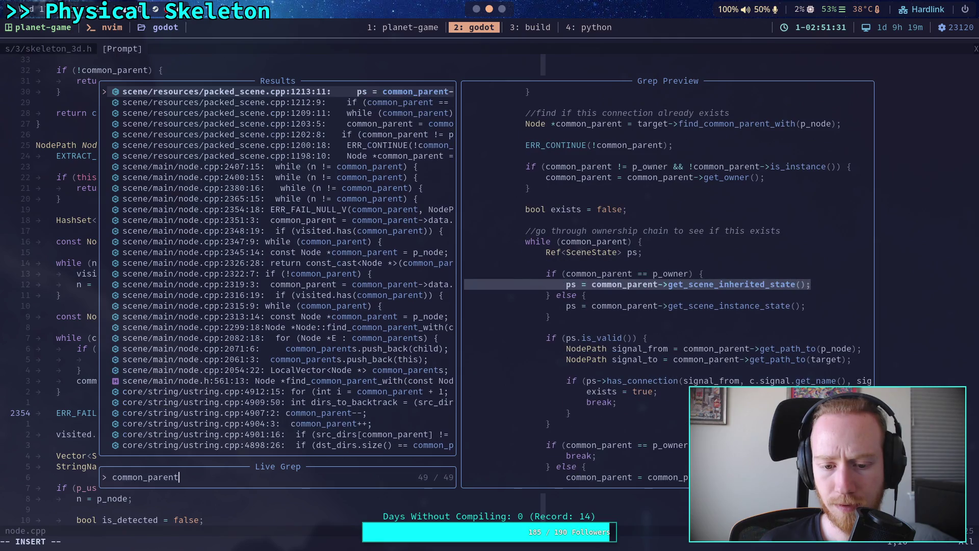
key("Up")
key("Up")
key("Up")
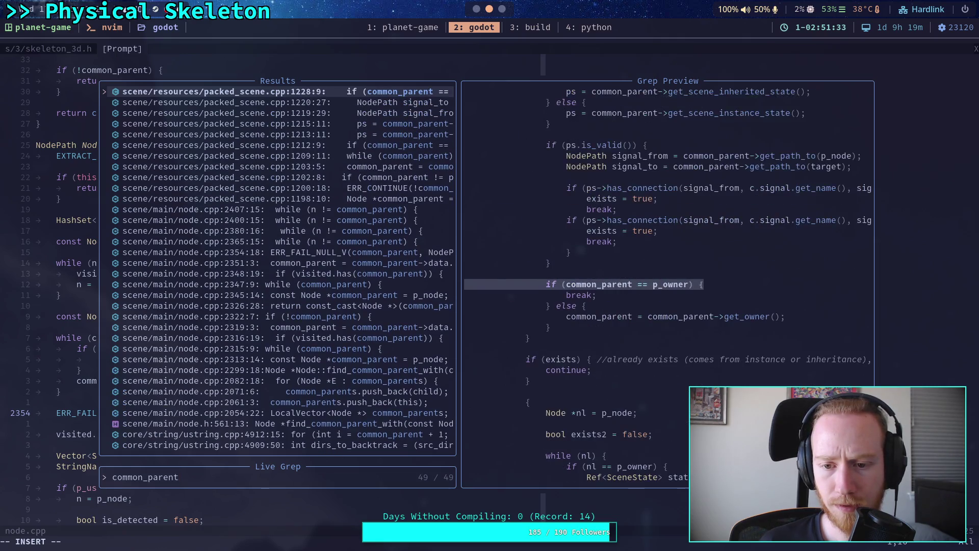
key("Up")
key("Escape")
key("Escape")
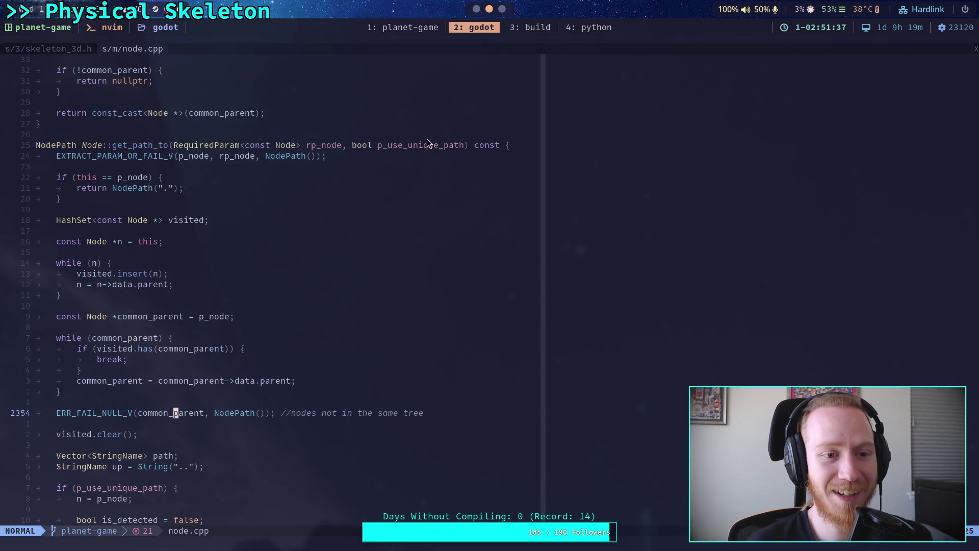
Step: Grep the planet-game project for get_path_to and settle on part_3d.gd line 161
left_click(429, 26)
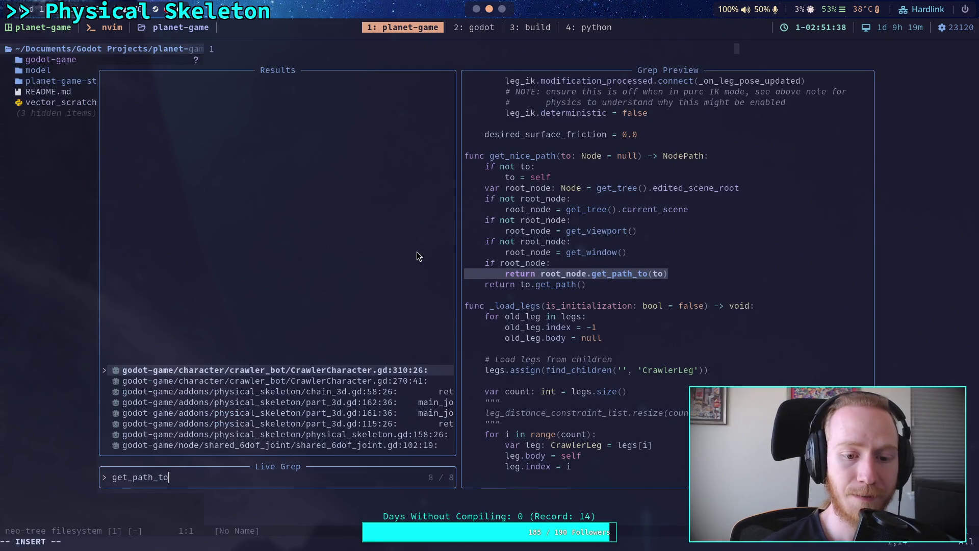
key("Escape")
key("space")
type("fgget_path_to")
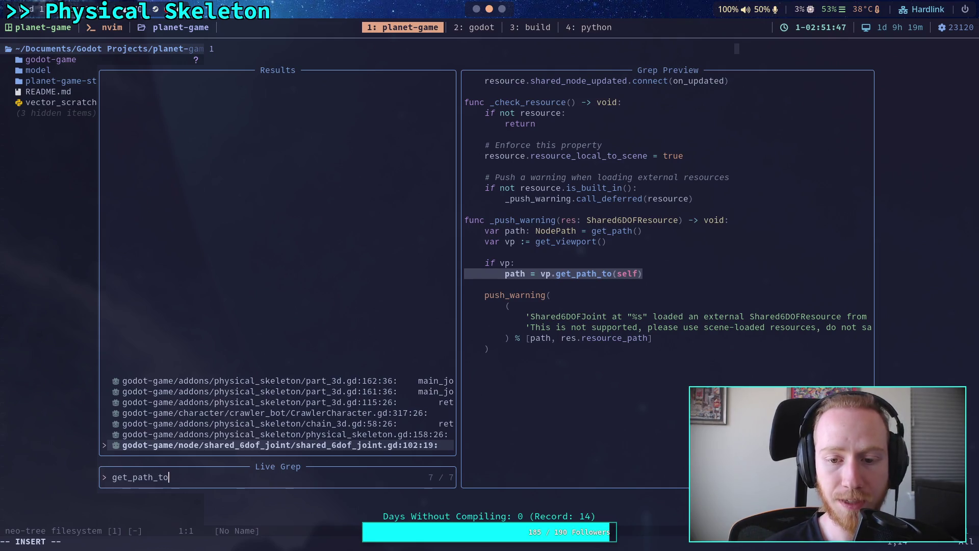
key("Up")
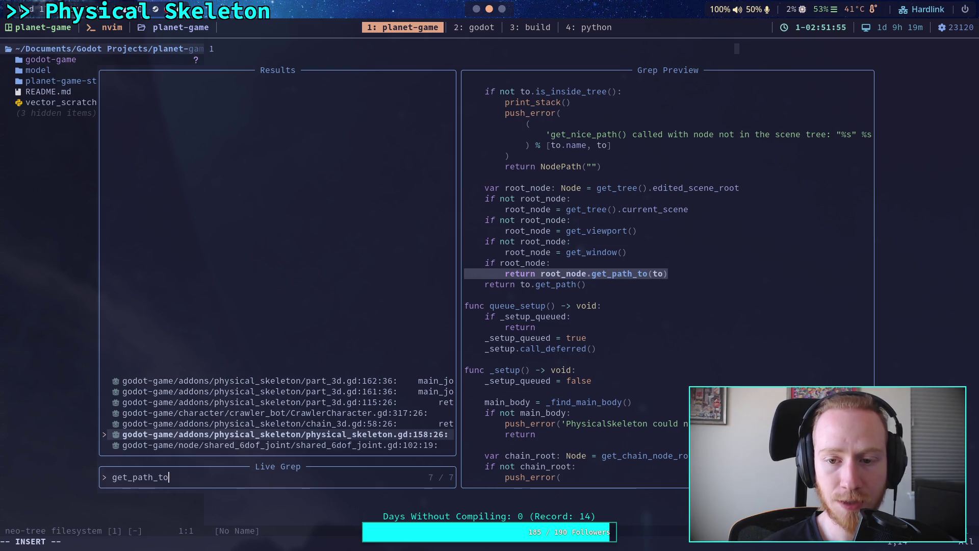
key("Up")
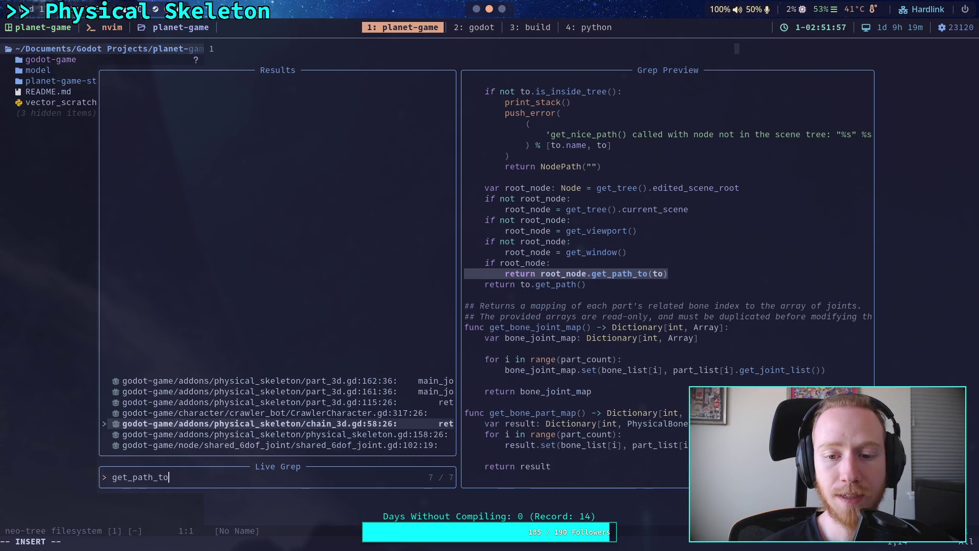
key("Up")
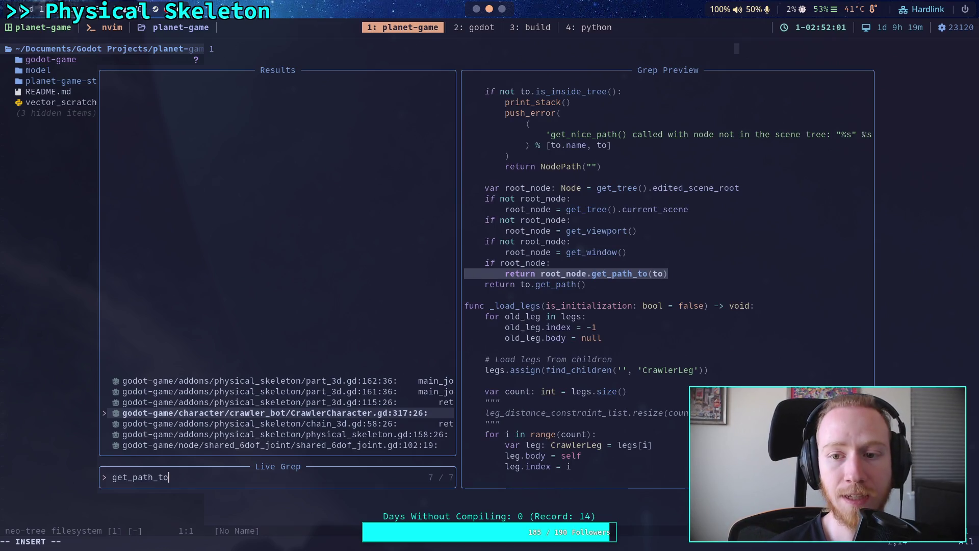
key("Up")
key("Up")
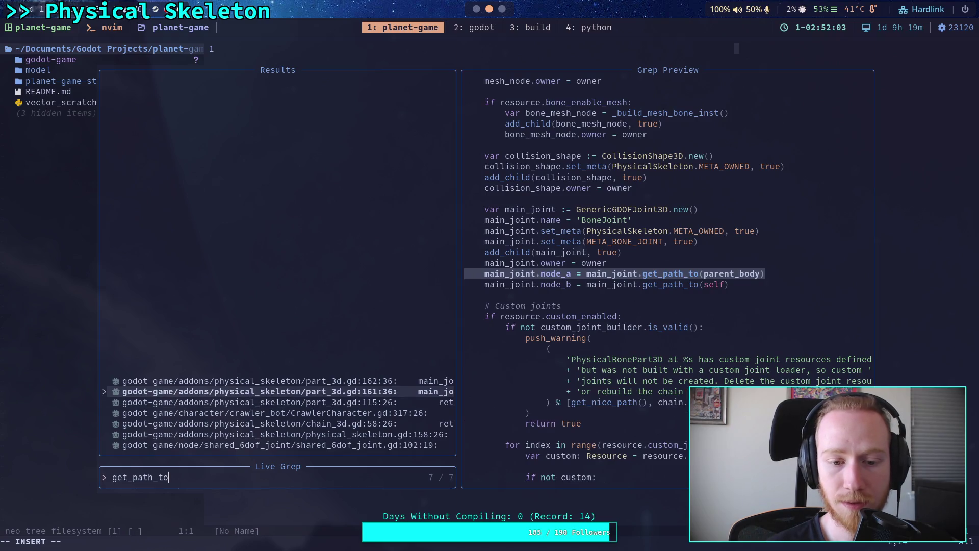
key("Up")
key("Down")
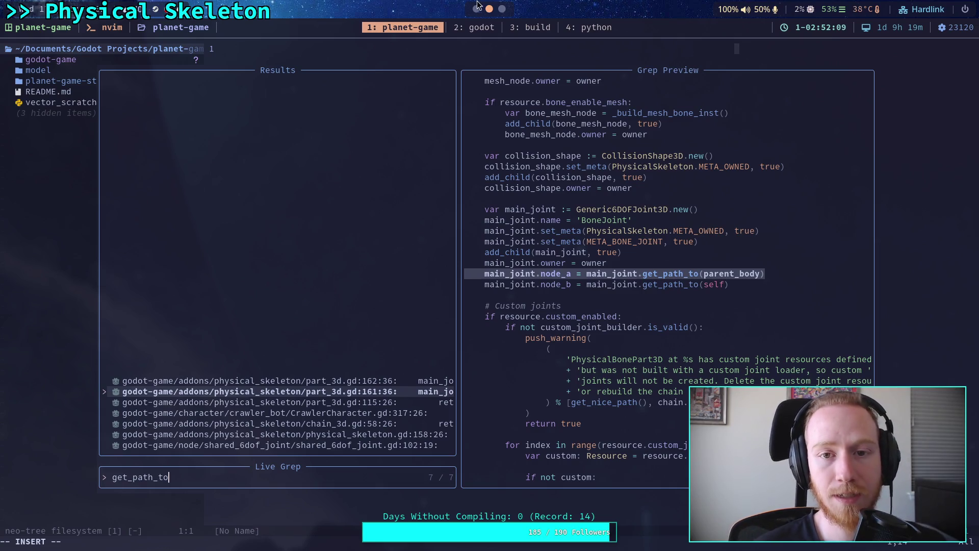
key("alt+Tab")
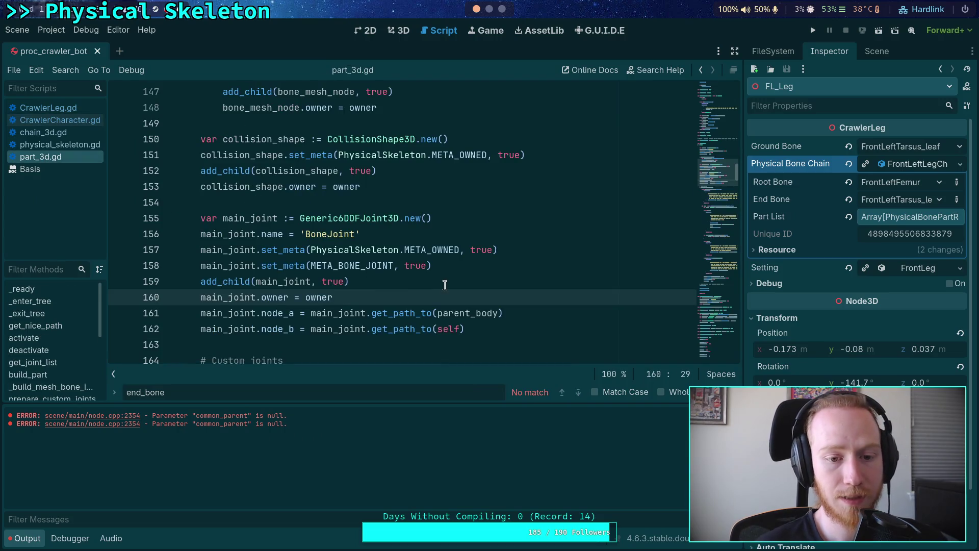
Step: Type a 'building part' print line above the get_path_to calls in part_3d.gd, then delete it
key("Return")
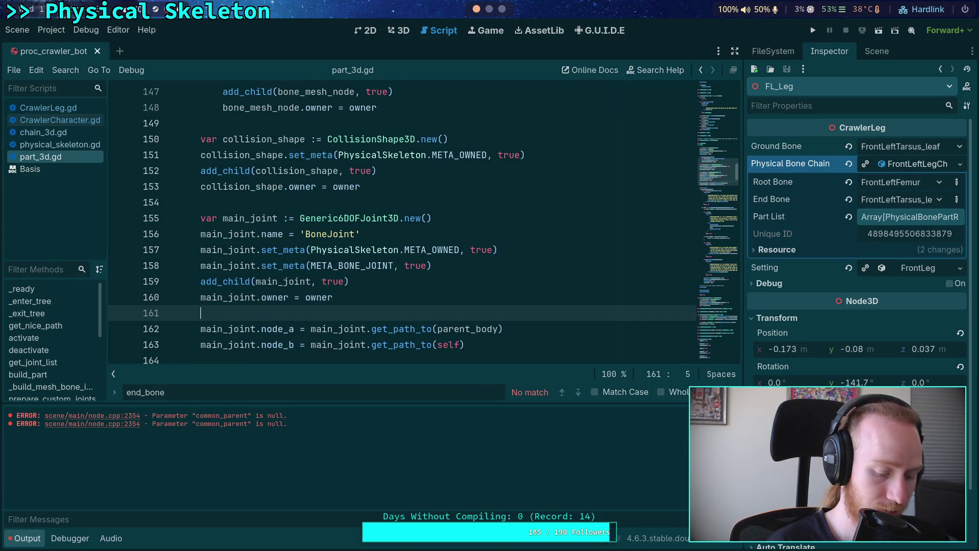
type("print('buildng")
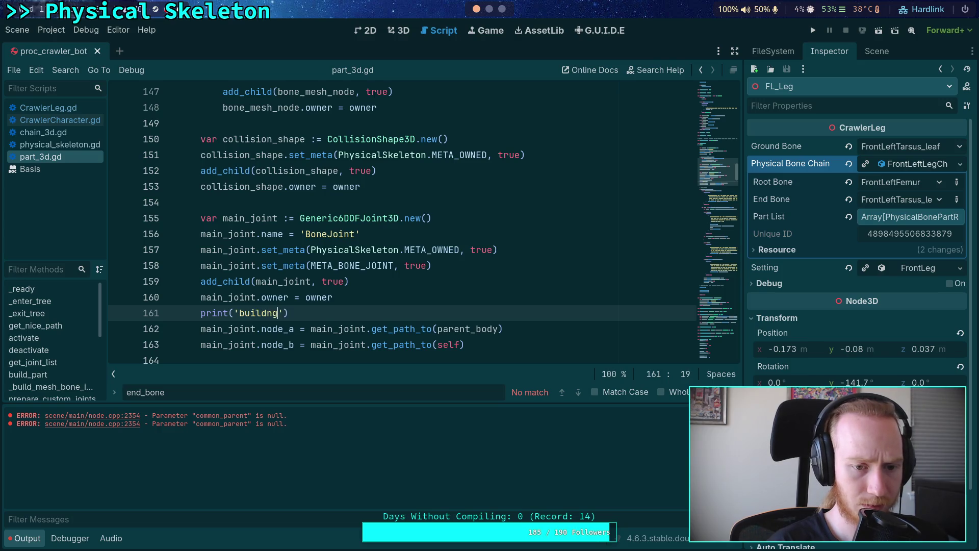
key("BackSpace")
key("BackSpace")
type("ing part????????/")
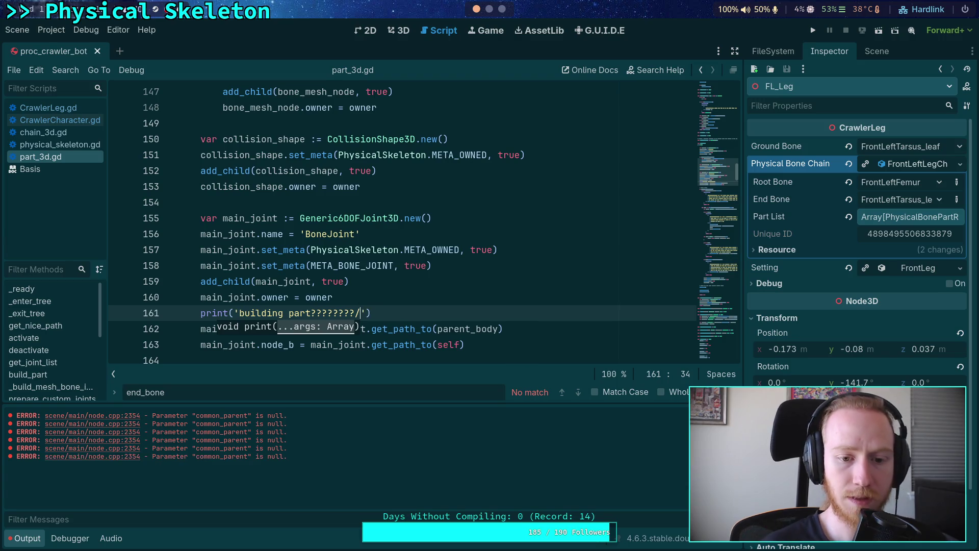
left_click_drag(386, 314, 399, 297)
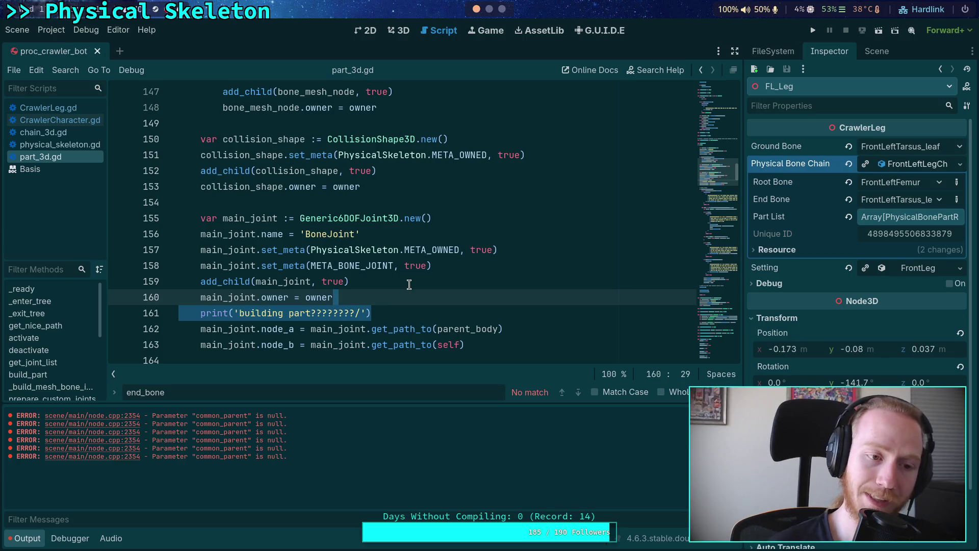
key("BackSpace")
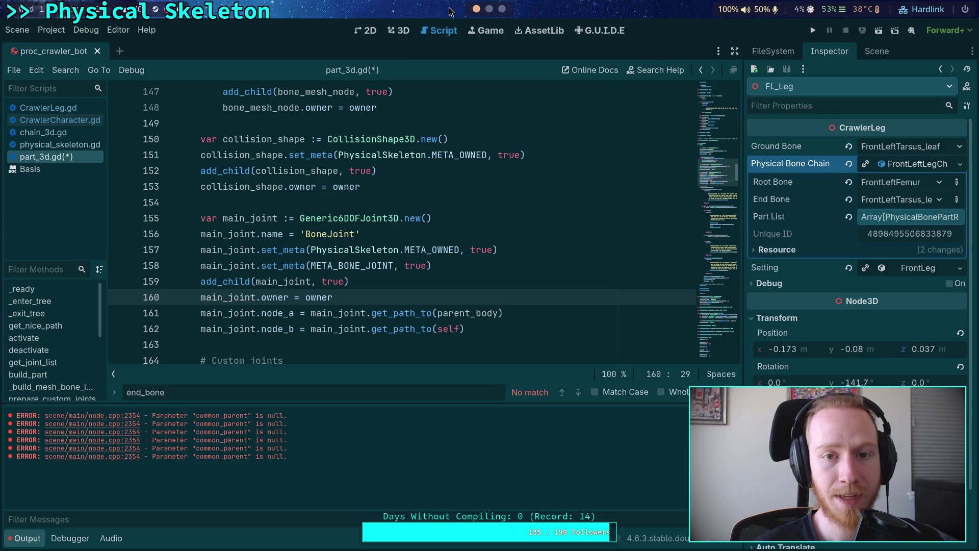
key("super+1")
key("Escape")
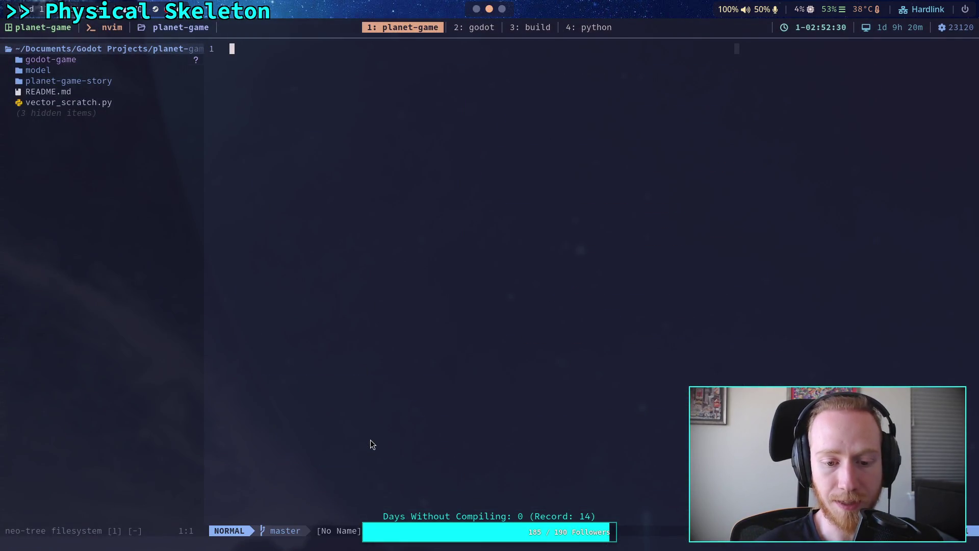
Step: Find the get_path_to call in shared_6dof_joint.gd
key("super+2")
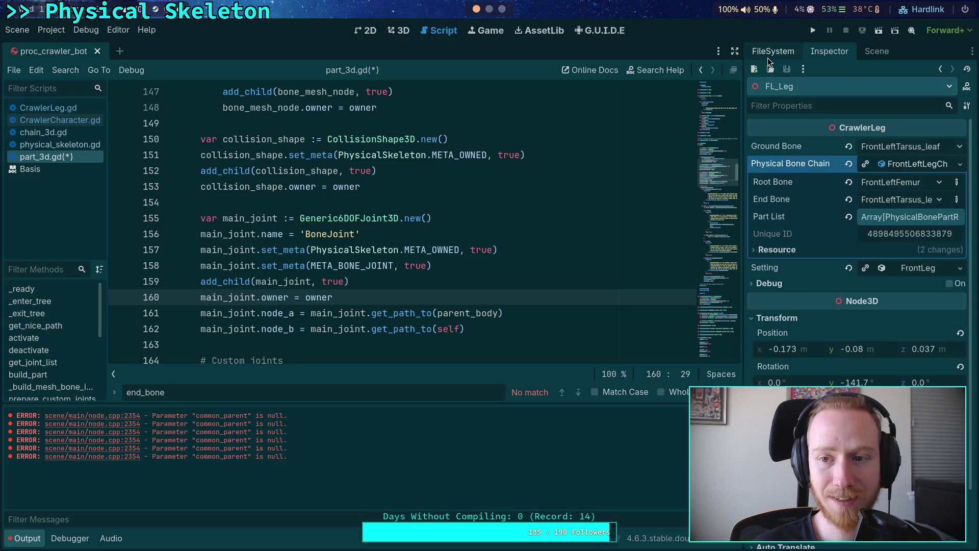
left_click(773, 51)
scroll(851, 363, "down", 5)
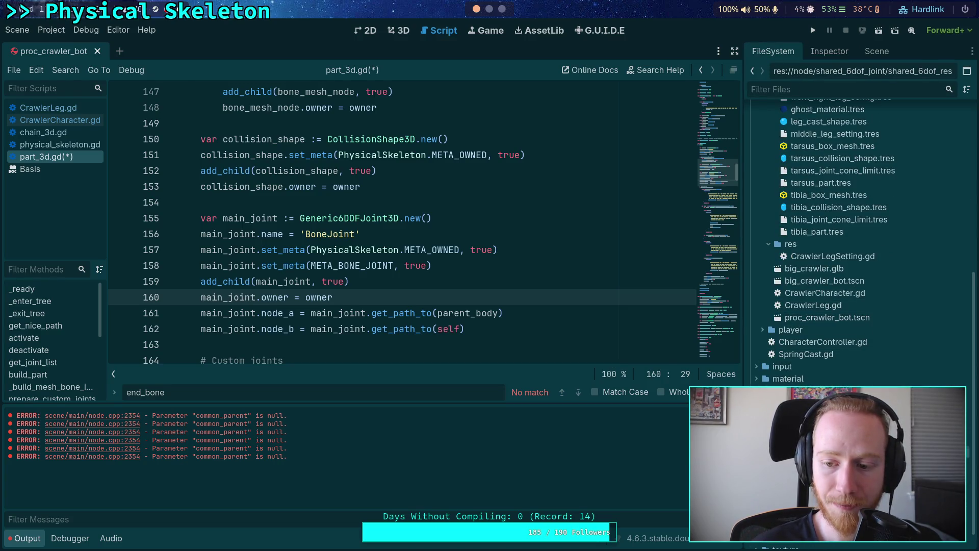
scroll(420, 325, "down", 1)
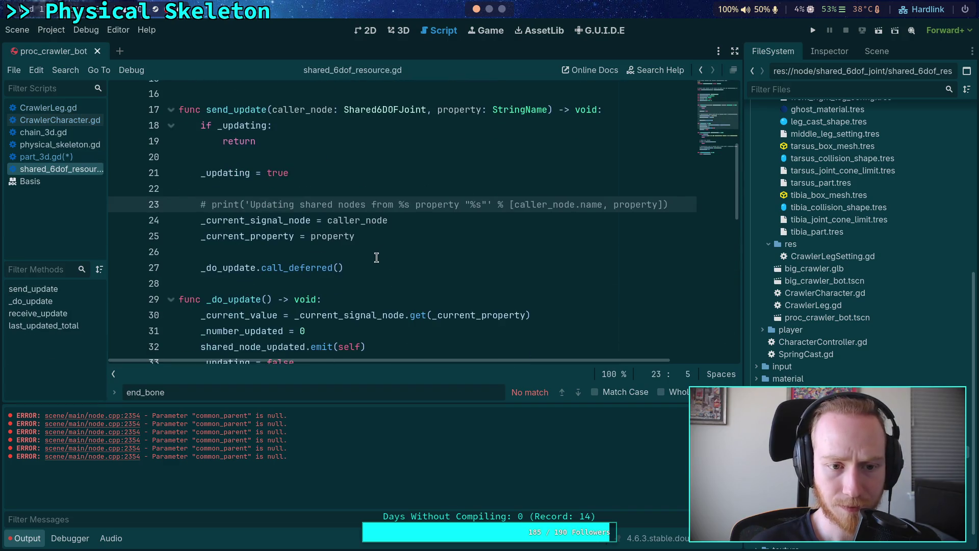
key("ctrl+f")
type("get")
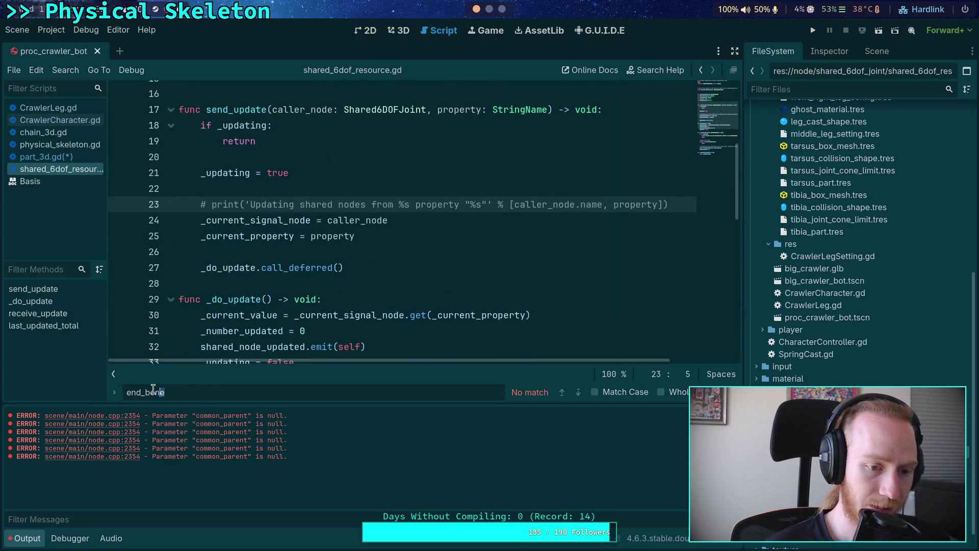
type("_path_to")
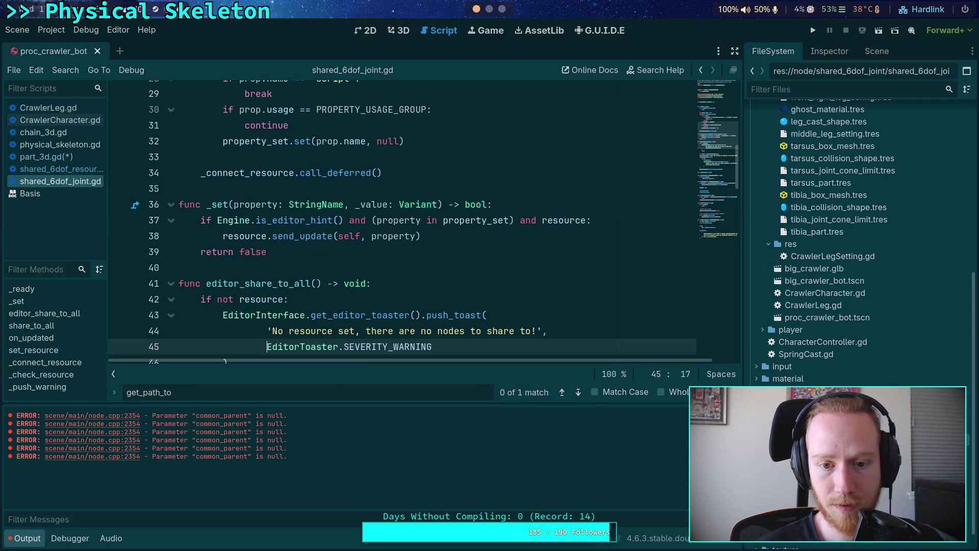
left_click(578, 392)
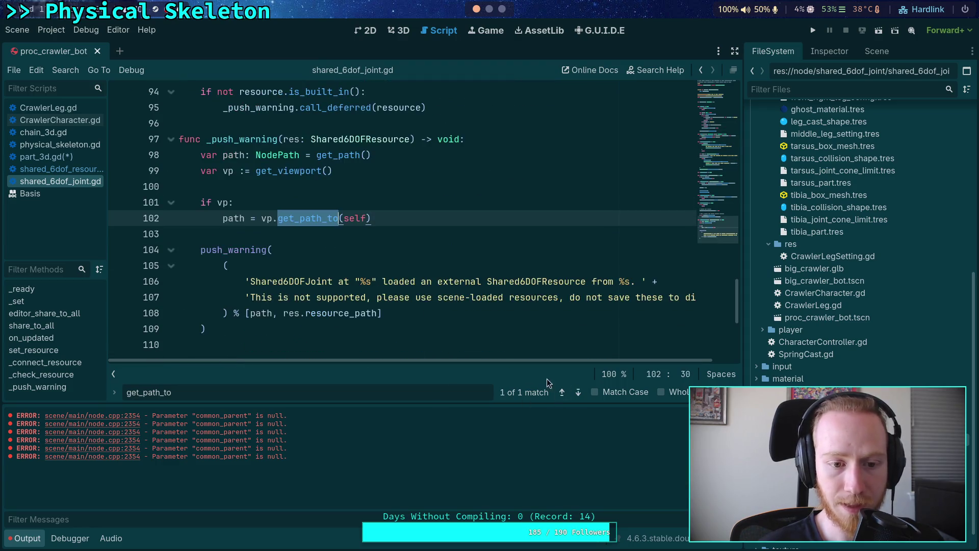
Step: Insert print('shared 6dof') above the get_path_to line and save the script
left_click(360, 208)
key("Return")
type("print")
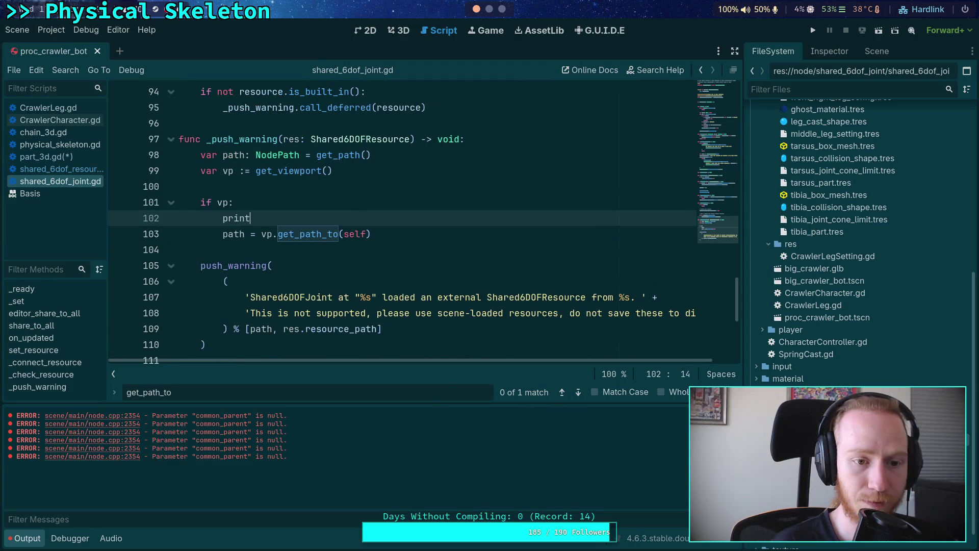
type("('shared ")
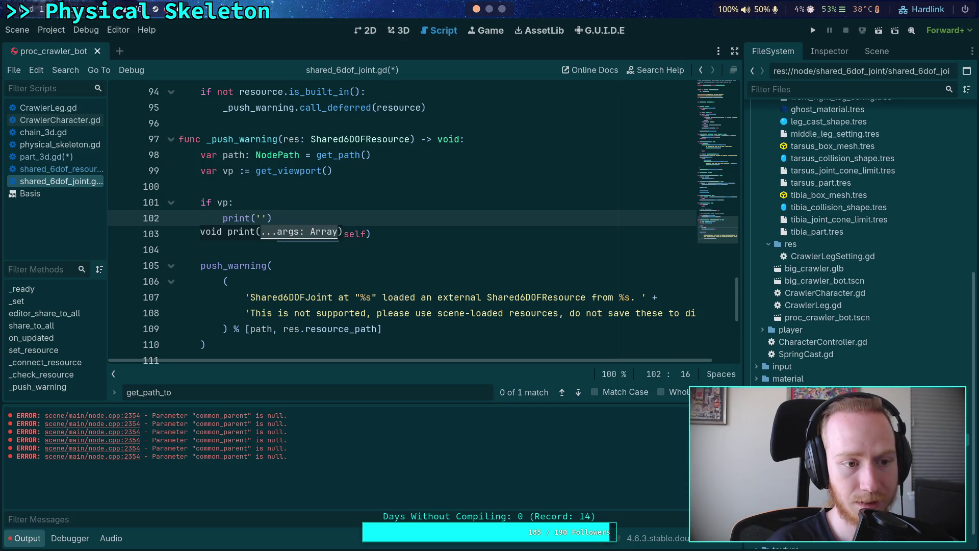
type("6dof'")
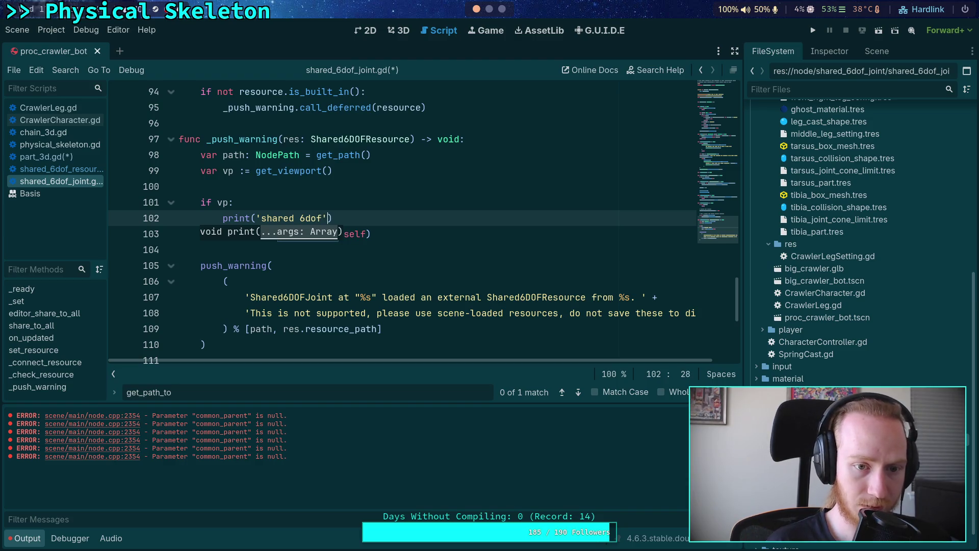
key("ctrl+s")
left_click(449, 231)
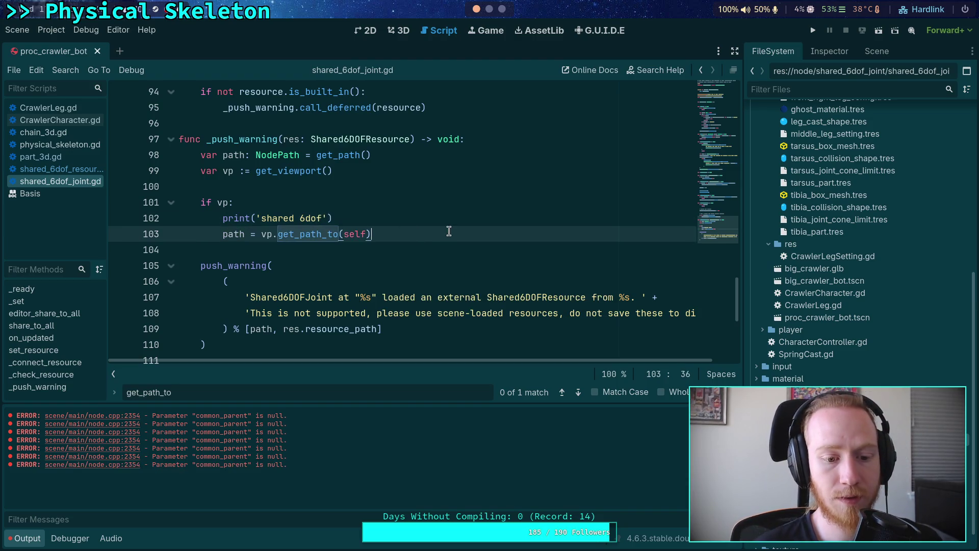
left_click(395, 255)
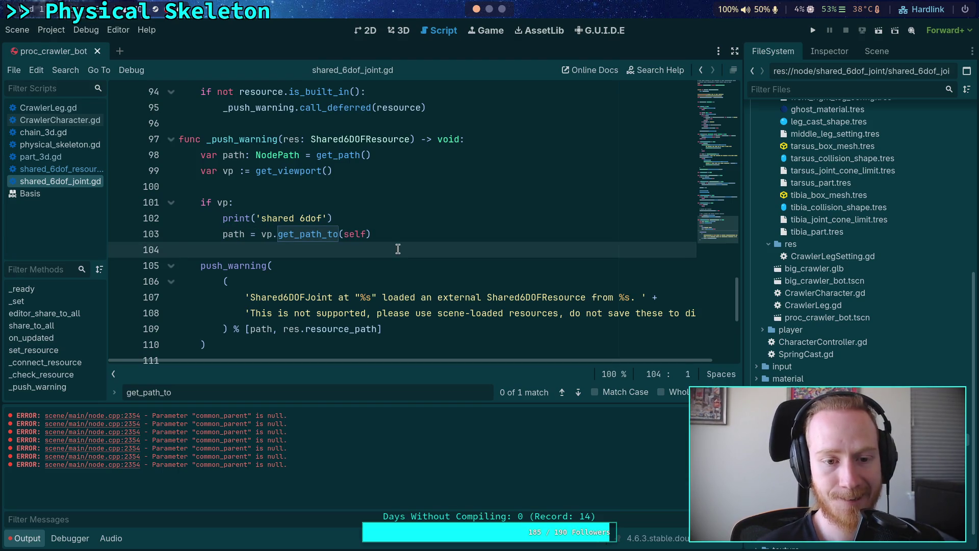
left_click(390, 220)
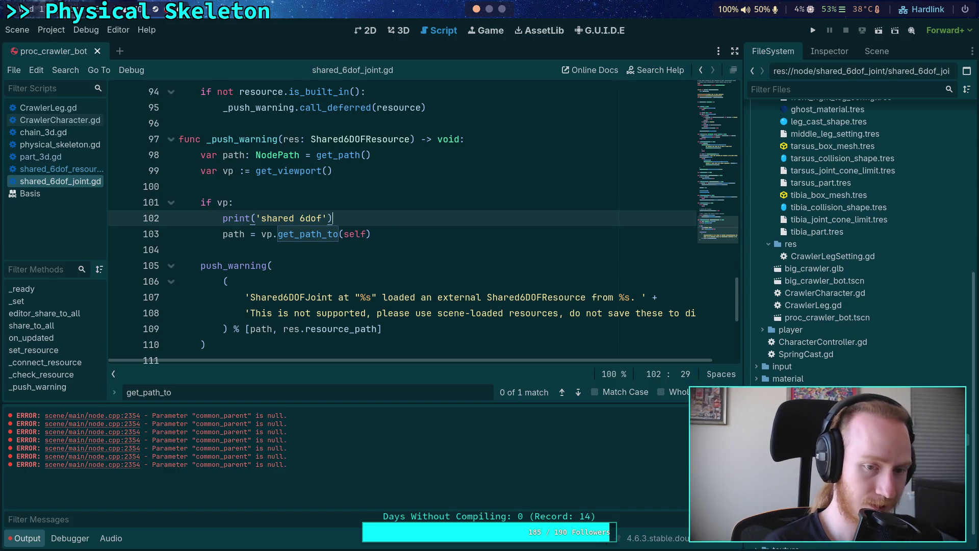
key("super+1")
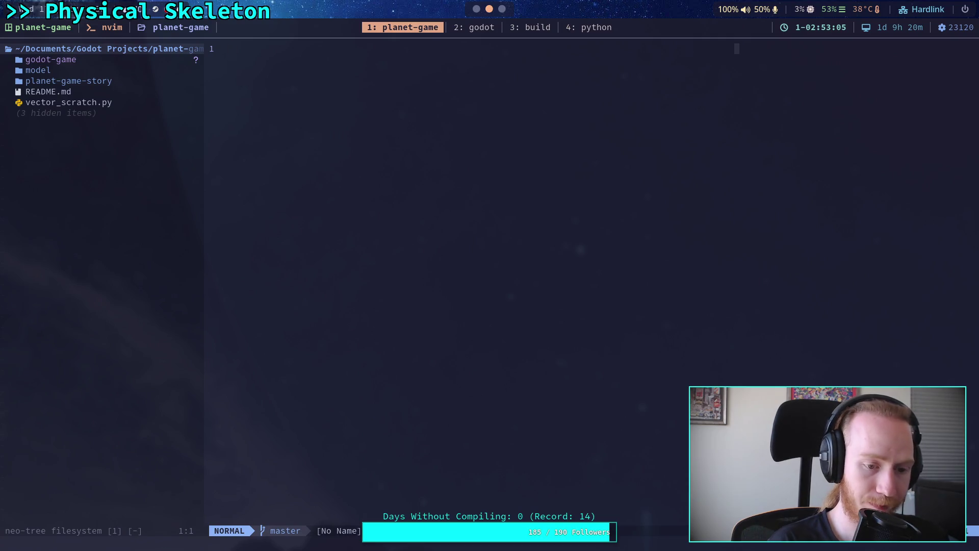
Step: Locate the get_path_to return in CrawlerCharacter.gd's get_nice_path function
key("space")
type("fgget_pa")
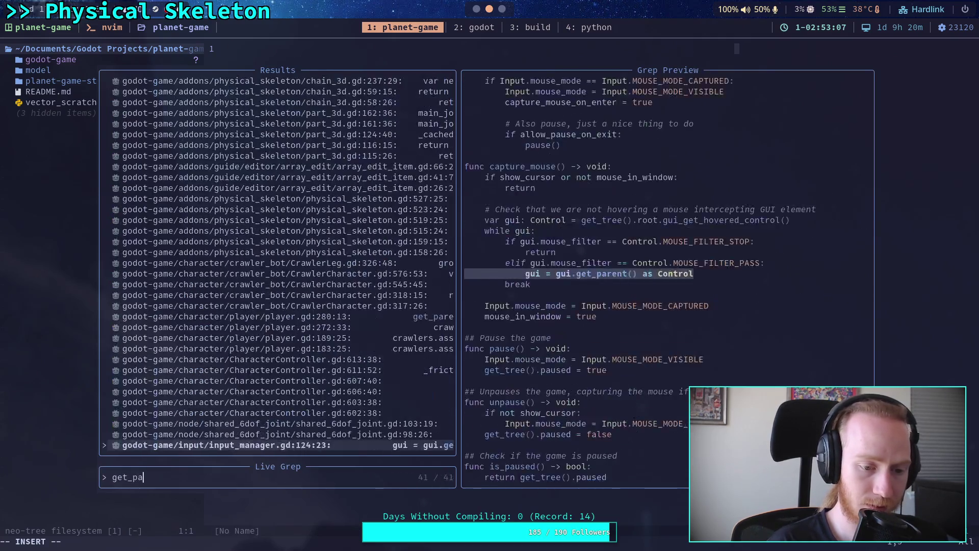
type("th_to")
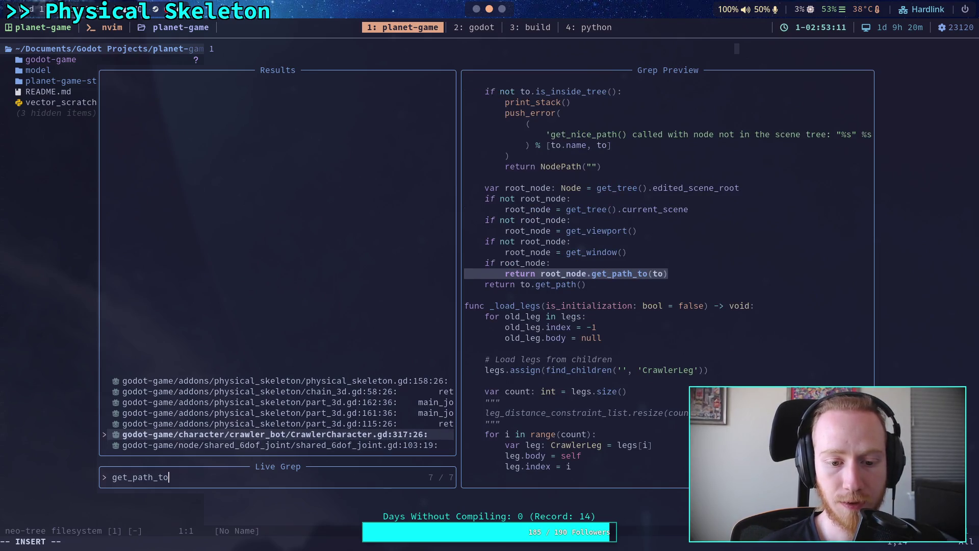
key("super+2")
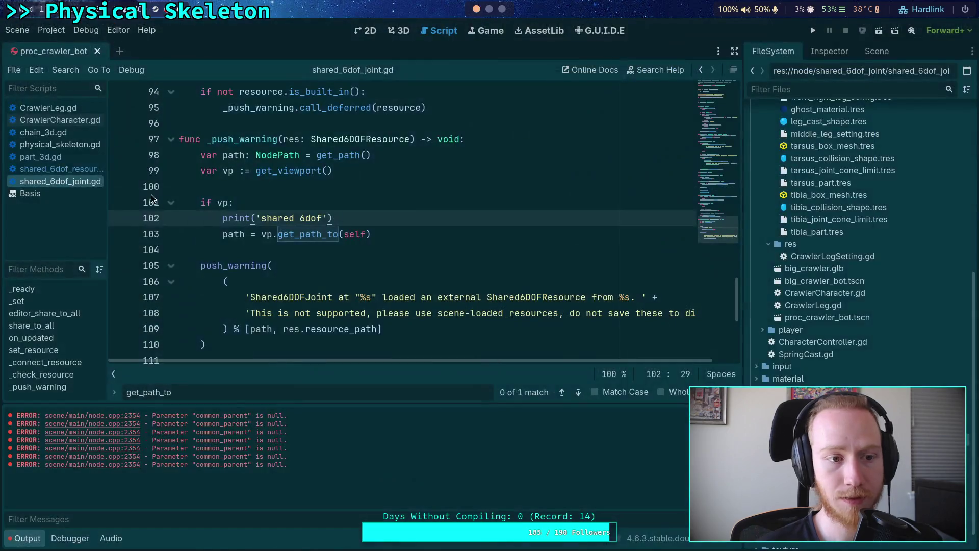
left_click(57, 120)
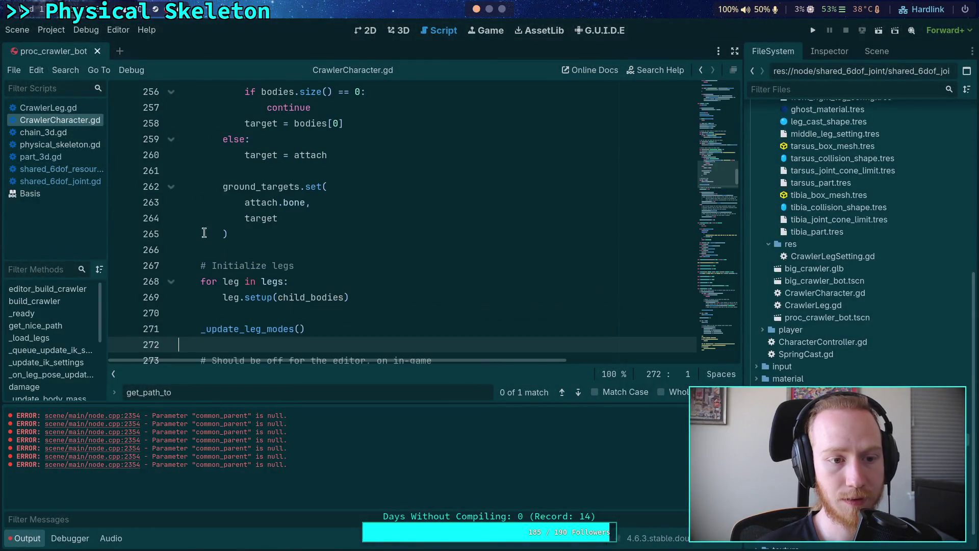
left_click(577, 395)
left_click(428, 205)
Step: Paste a print line above the return, change its message to 'crawler character', and save
key("Return")
key("ctrl+v")
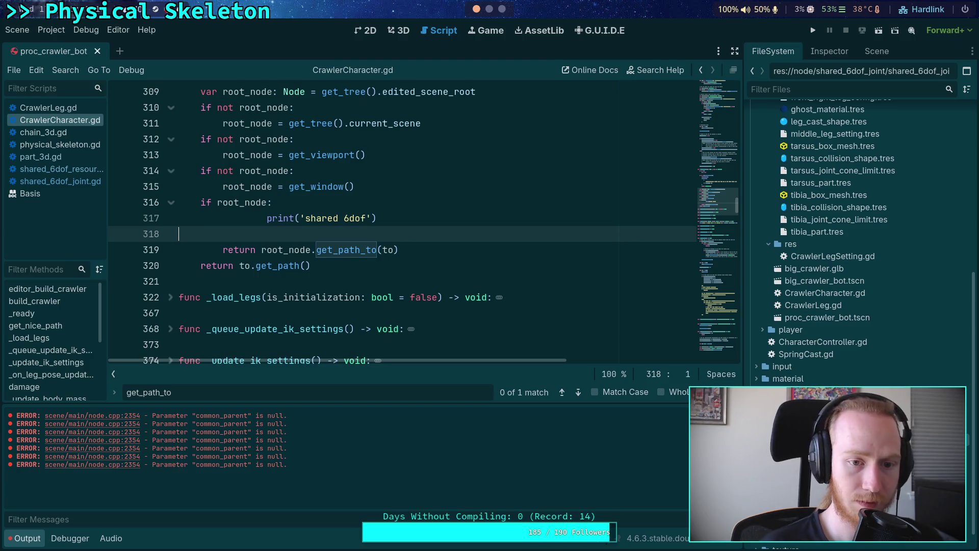
key("BackSpace")
key("Home")
key("BackSpace")
key("BackSpace")
left_click_drag(262, 219, 325, 218)
type("crawler chara")
key("BackSpace")
key("BackSpace")
key("BackSpace")
type("character")
key("ctrl+s")
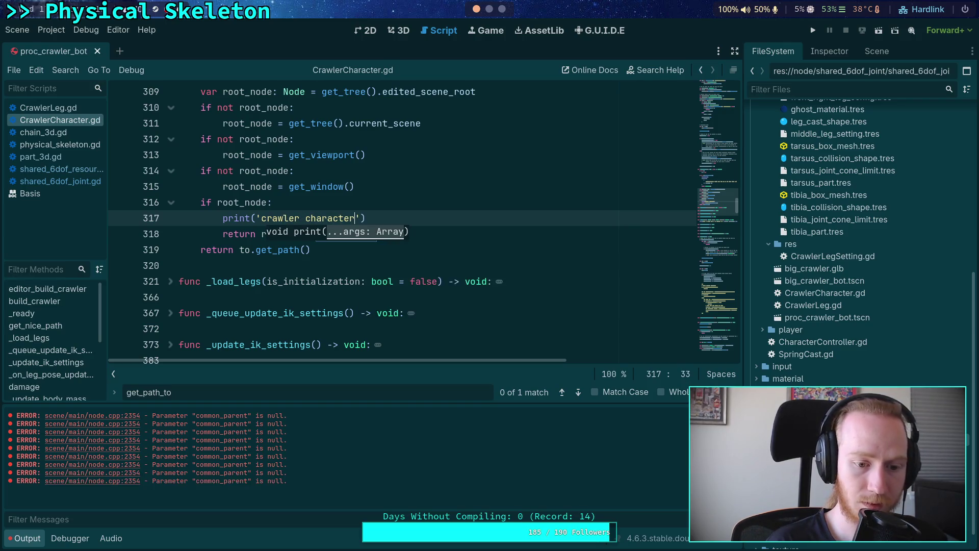
left_click(362, 155)
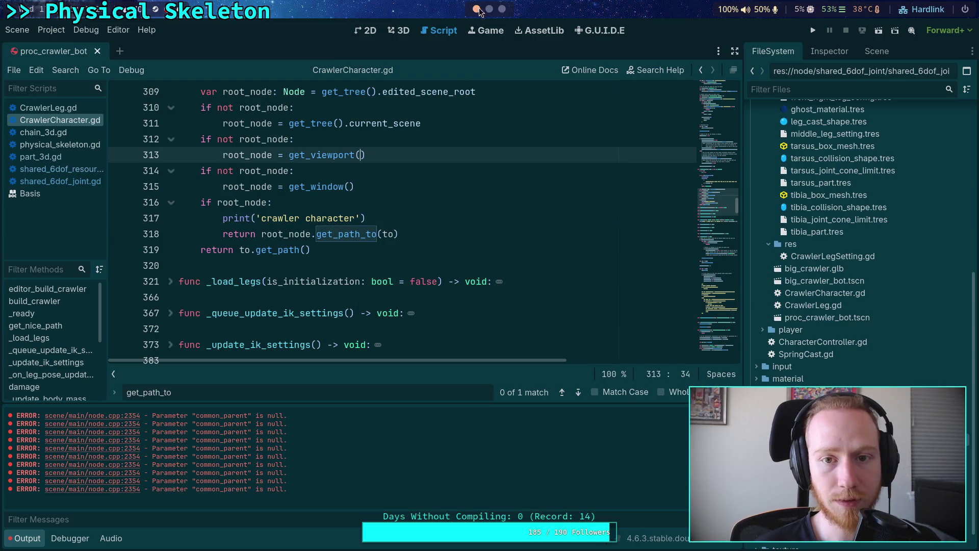
key("super+2")
key("Up")
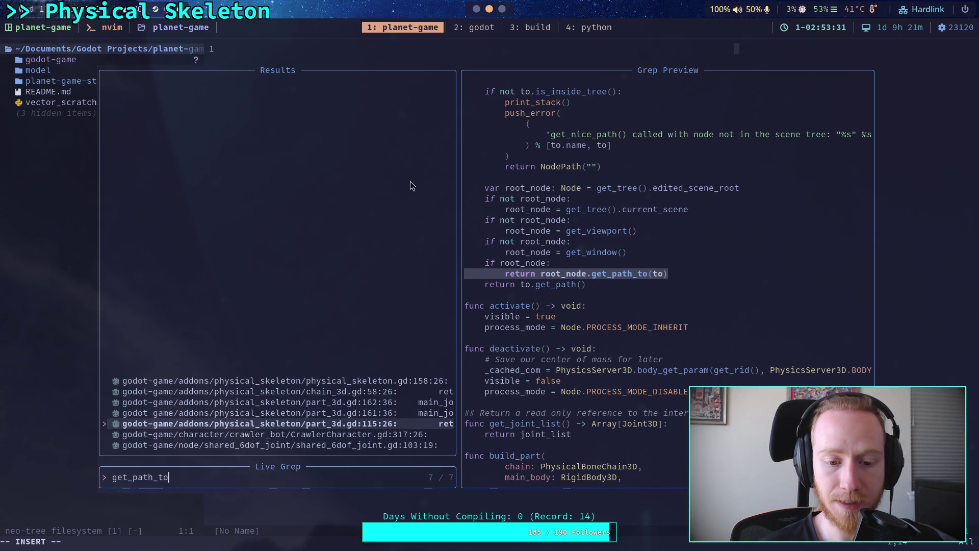
Step: In part_3d.gd, add print('shared 6dof') after main_joint.owner = owner and fix its indentation
left_click(489, 9)
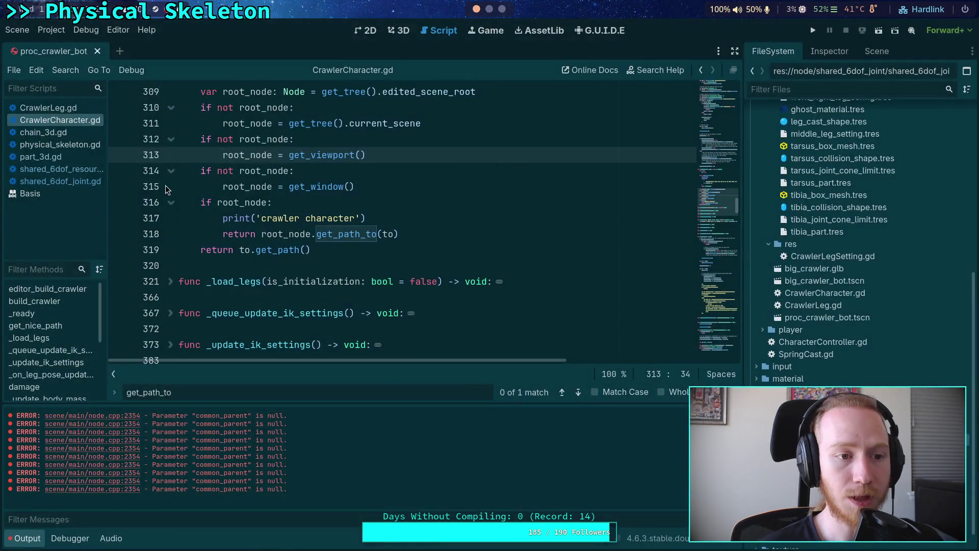
left_click(41, 157)
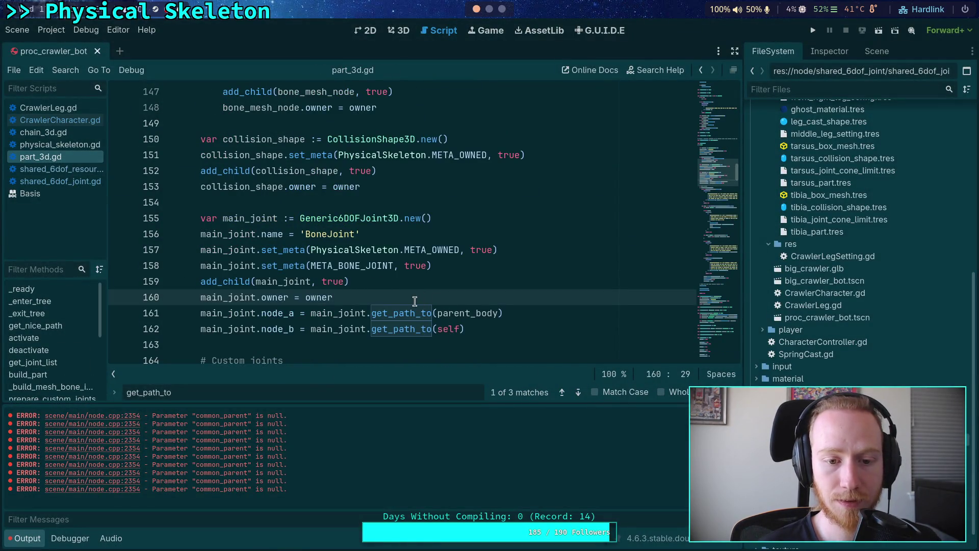
key("Return")
type("print('shared 6dof")
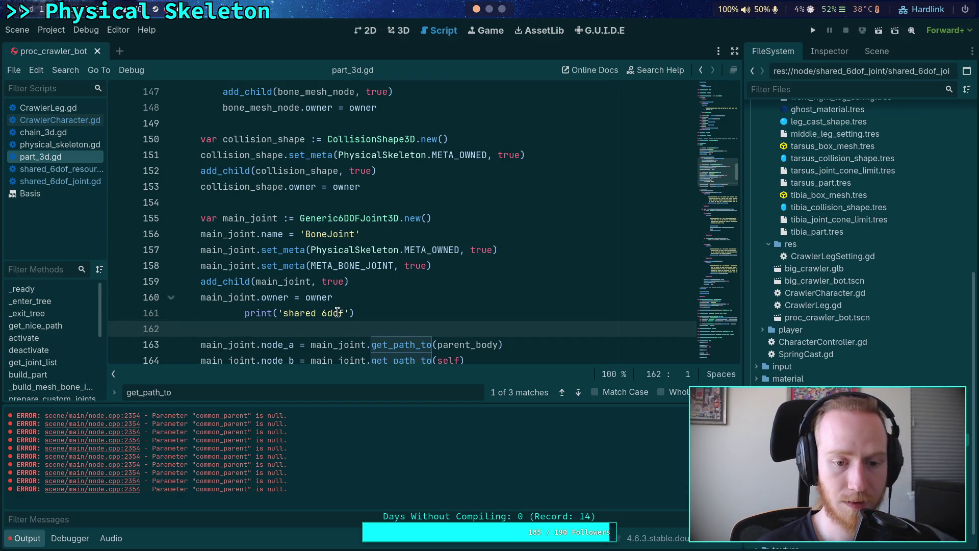
key("Down")
key("Up")
key("shift+Tab")
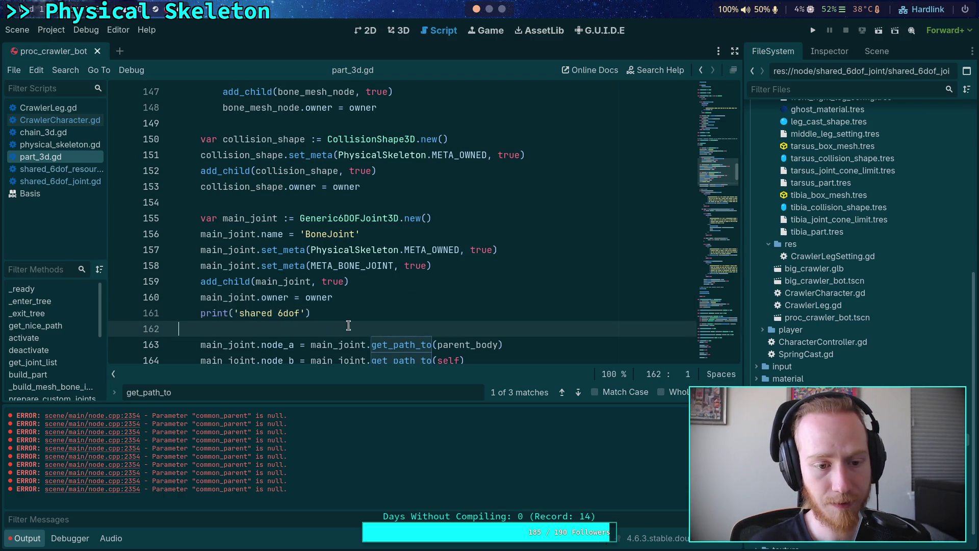
key("Down")
key("BackSpace")
left_click_drag(240, 314, 302, 313)
scroll(378, 301, "down", 1)
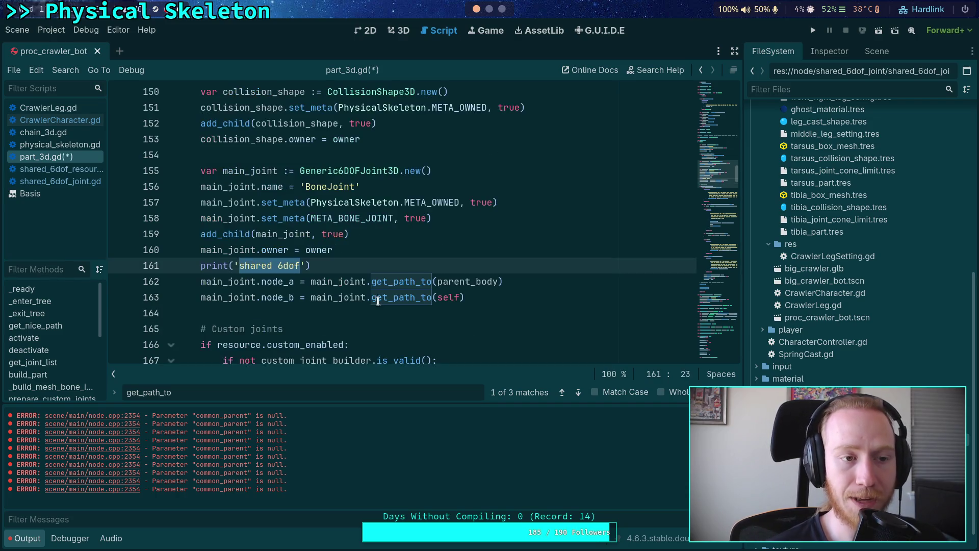
mouse_move(379, 301)
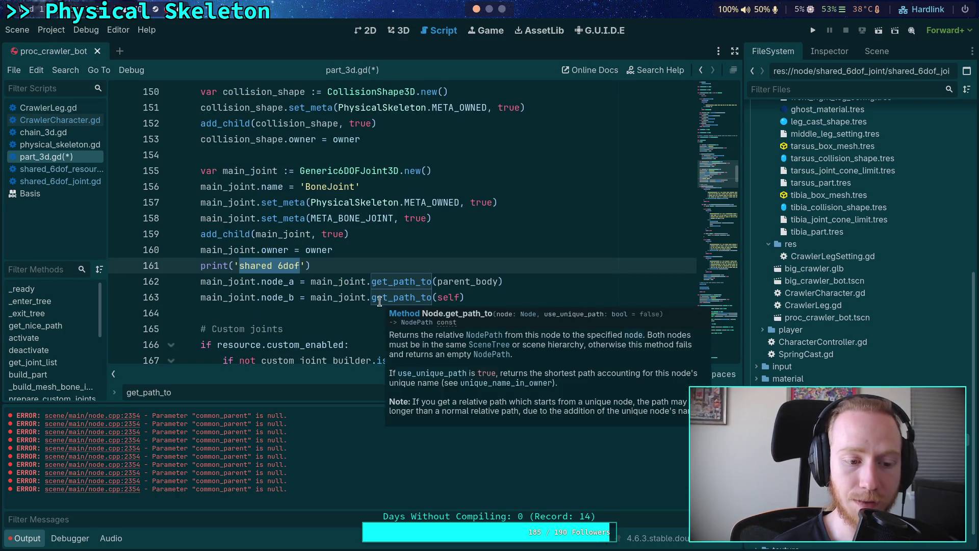
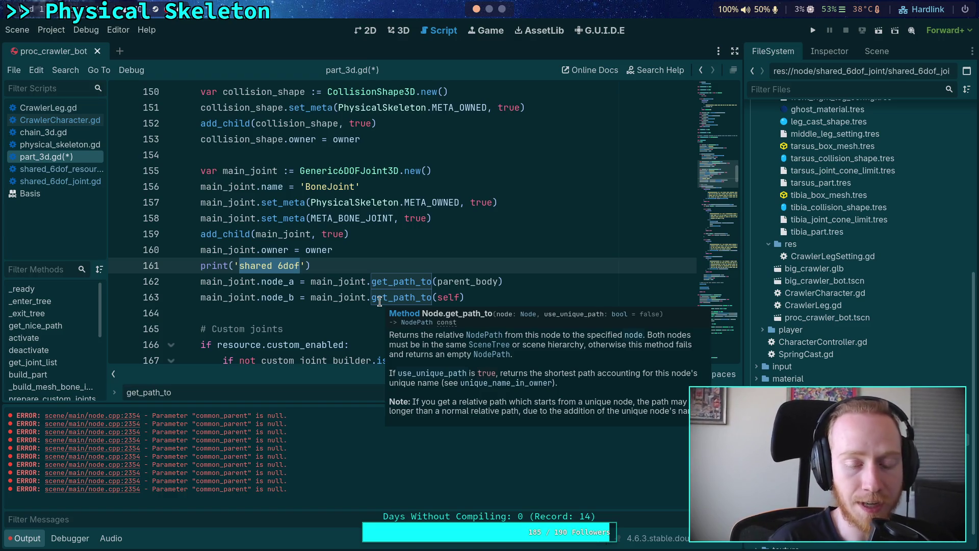
Step: Label the first part_3d.gd debug print 'part 3d 1' and save the script
type("part 3")
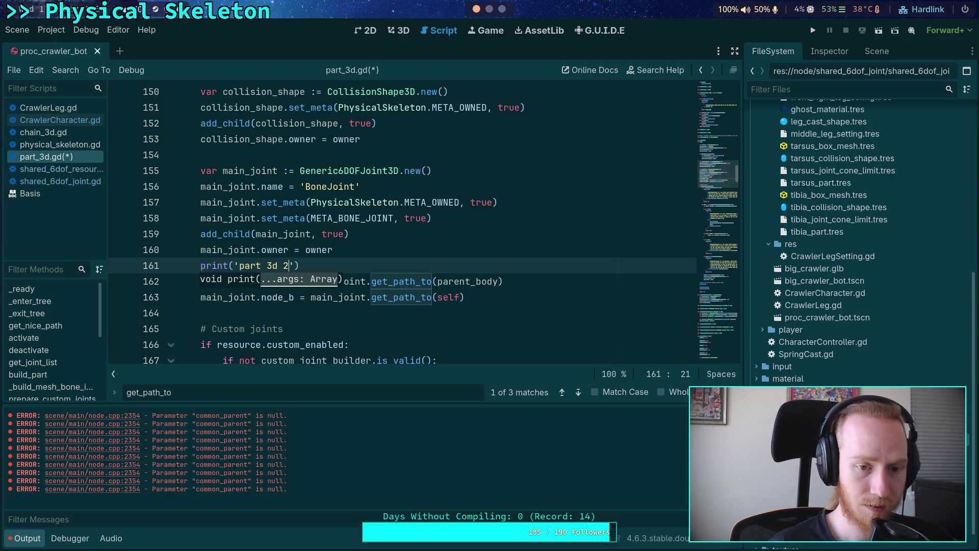
key("ctrl+s")
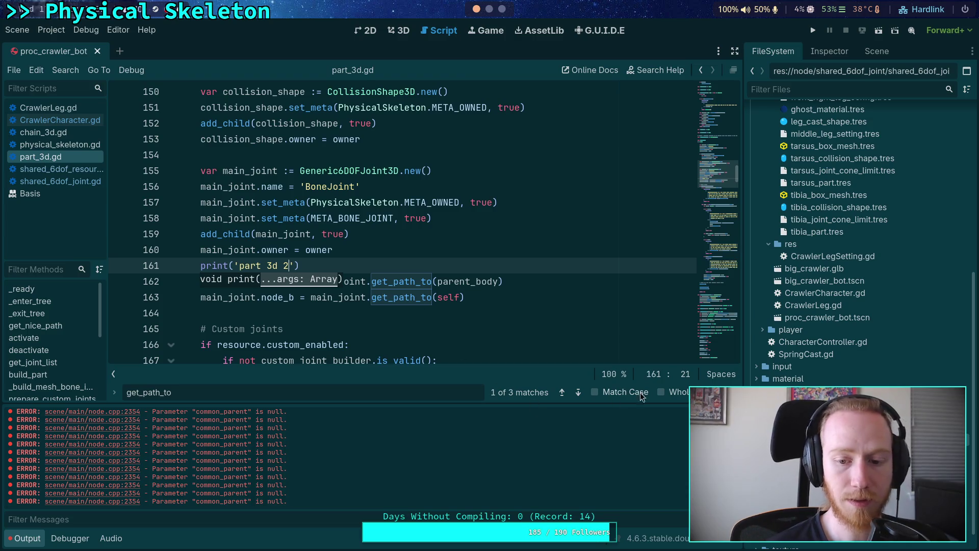
left_click(578, 392)
left_click(578, 392)
Step: Paste a second print below line 114, relabel it 'part 3d 2', and save part_3d.gd
left_click(364, 202)
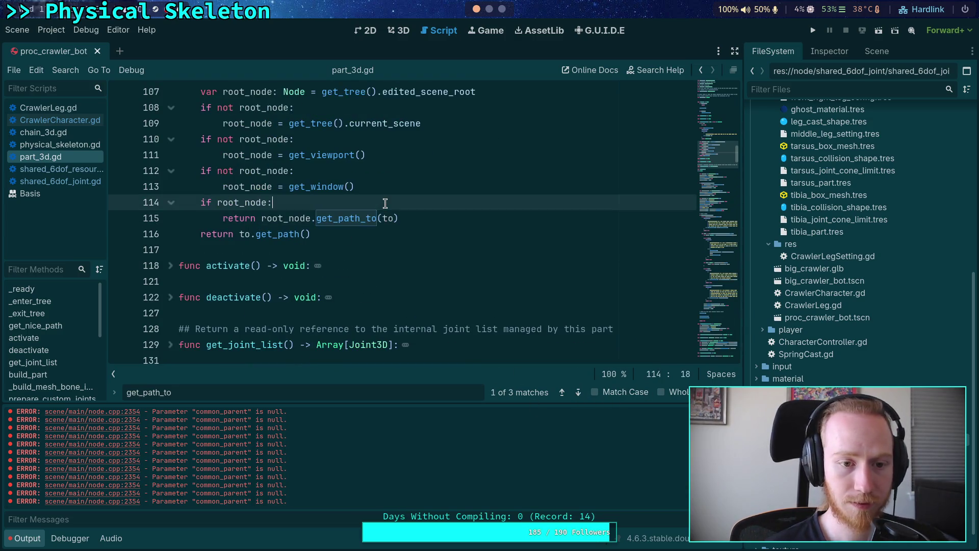
key("Return")
type("print('shared 6dof')")
key("BackSpace")
left_click(273, 218)
key("shift+Tab")
key("shift+Tab")
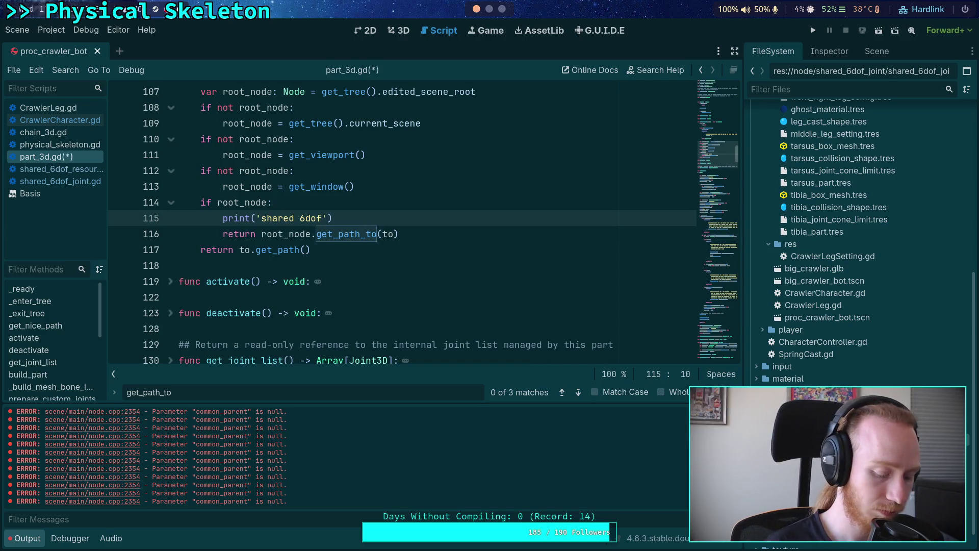
left_click_drag(262, 218, 321, 219)
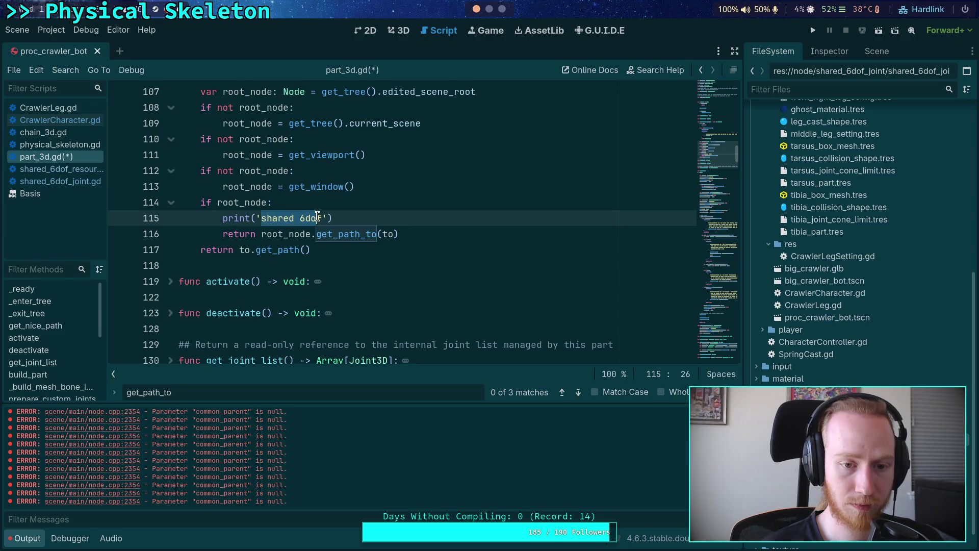
type("parth")
key("BackSpace")
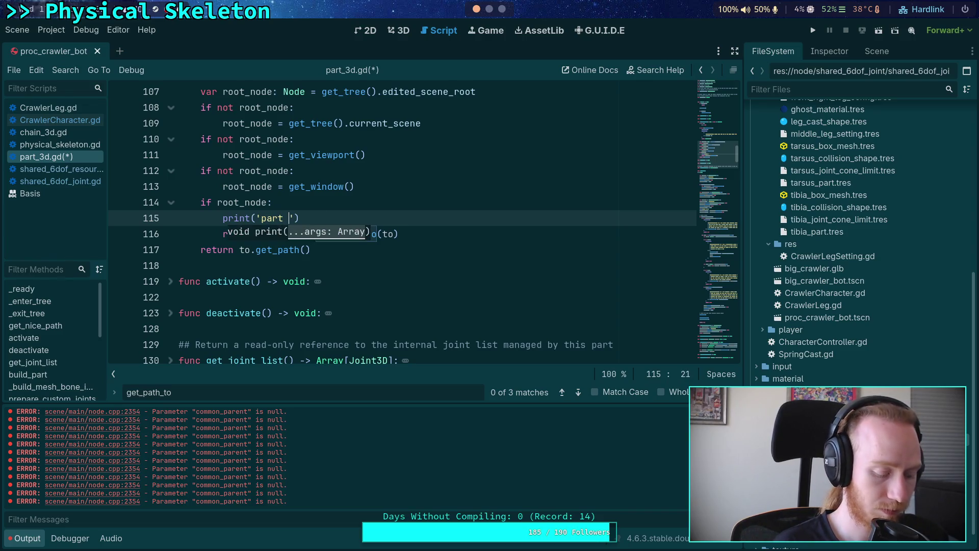
type("3d 1")
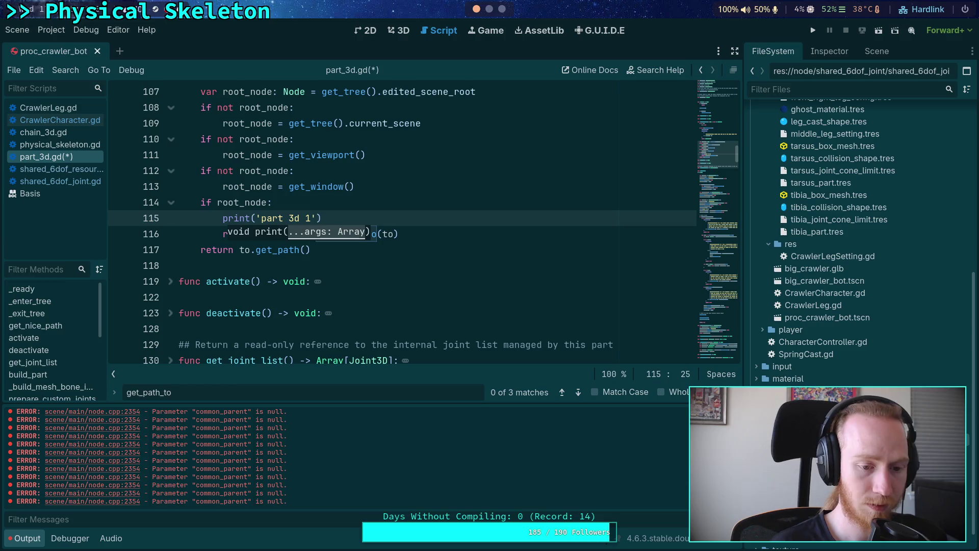
key("ctrl+s")
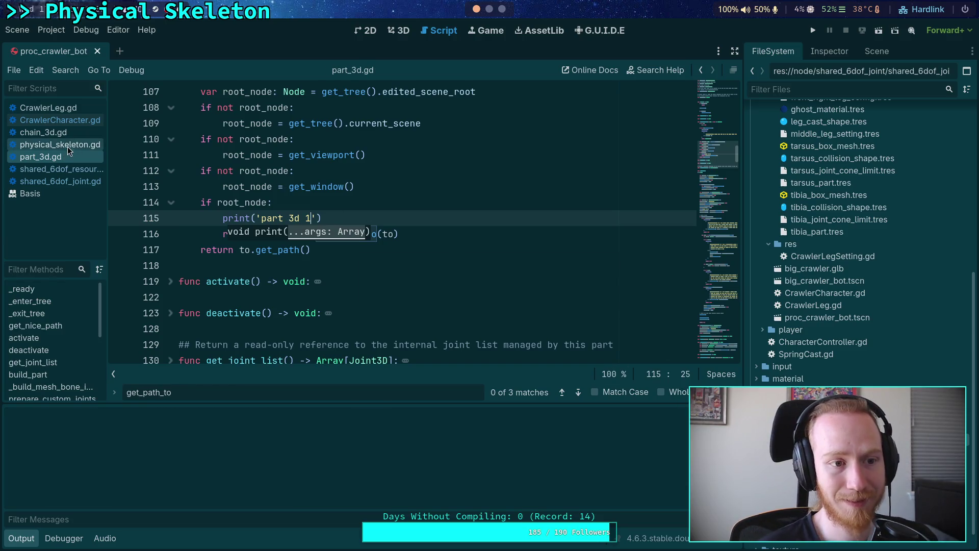
Step: In chain_3d.gd, add print('chain 3d') below line 57 before get_path_to and save
left_click(43, 132)
left_click(579, 391)
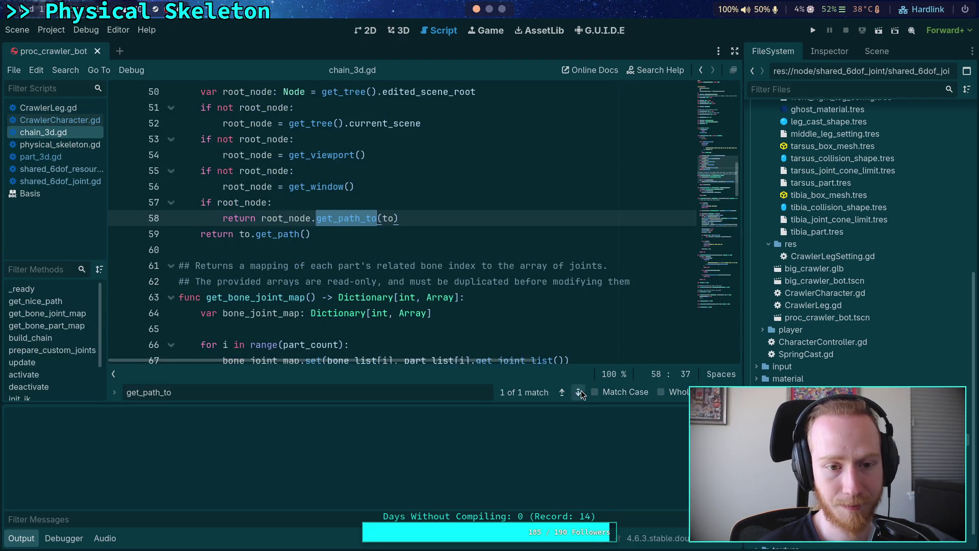
left_click(276, 202)
key("Return")
type("print('shared 6dof')")
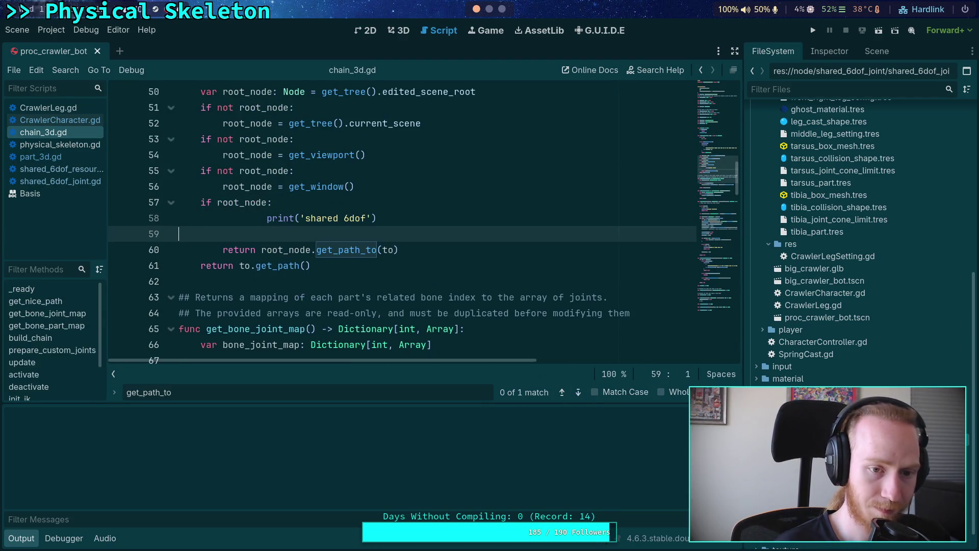
key("BackSpace")
left_click(307, 218)
key("shift+Tab")
key("shift+Tab")
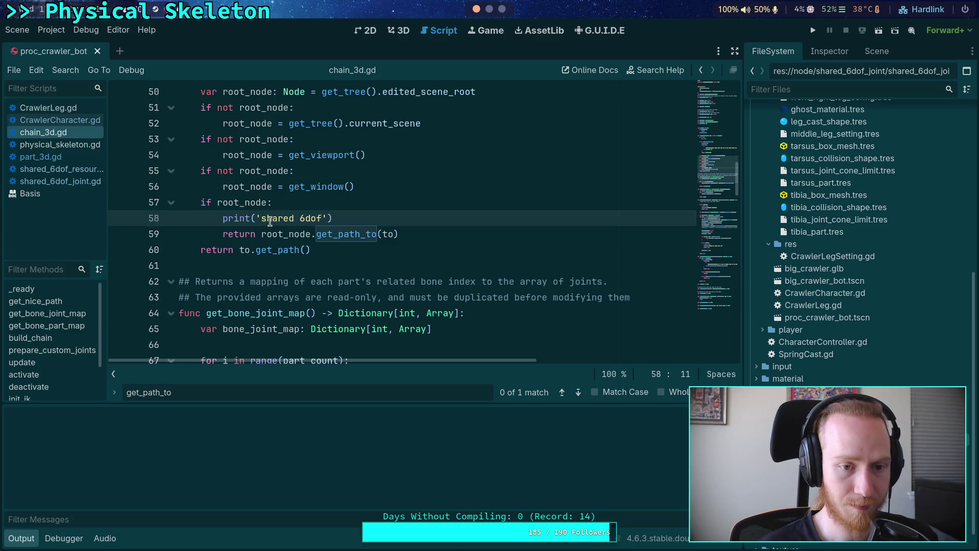
left_click_drag(260, 218, 327, 218)
type("chain")
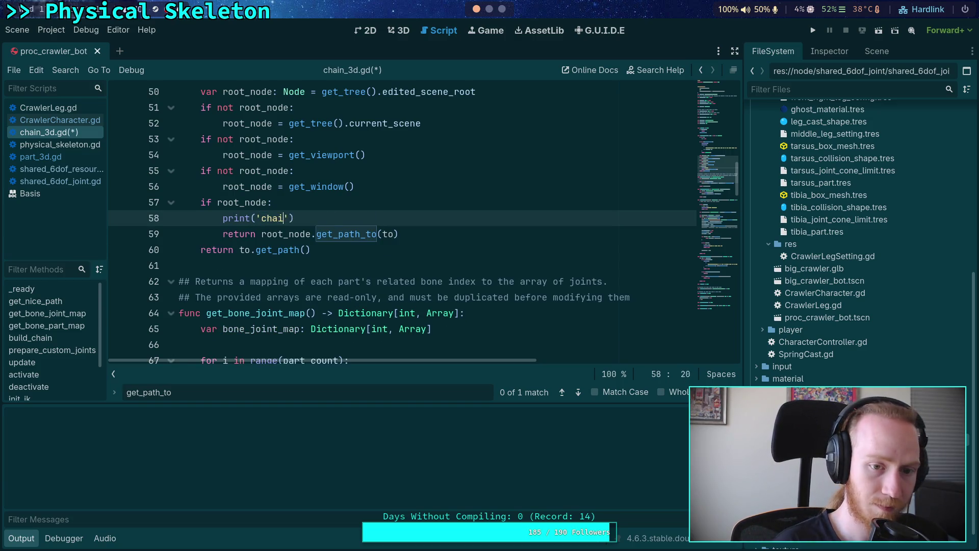
type(" 3d")
key("ctrl+s")
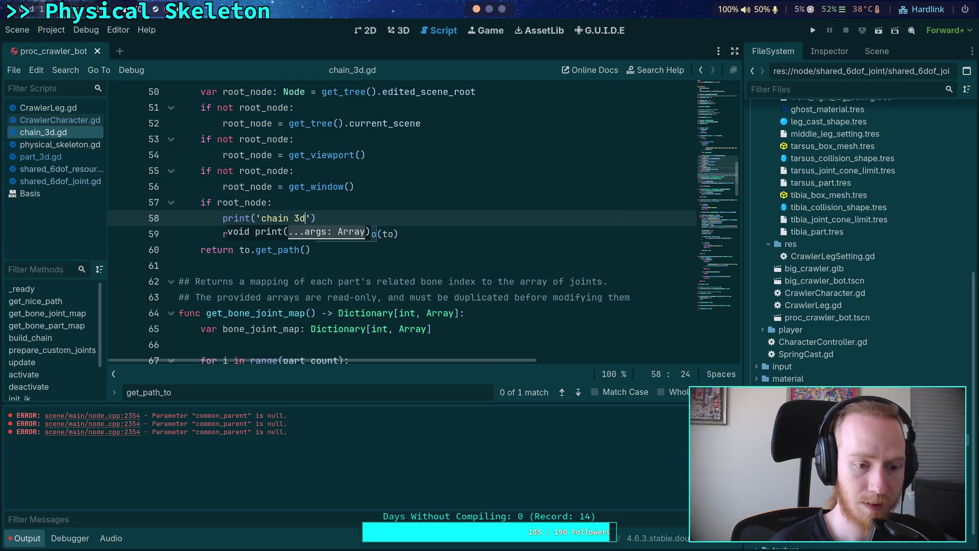
Step: Check the chain_3d.gd and physical_skeleton.gd get_path_to matches in the terminal, then open physical_skeleton.gd
key("super+2")
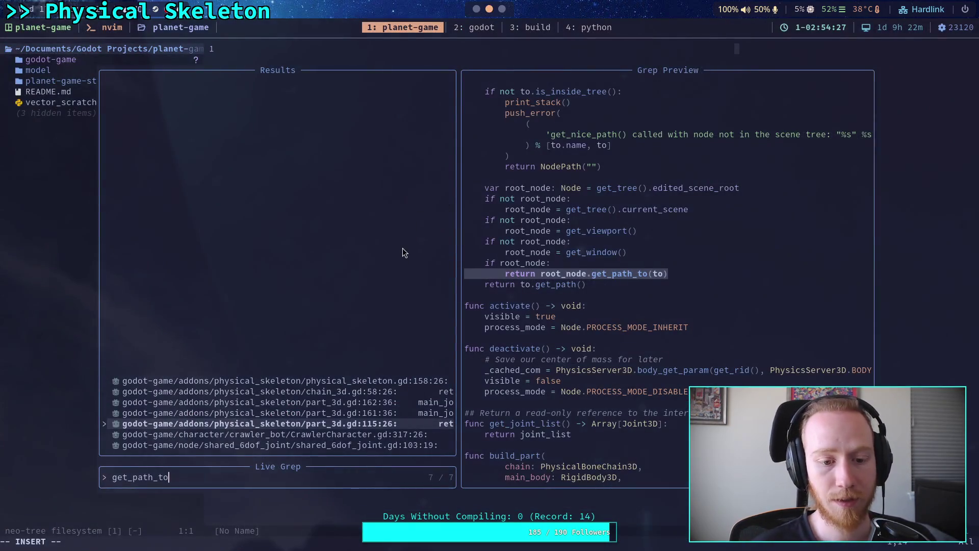
key("Up")
key("Up")
key("Up")
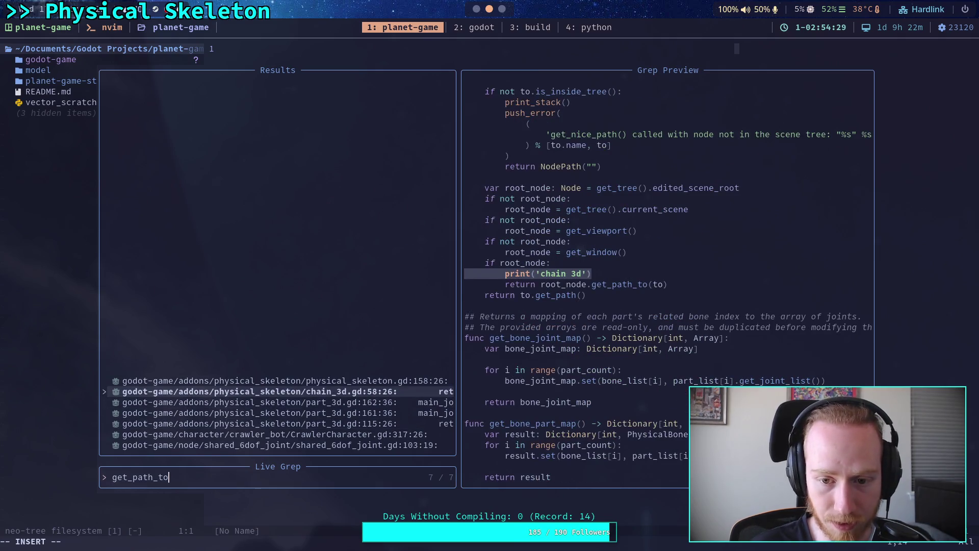
key("Up")
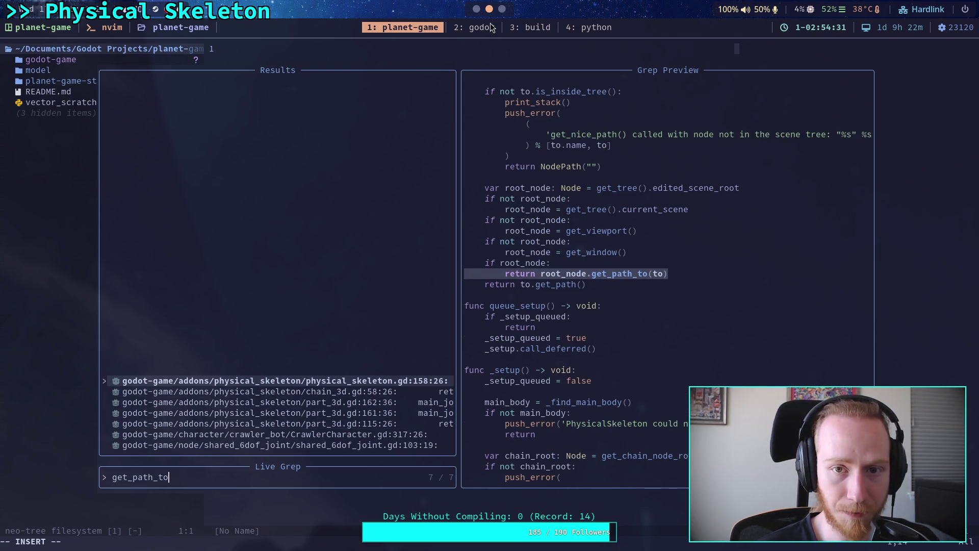
key("super+1")
left_click(63, 147)
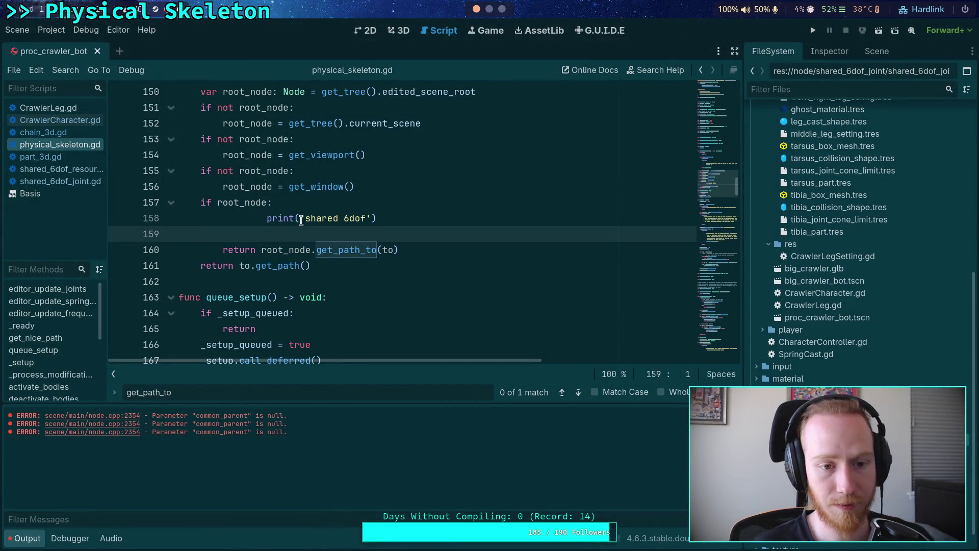
Step: Fix the pasted print's indentation in physical_skeleton.gd, relabel it 'skeleton', and save
key("BackSpace")
key("shift+Tab")
key("shift+Tab")
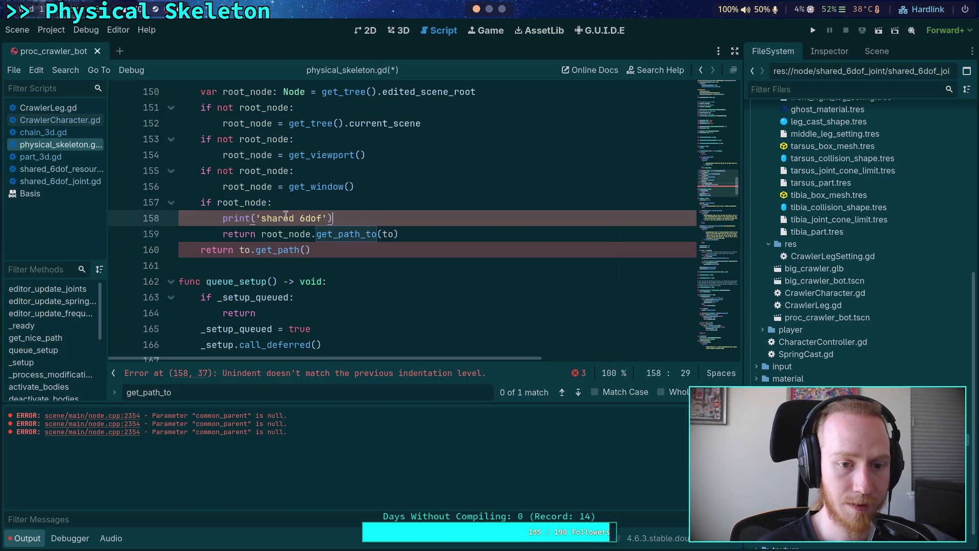
left_click(261, 220)
left_click_drag(262, 221, 321, 218)
type("skeleton")
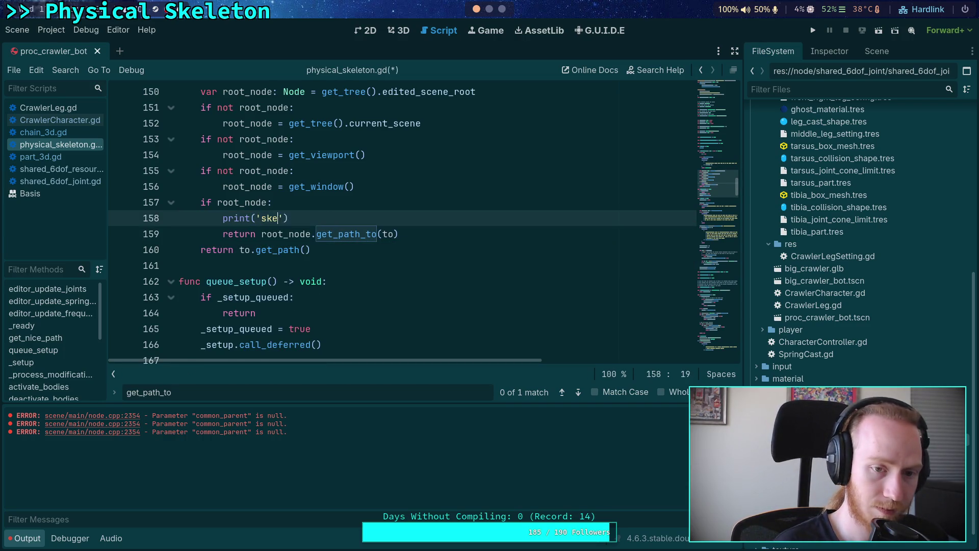
key("BackSpace")
key("BackSpace")
key("BackSpace")
key("BackSpace")
key("BackSpace")
type("leton")
key("ctrl+s")
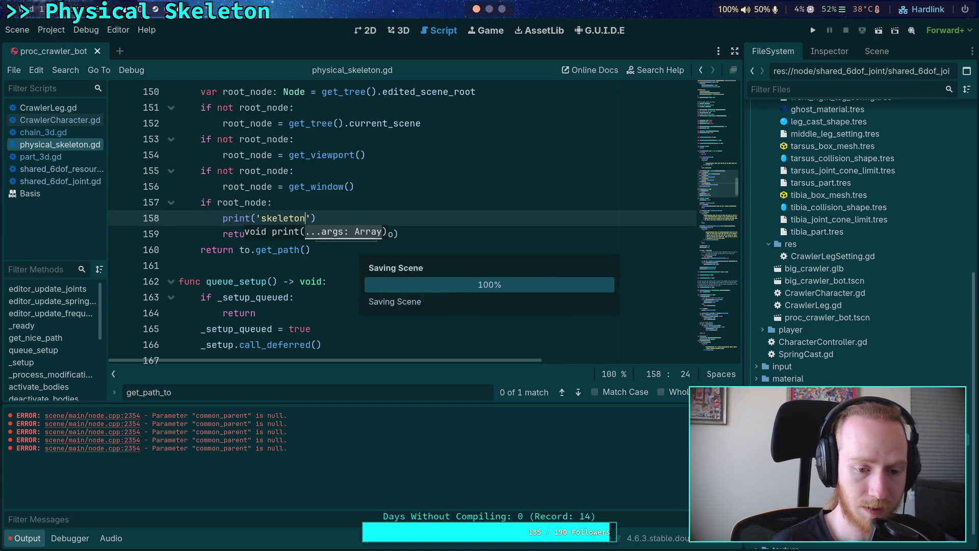
left_click(335, 206)
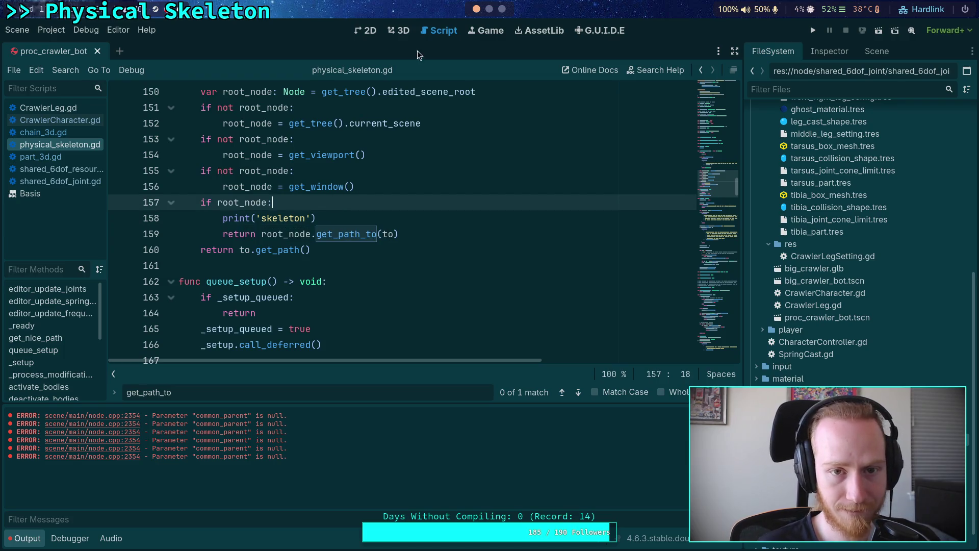
left_click(491, 11)
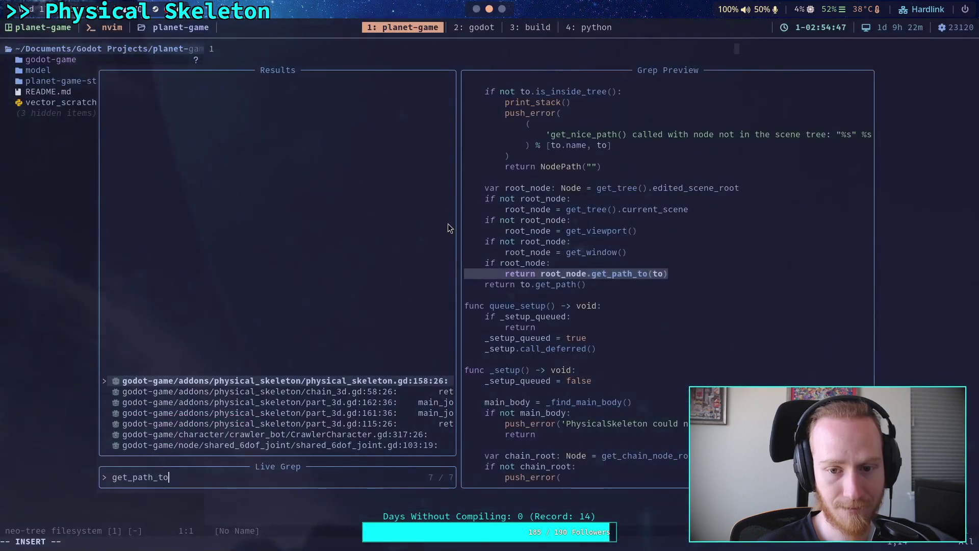
Step: Browse the existing get_path_to search results in Neovim and close them
key("Down")
key("Up")
key("Down")
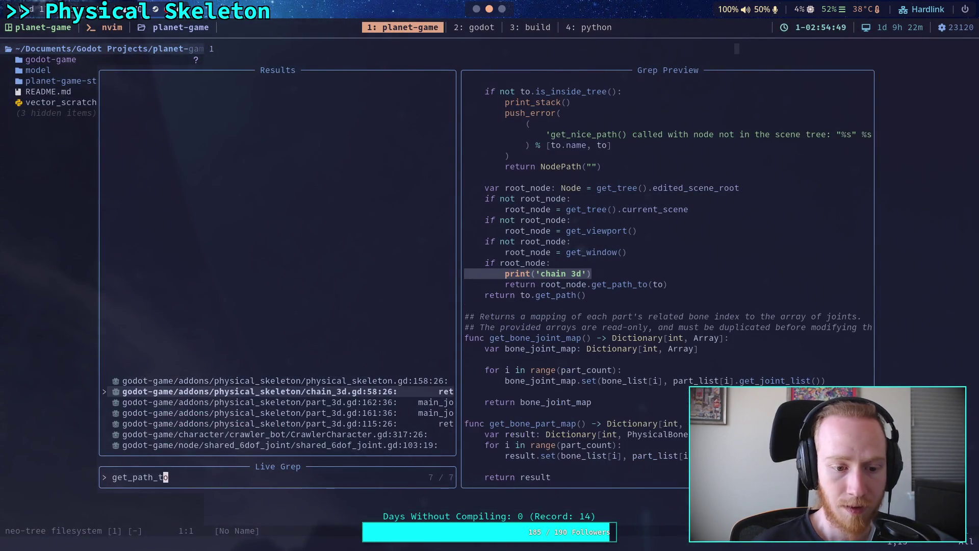
key("Escape")
Step: Rerun Live Grep for get_path_to and check the part_3d.gd:163 and chain_3d.gd:59 matches
key("space")
type("fgget_path_to")
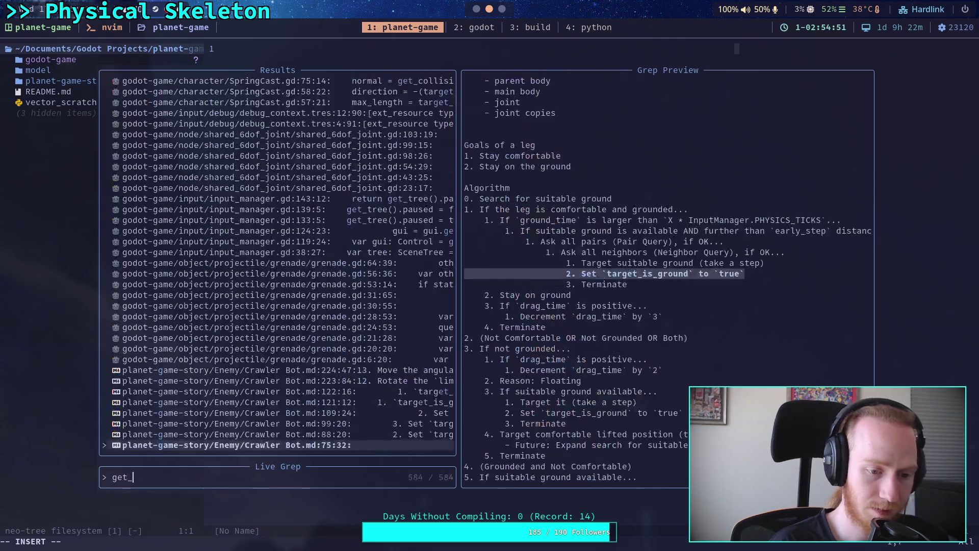
key("Up")
key("Up")
key("Up")
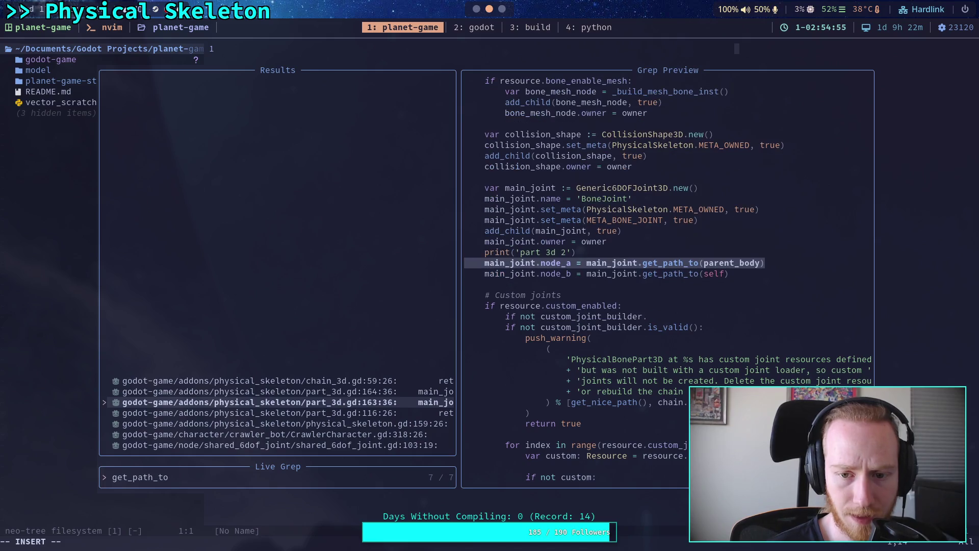
key("Up")
key("Up")
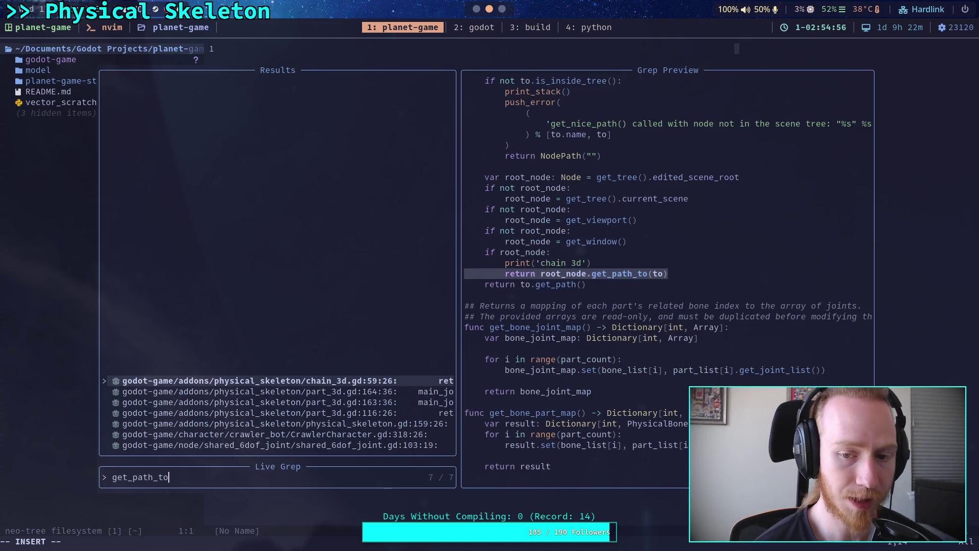
key("Escape")
key("Escape")
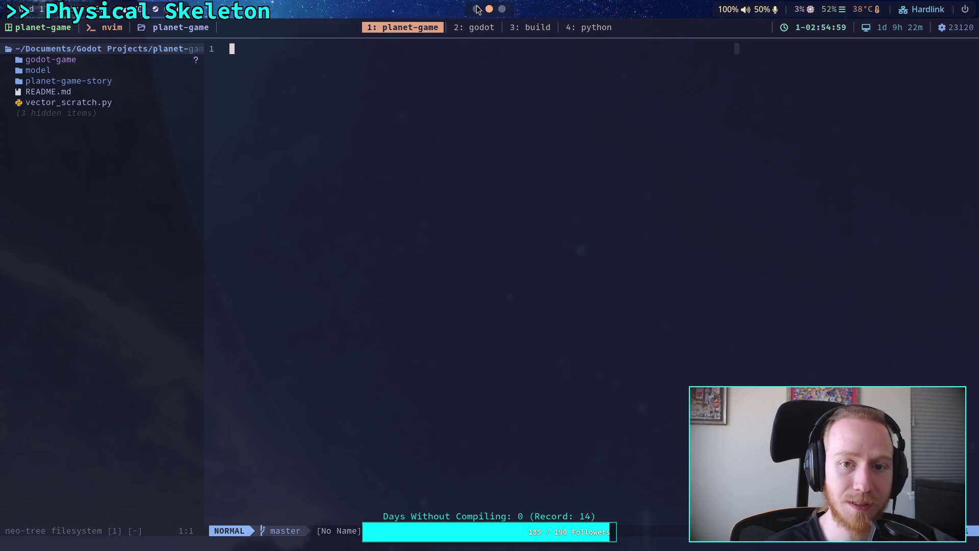
key("super+1")
Step: Reload the current project, show the Output log, and save the crawler scene
left_click(51, 29)
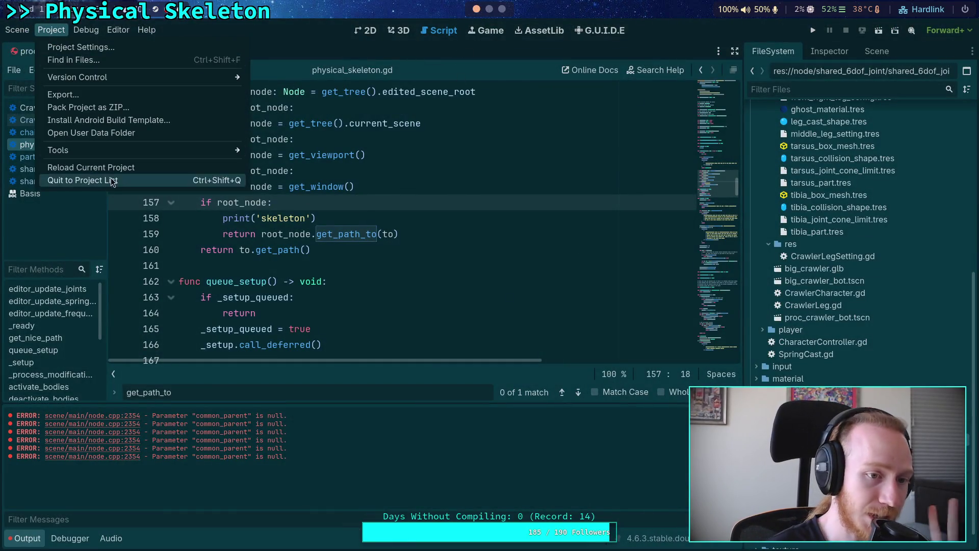
left_click(117, 170)
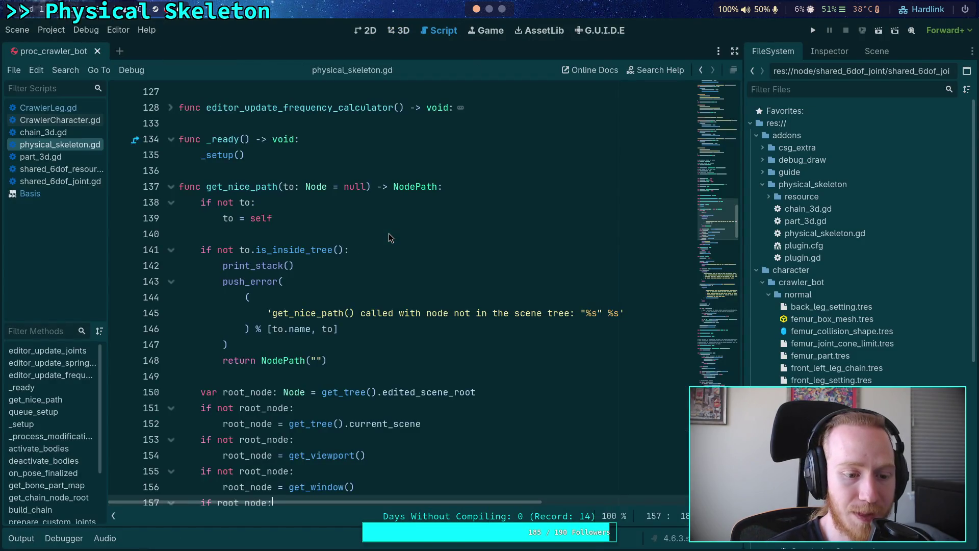
left_click(21, 539)
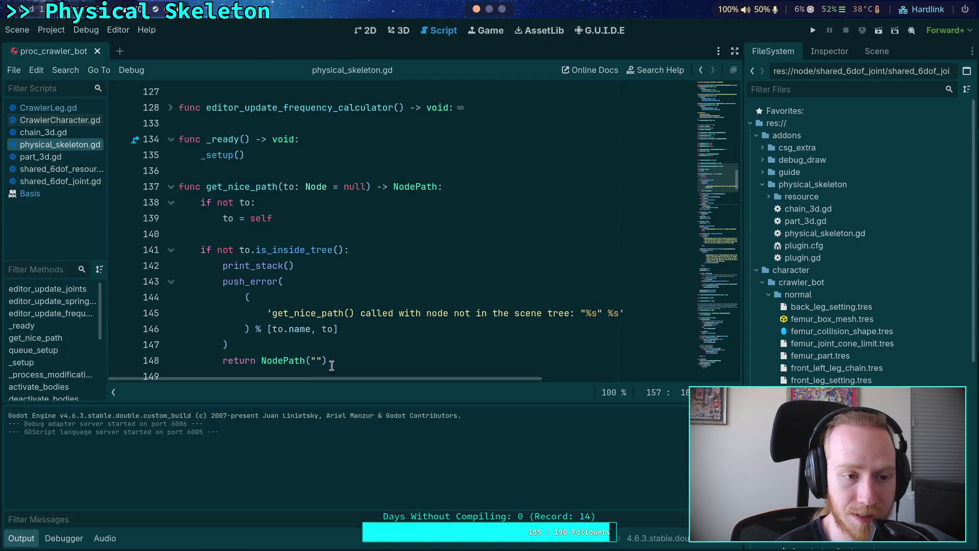
left_click(390, 270)
key("ctrl+s")
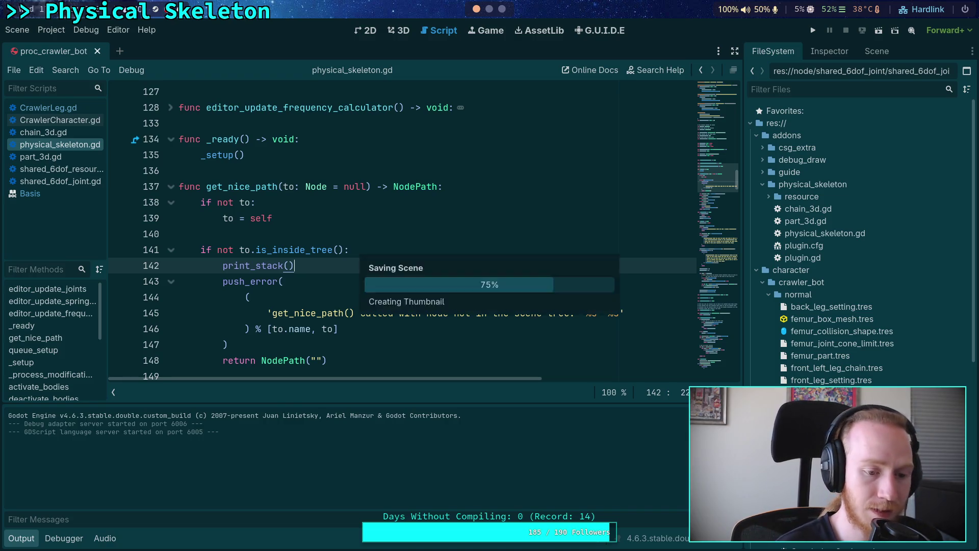
Step: Inspect FL_Leg's properties, then select ChainRootNode in the scene tree
left_click(830, 50)
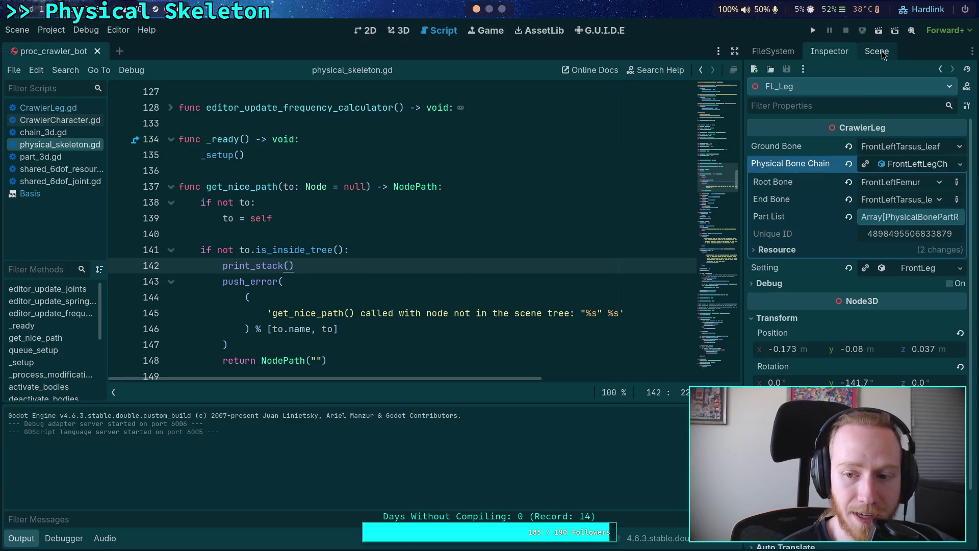
left_click(917, 166)
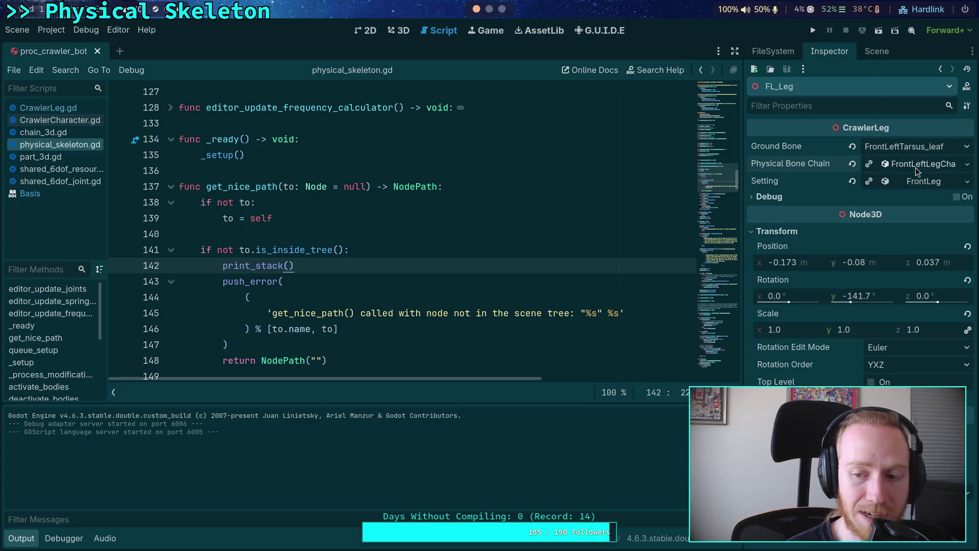
left_click(876, 51)
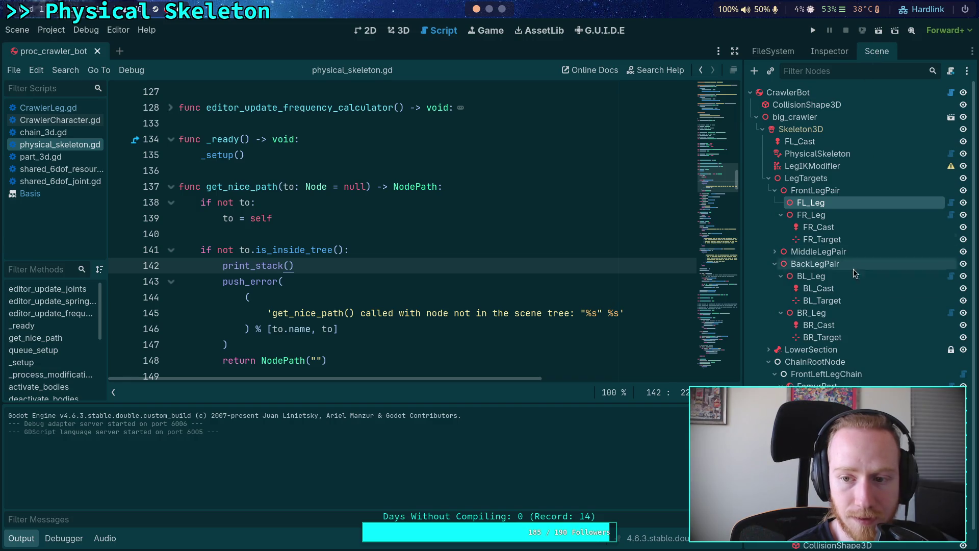
scroll(849, 324, "down", 1)
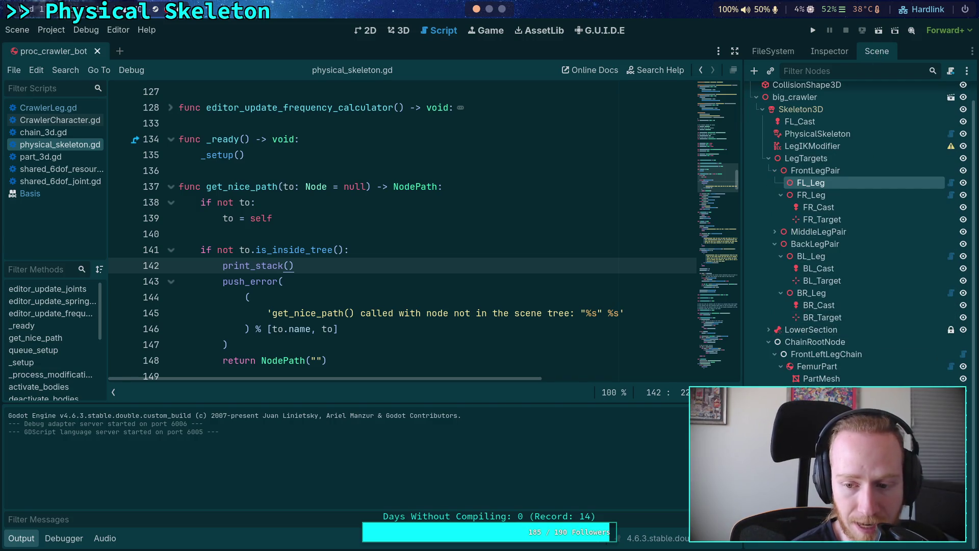
left_click(814, 344)
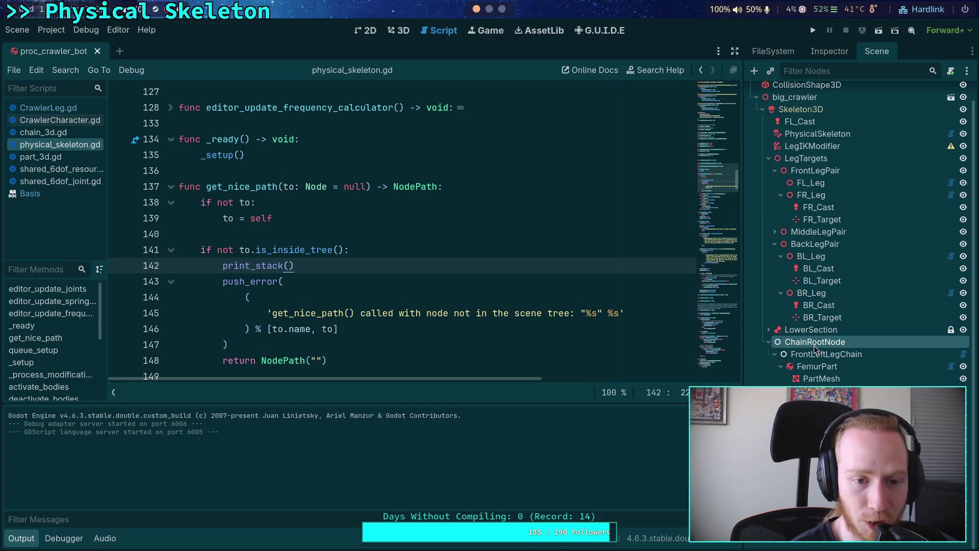
right_click(815, 349)
Step: Delete ChainRootNode, rebuild the crawler from CrawlerBot's Build Crawler setting, and save the scene
left_click(846, 412)
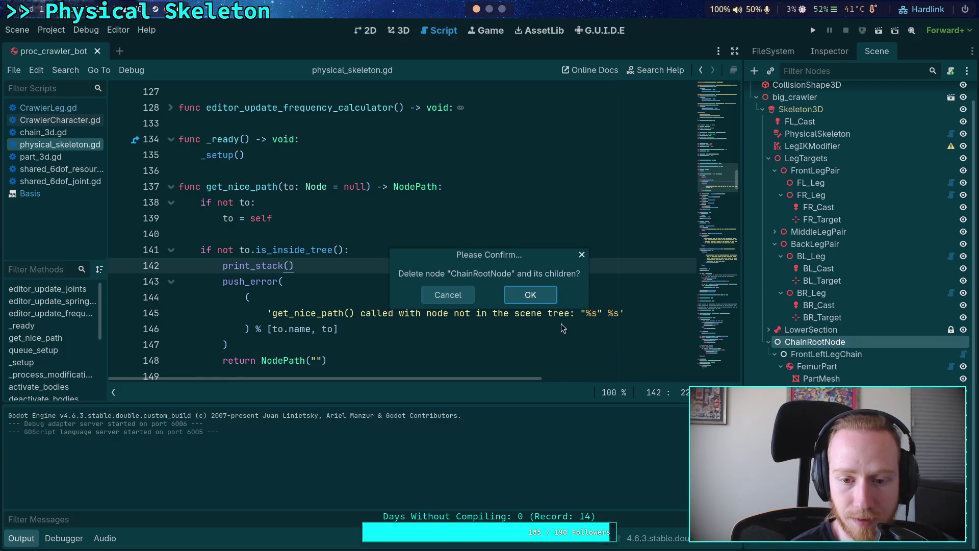
left_click(547, 299)
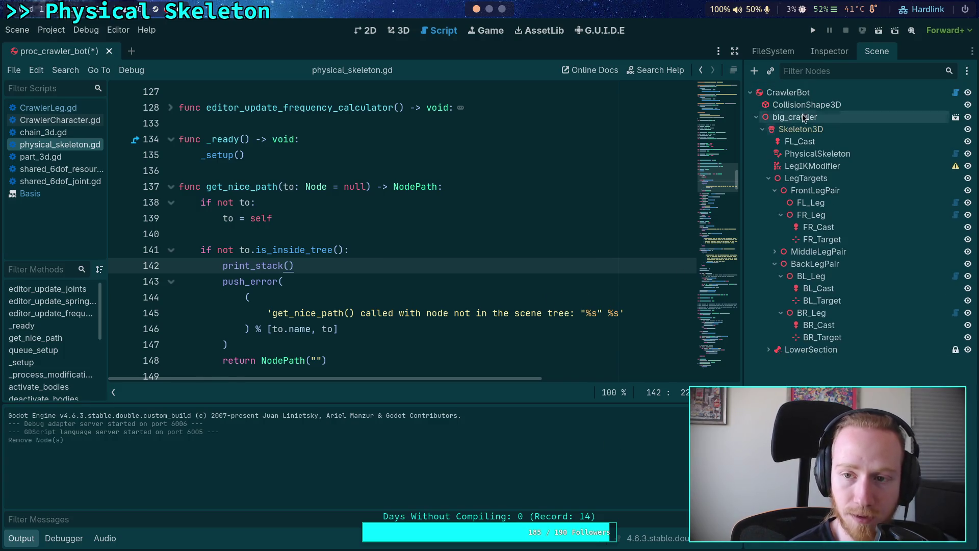
left_click(824, 90)
right_click(807, 92)
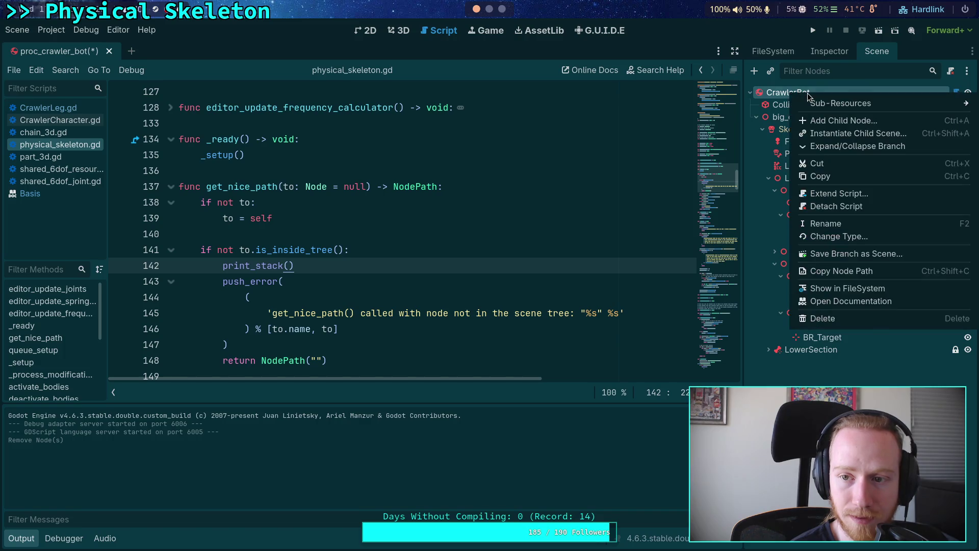
left_click(785, 97)
left_click(830, 51)
left_click(854, 145)
left_click(535, 293)
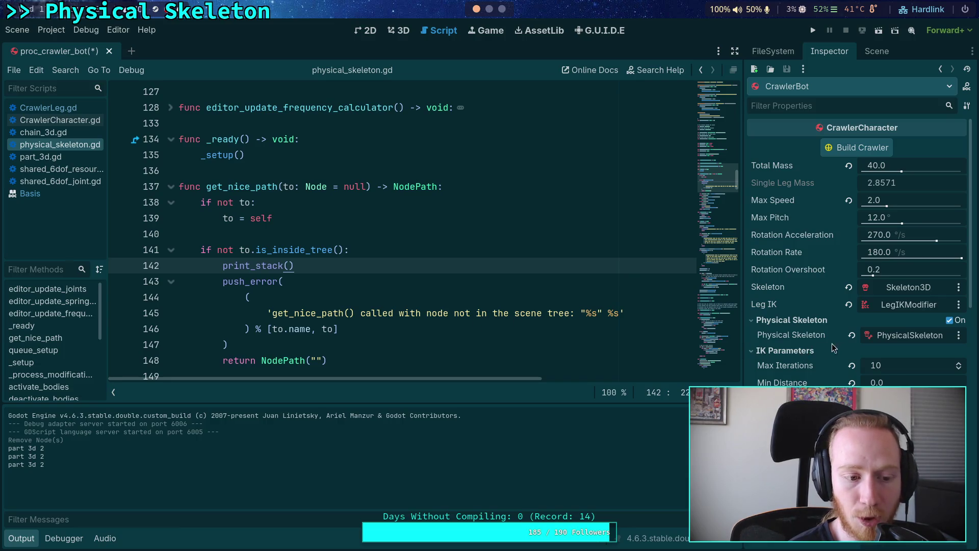
scroll(891, 344, "down", 10)
scroll(890, 343, "down", 5)
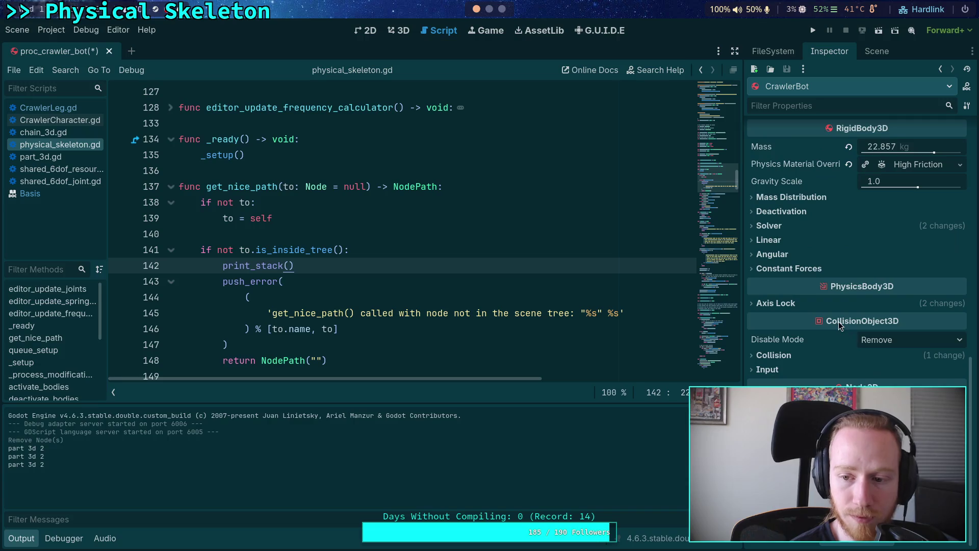
left_click(873, 53)
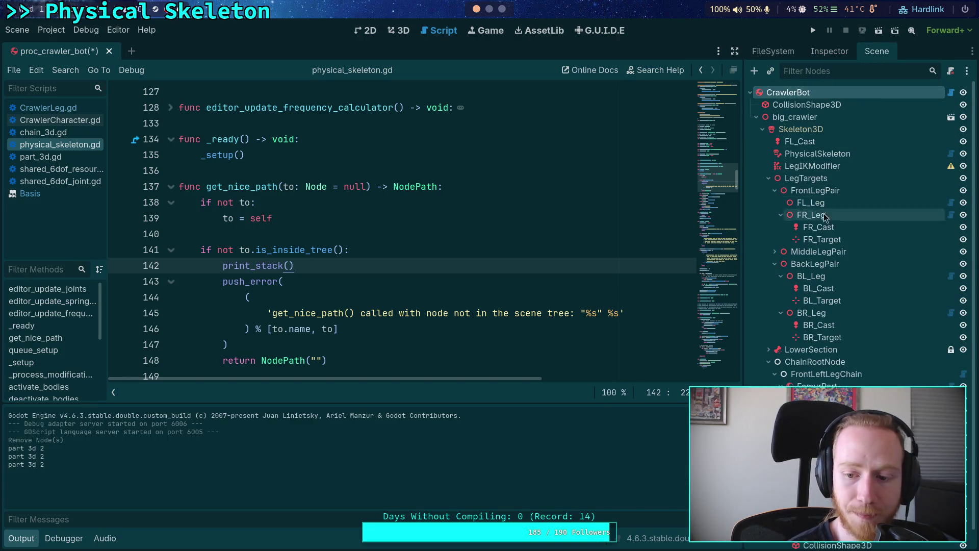
scroll(825, 213, "down", 1)
key("ctrl+s")
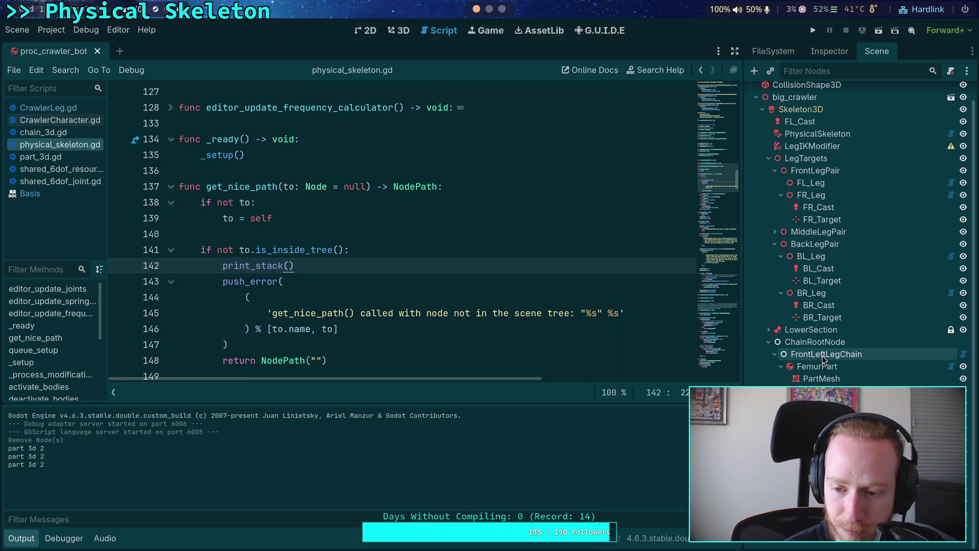
Step: Delete the regenerated ChainRootNode once more, rebuild the crawler again, and save
right_click(832, 347)
left_click(820, 542)
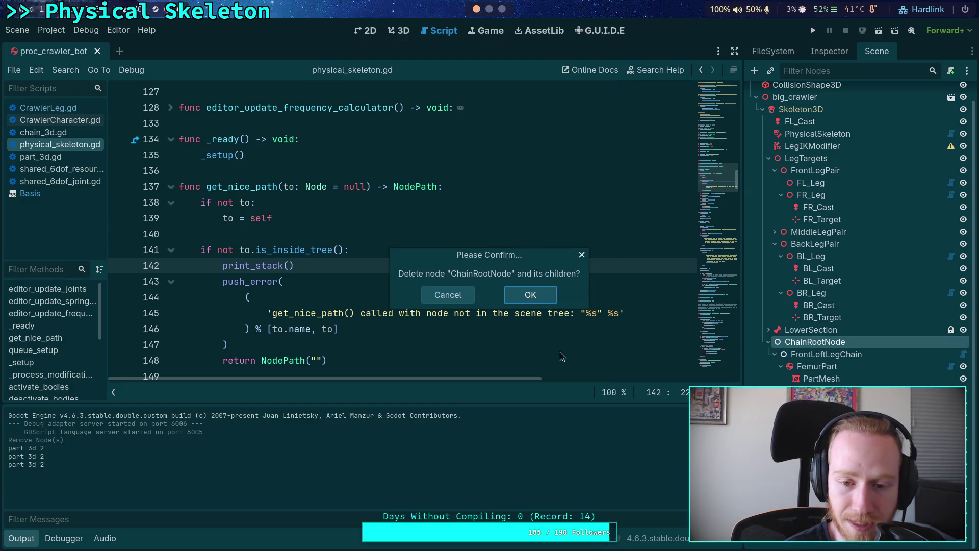
left_click(531, 299)
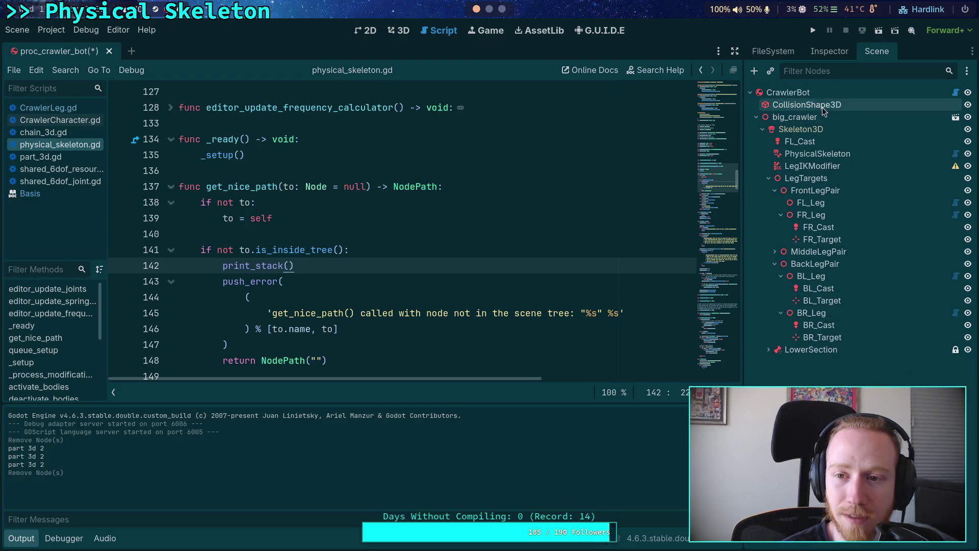
left_click(822, 92)
left_click(830, 51)
scroll(850, 166, "up", 5)
left_click(857, 148)
left_click(541, 293)
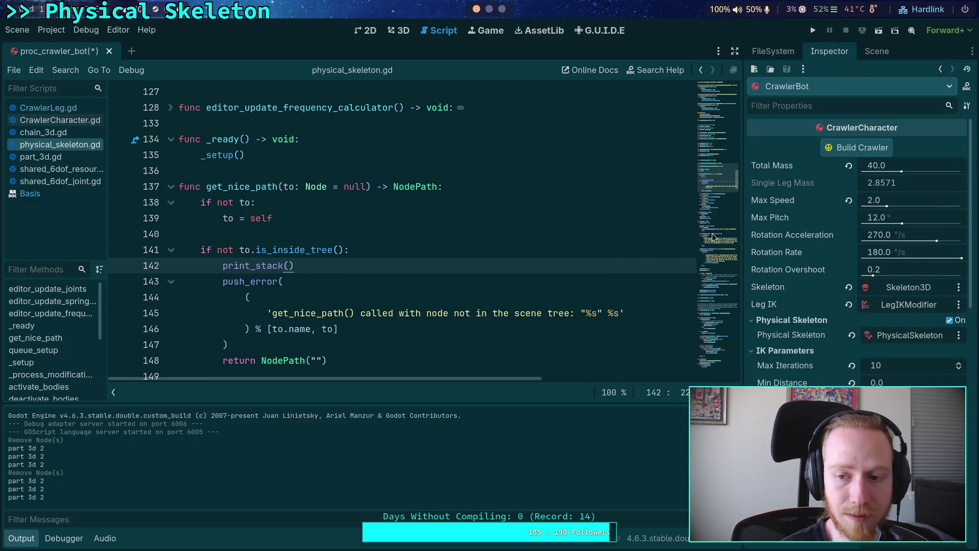
left_click(877, 51)
key("ctrl+s")
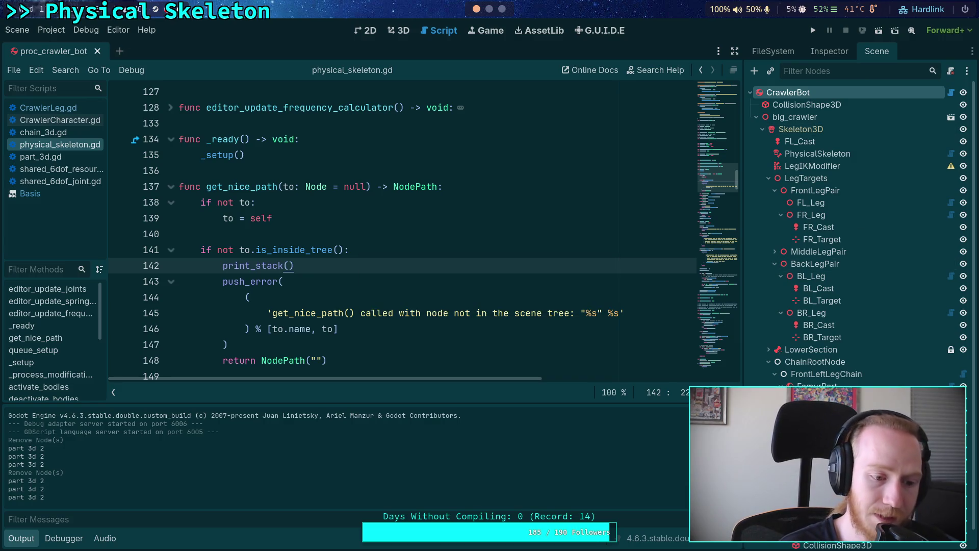
Step: Delete only the FrontLeftLegChain node and rebuild the crawler to regenerate it
scroll(865, 342, "down", 1)
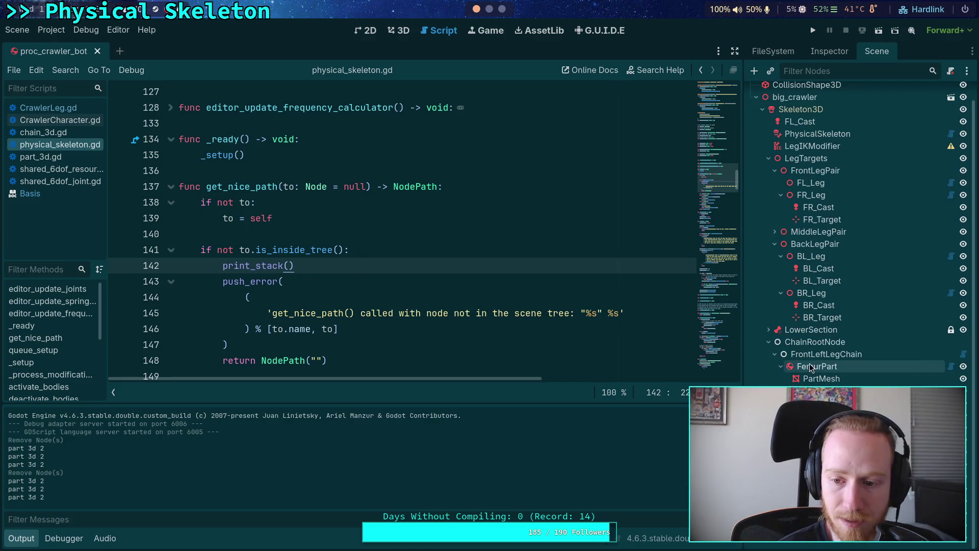
right_click(824, 352)
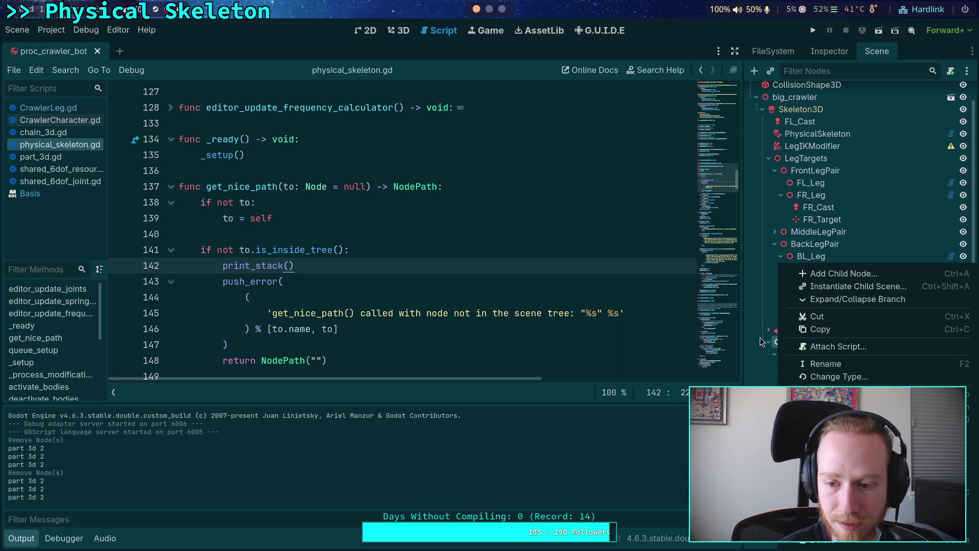
scroll(764, 348, "up", 1)
right_click(781, 360)
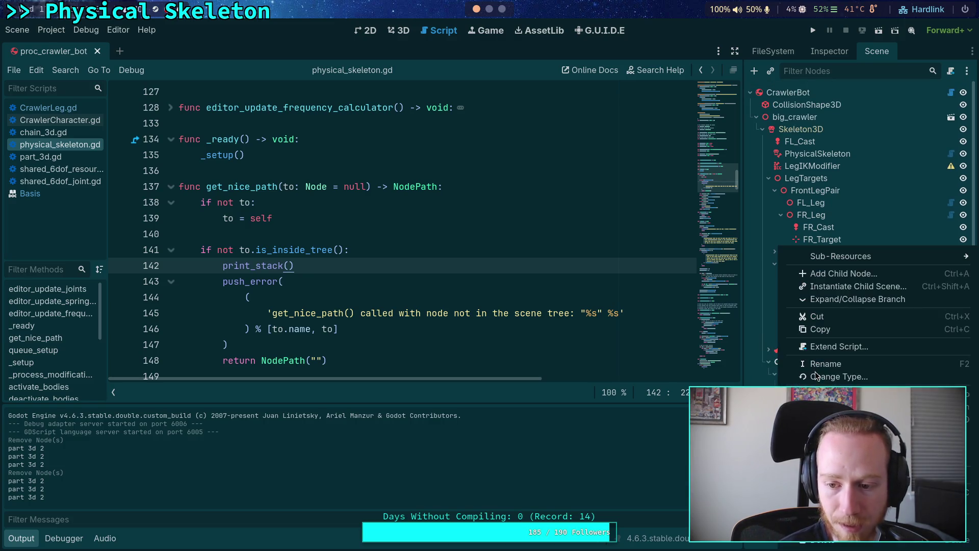
left_click(836, 540)
left_click(533, 292)
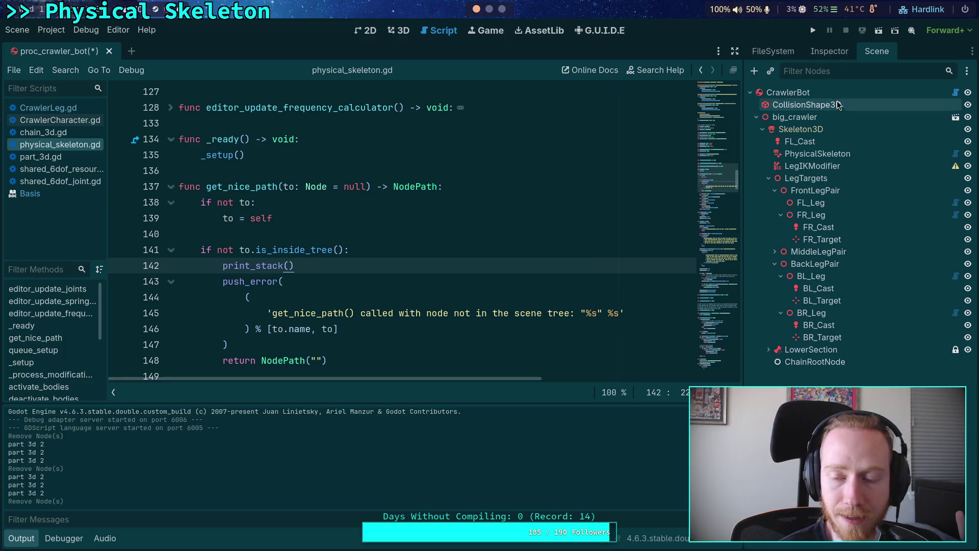
left_click(788, 92)
left_click(830, 51)
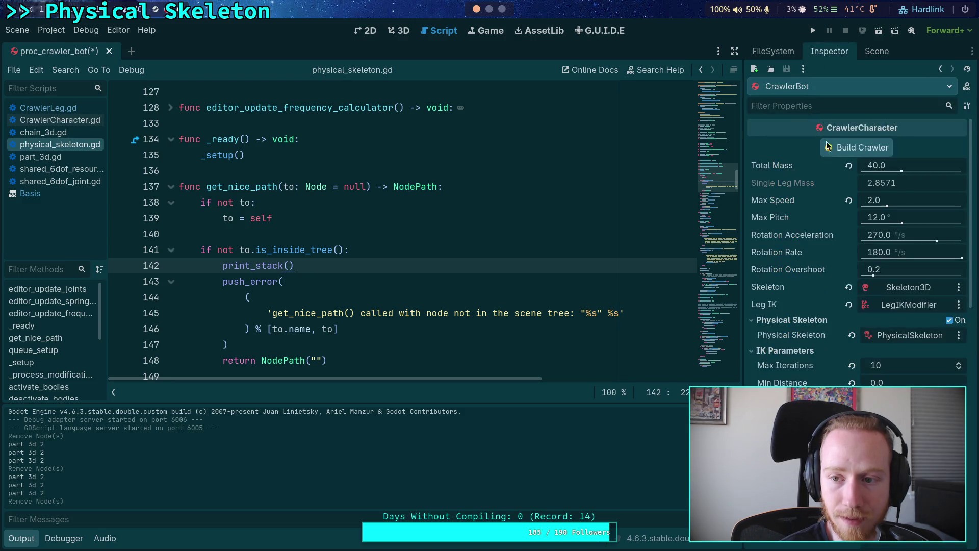
left_click(863, 147)
left_click(537, 298)
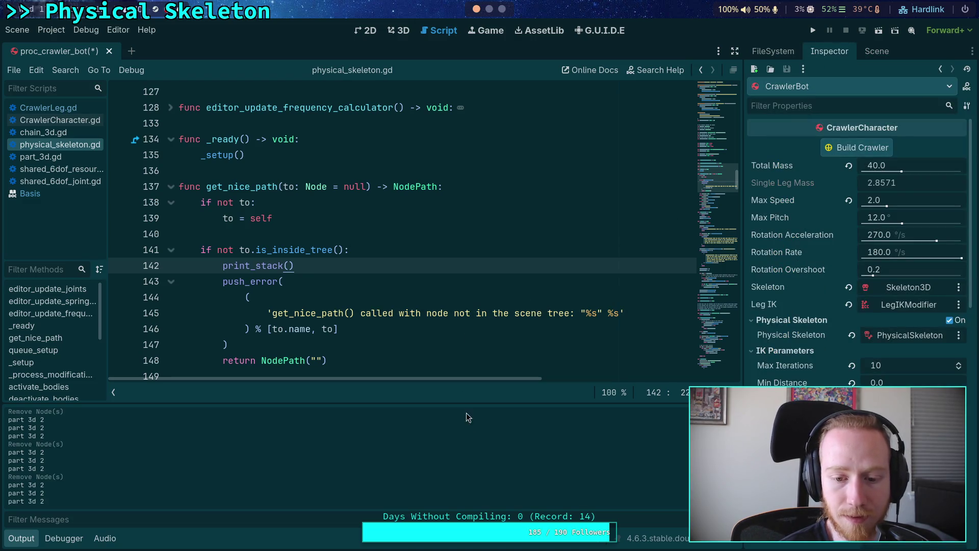
left_click(885, 58)
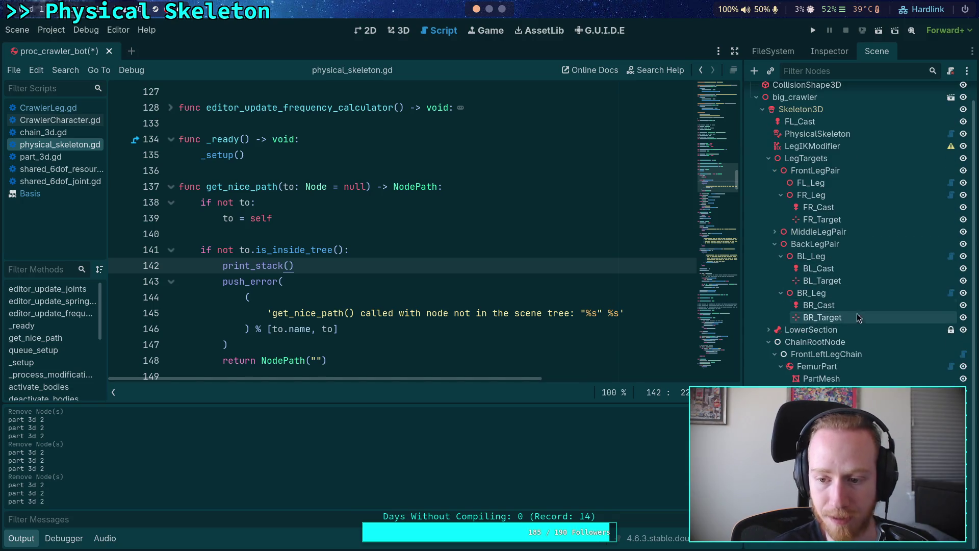
Step: Save the rebuilt scene and look over the push_error call near line 141
key("ctrl+s")
left_click(466, 250)
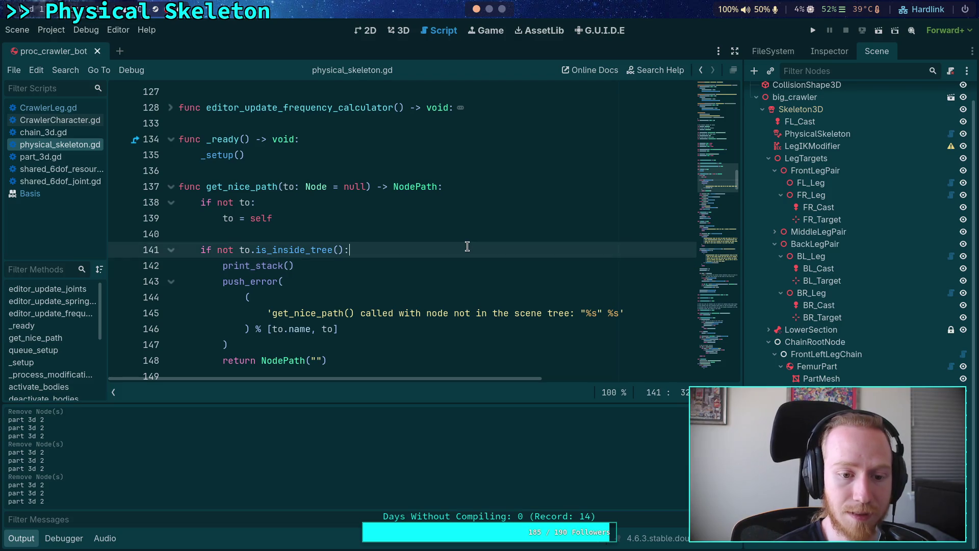
scroll(466, 246, "down", 3)
left_click_drag(433, 205, 456, 207)
scroll(431, 199, "up", 3)
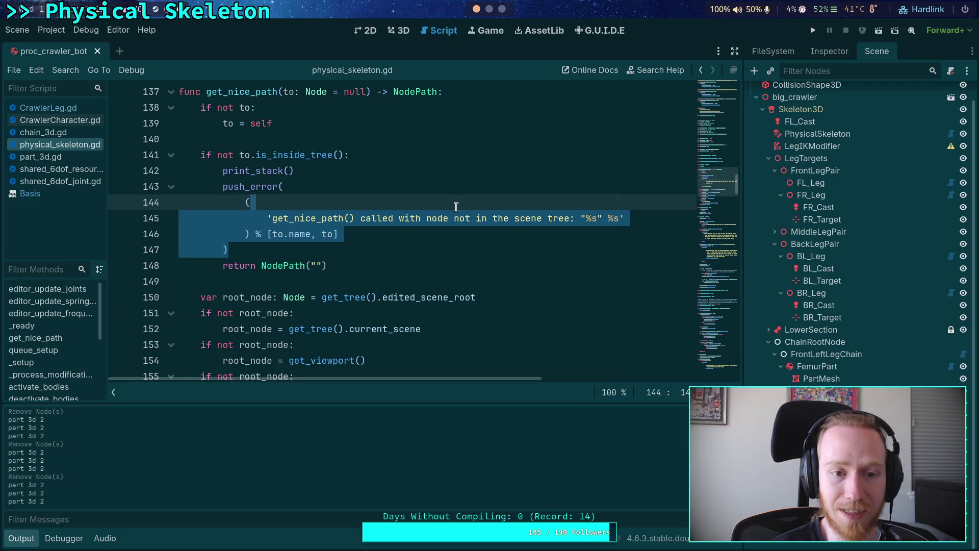
left_click(394, 250)
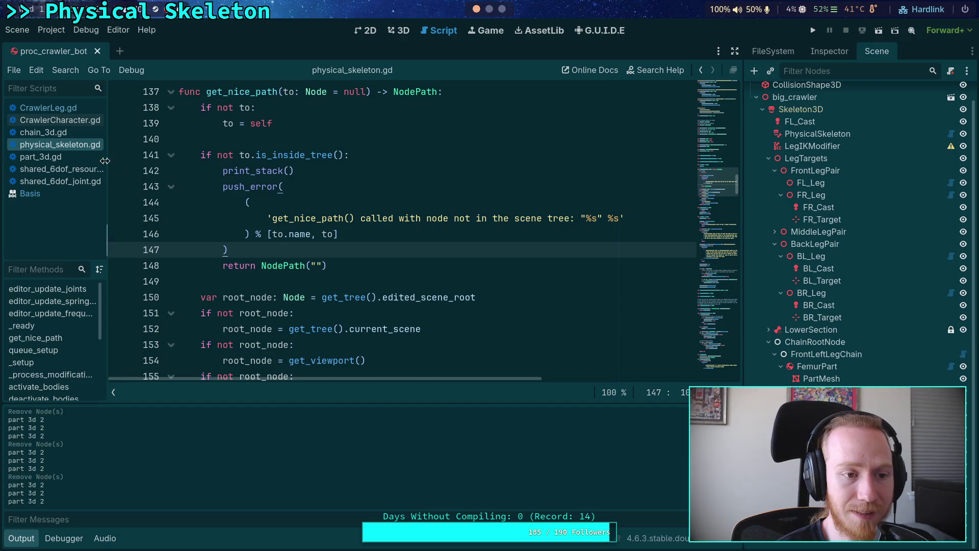
Step: Delete the 'part 3d 1' and 'part 3d 2' debug print lines from part_3d.gd
left_click(69, 157)
scroll(367, 204, "down", 2)
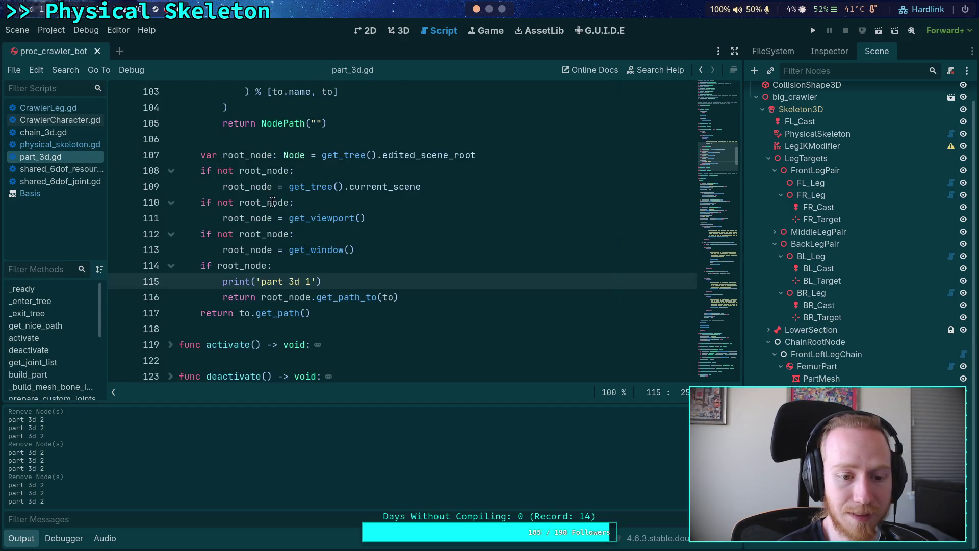
left_click_drag(350, 280, 354, 271)
key("BackSpace")
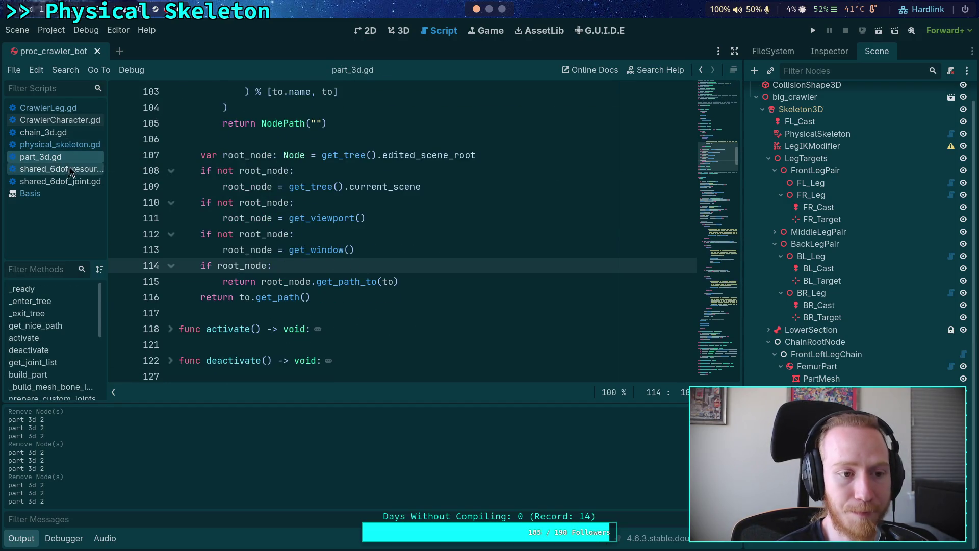
key("ctrl+f")
type("print")
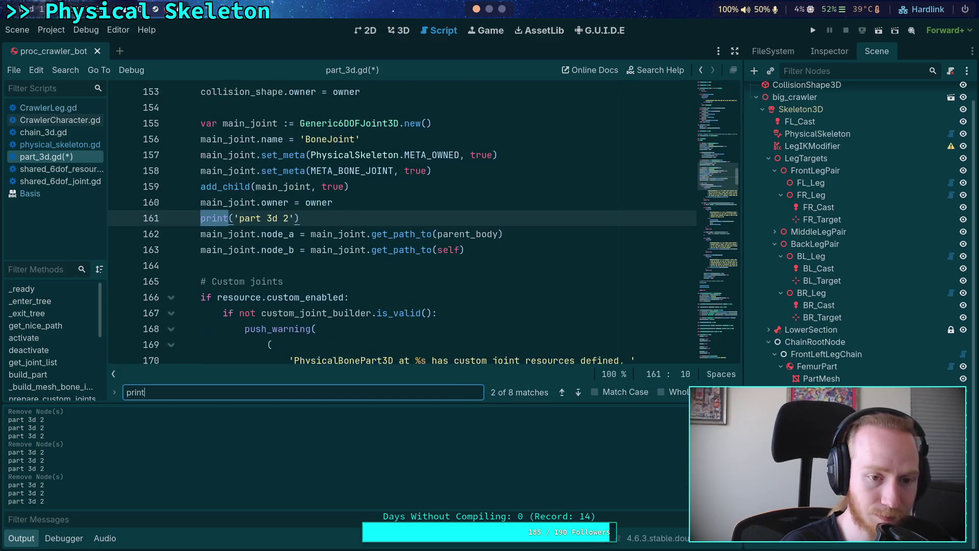
type("('")
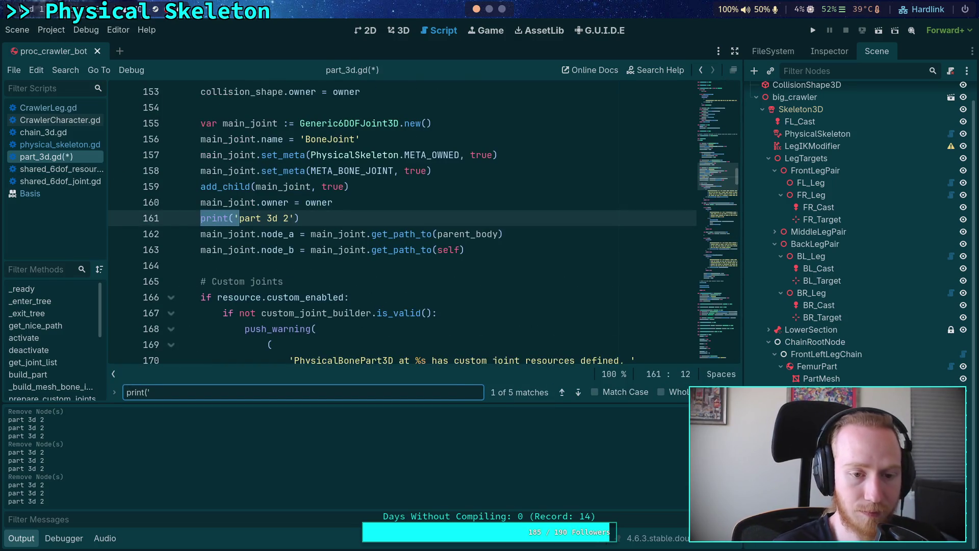
left_click(386, 203)
key("shift+Down")
key("Delete")
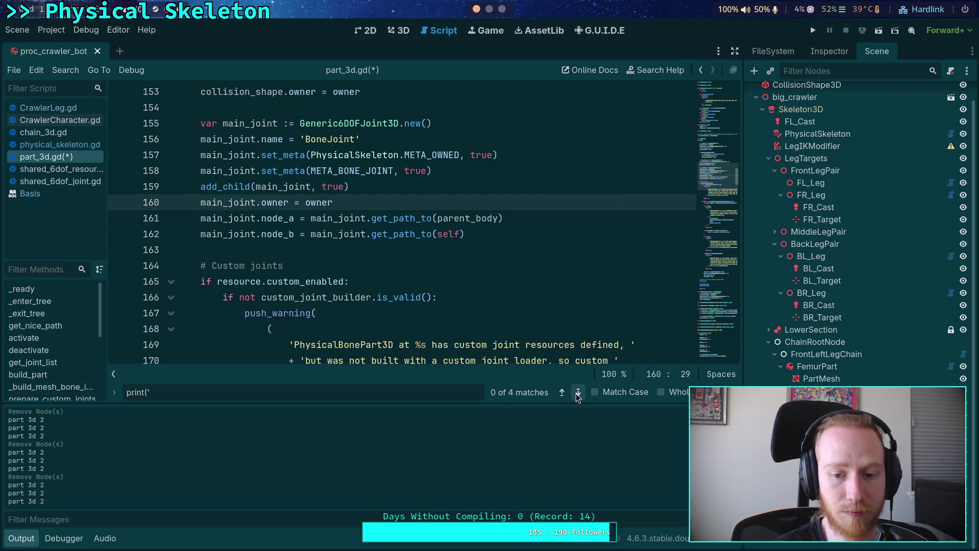
Step: Step through the remaining print(' matches, then open shared_6dof_joint.gd
left_click(578, 393)
left_click(578, 394)
left_click(577, 394)
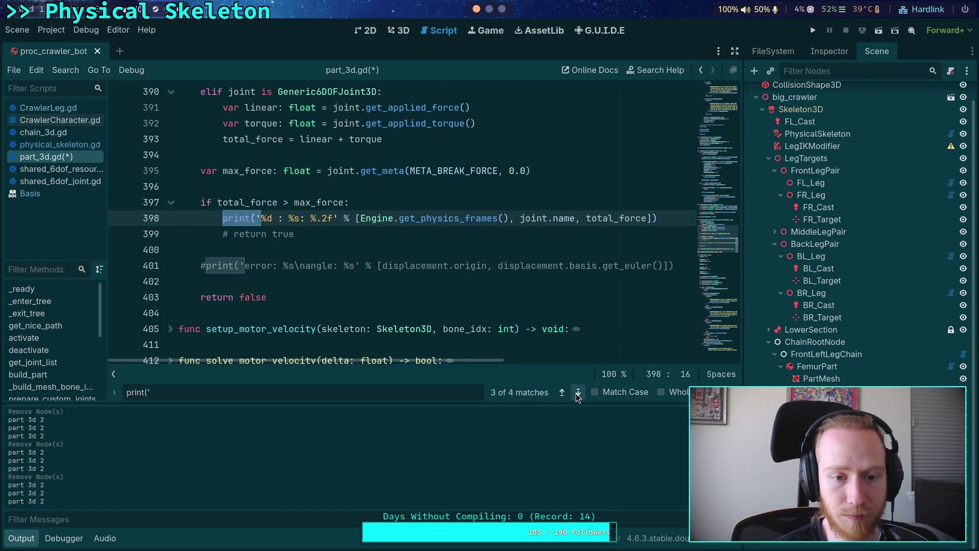
left_click(578, 393)
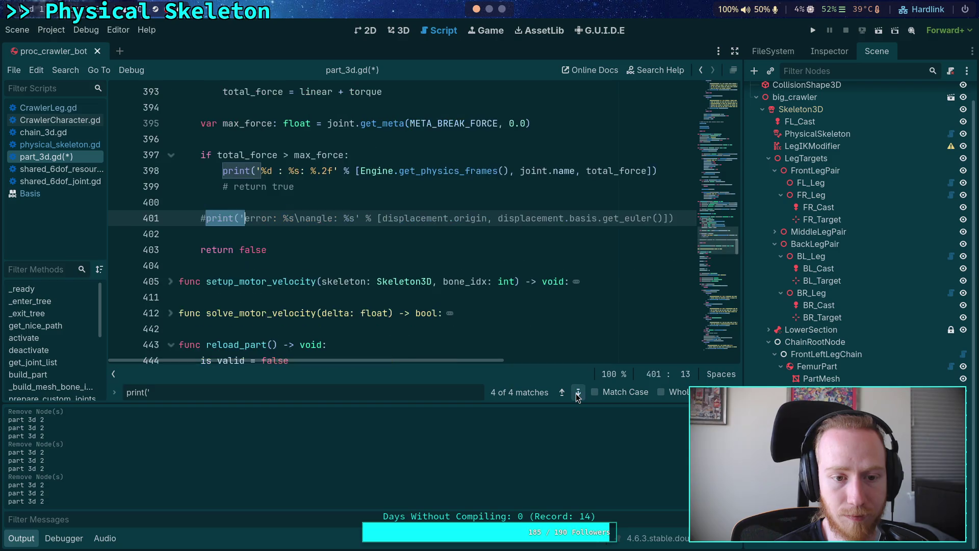
left_click(76, 169)
left_click(60, 181)
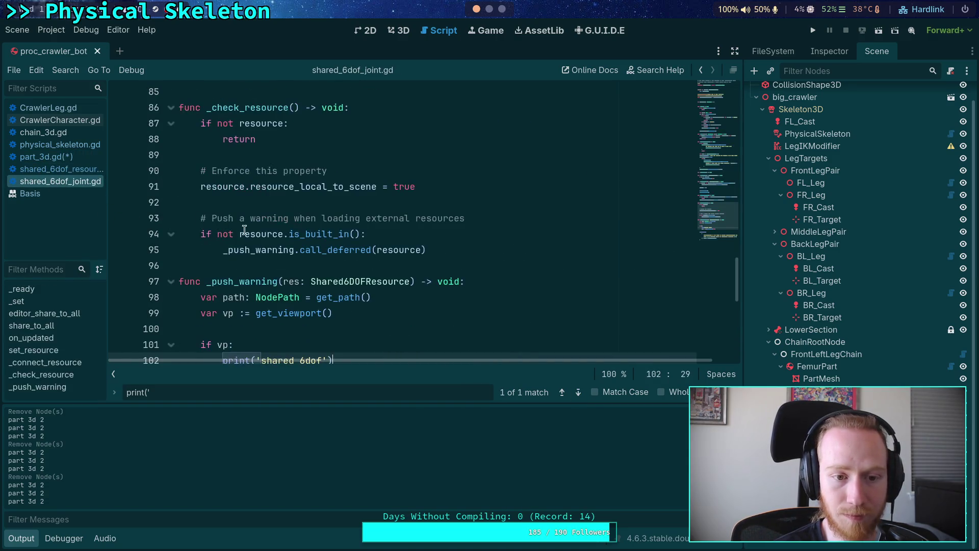
Step: Delete the 'shared 6dof' debug print line and save shared_6dof_joint.gd
triple_click(354, 306)
key("BackSpace")
key("BackSpace")
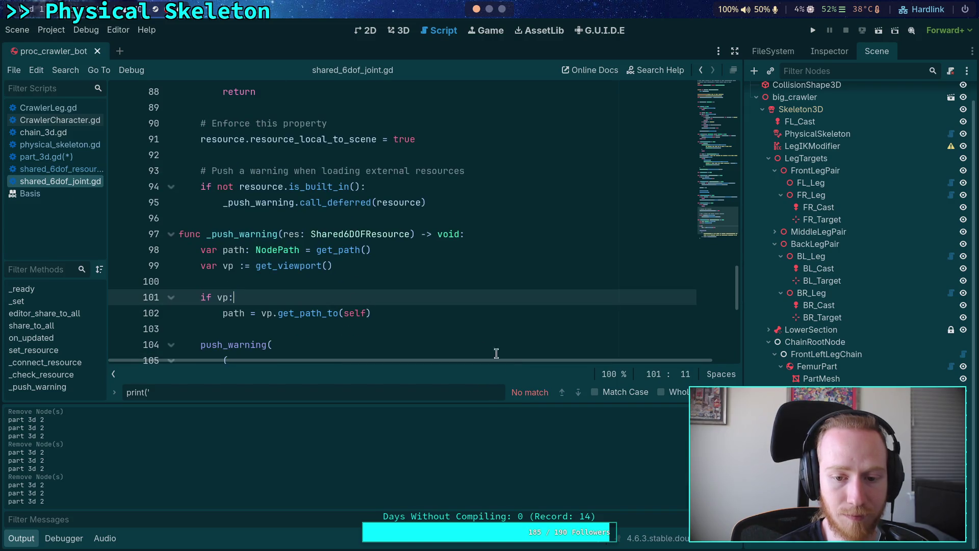
right_click(51, 182)
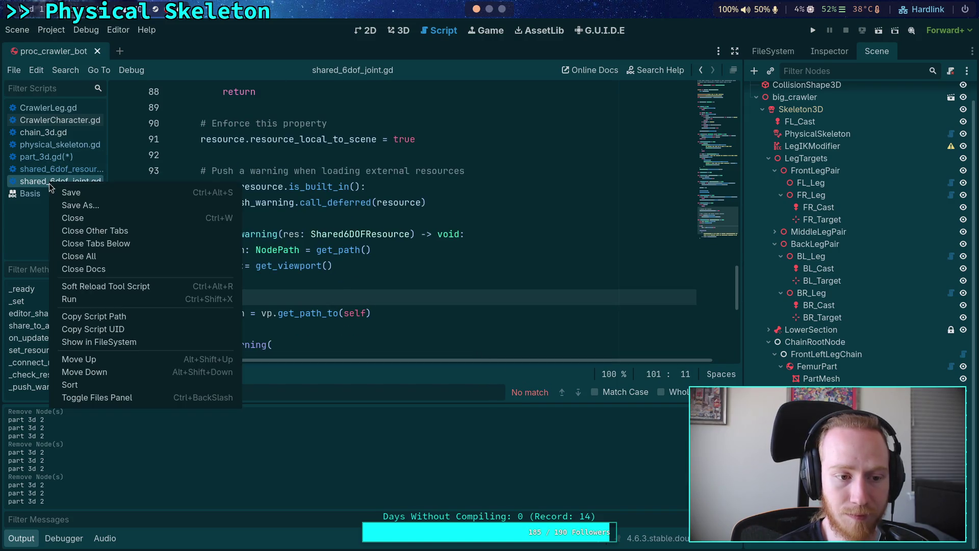
left_click(388, 186)
key("ctrl+s")
Step: Close the shared_6dof_joint.gd and shared_6dof_resource.gd scripts
right_click(77, 182)
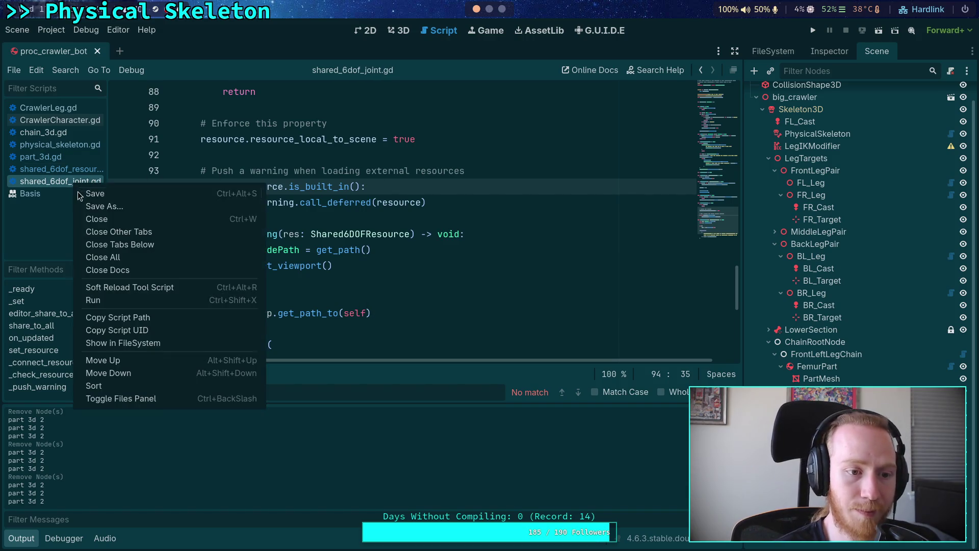
left_click(84, 217)
right_click(74, 172)
left_click(82, 199)
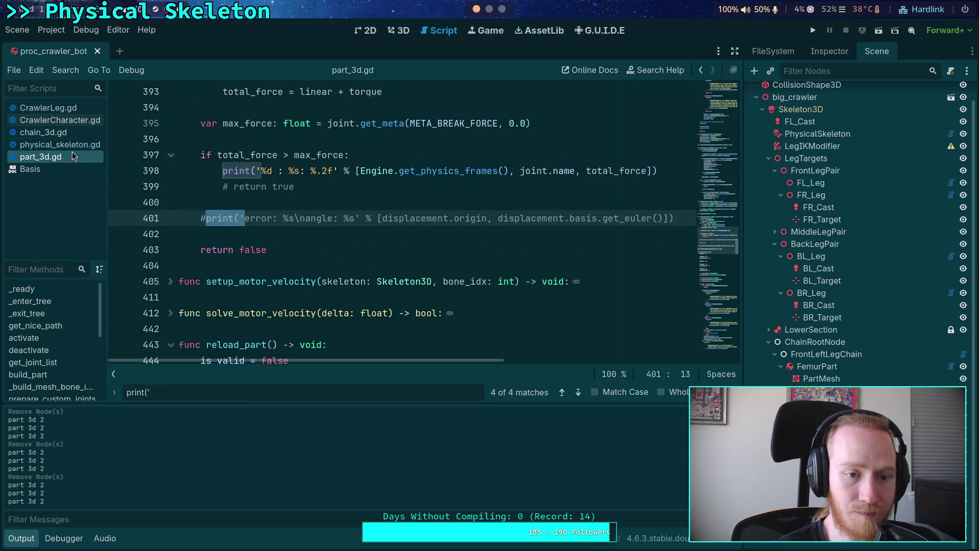
Step: Remove the 'skeleton' print from physical_skeleton.gd and the 'chain 3d' print from chain_3d.gd
left_click(66, 144)
left_click(578, 392)
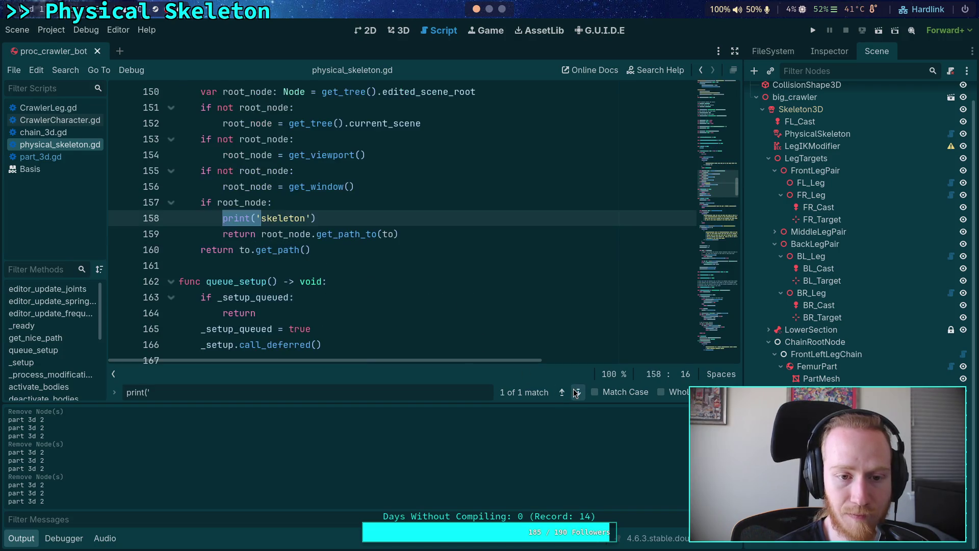
left_click(298, 214)
key("ctrl+shift+k")
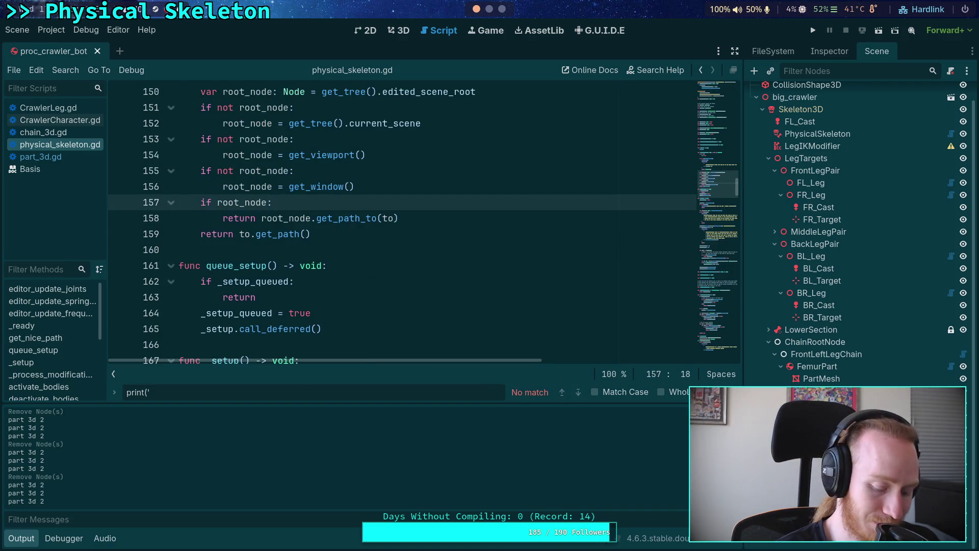
left_click(48, 133)
left_click(578, 392)
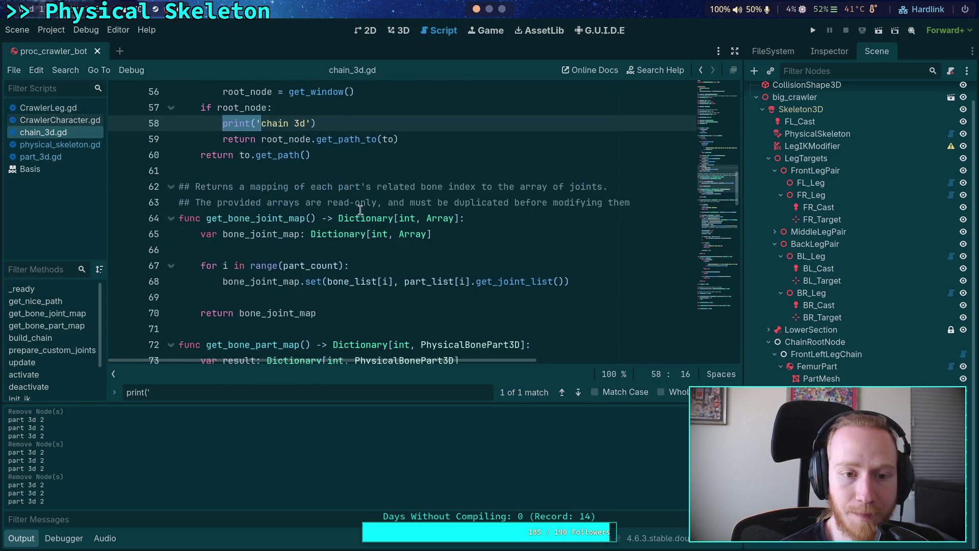
left_click(341, 123)
key("ctrl+shift+k")
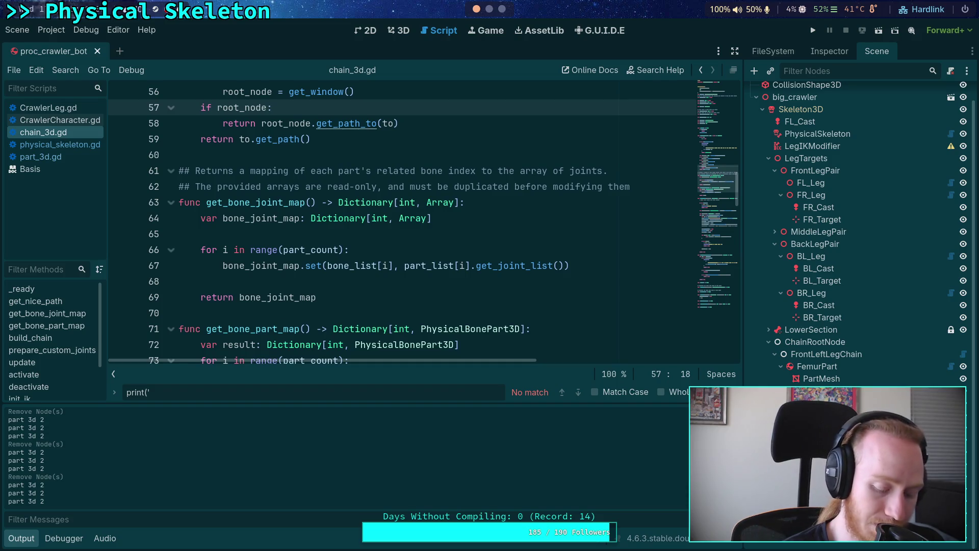
Step: Remove the 'crawler character' print from CrawlerCharacter.gd, check the other scripts, then switch to Neovim
left_click(60, 120)
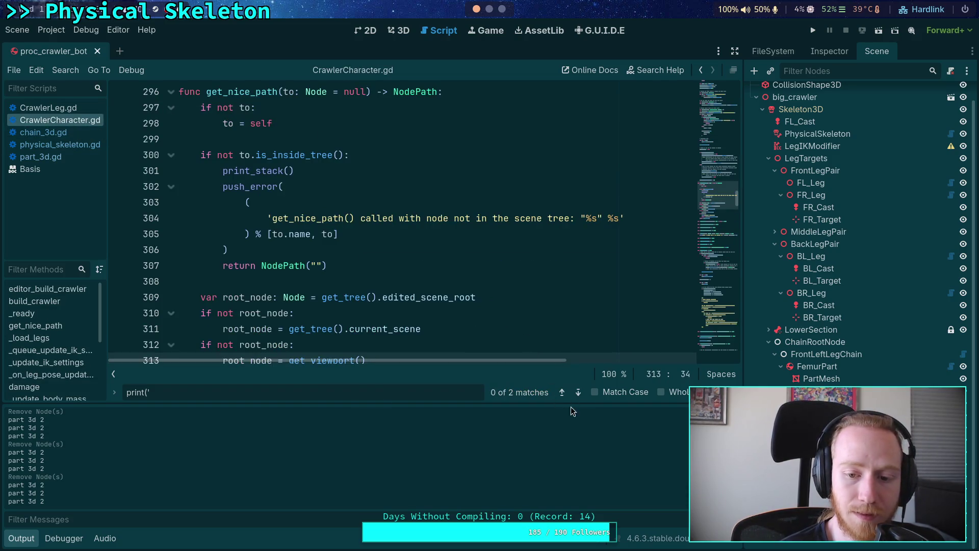
left_click(578, 392)
left_click(391, 218)
key("ctrl+shift+k")
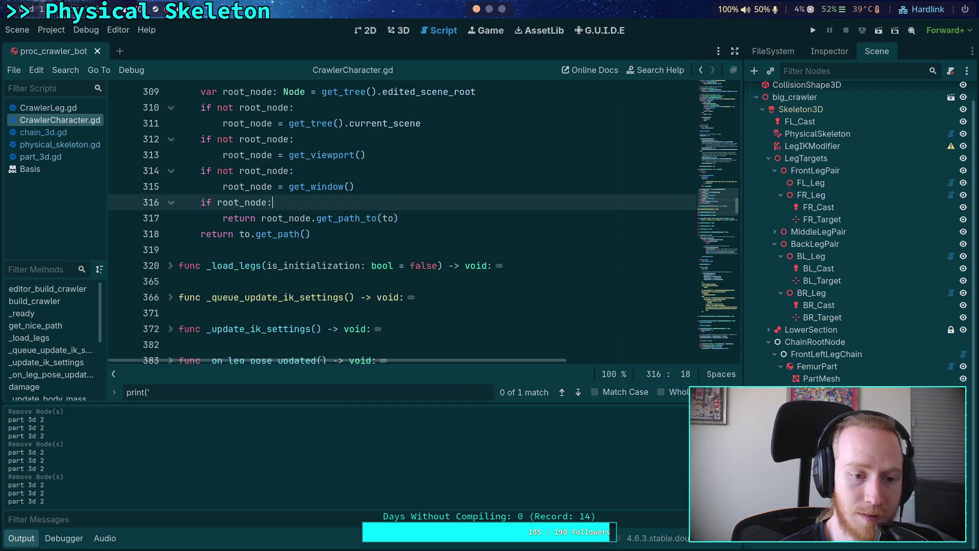
left_click(49, 107)
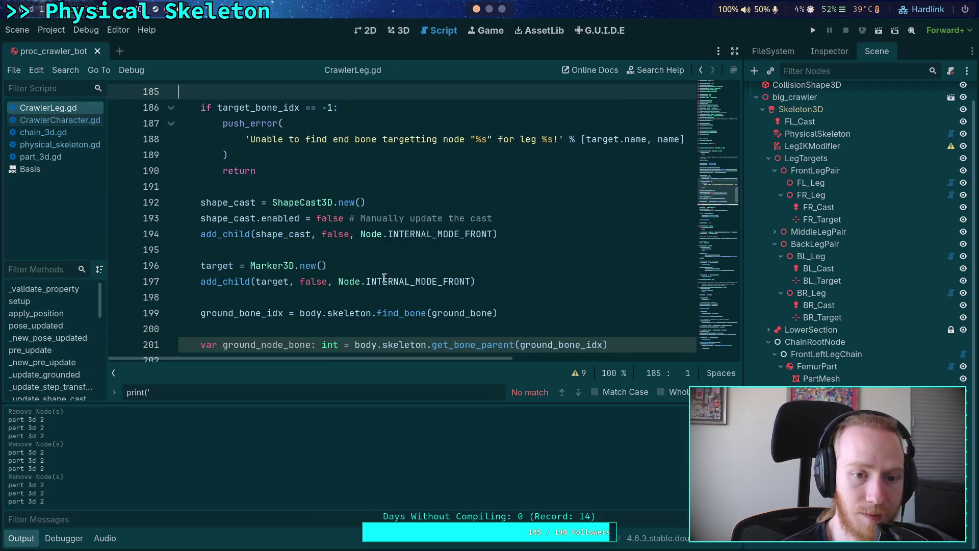
left_click(48, 156)
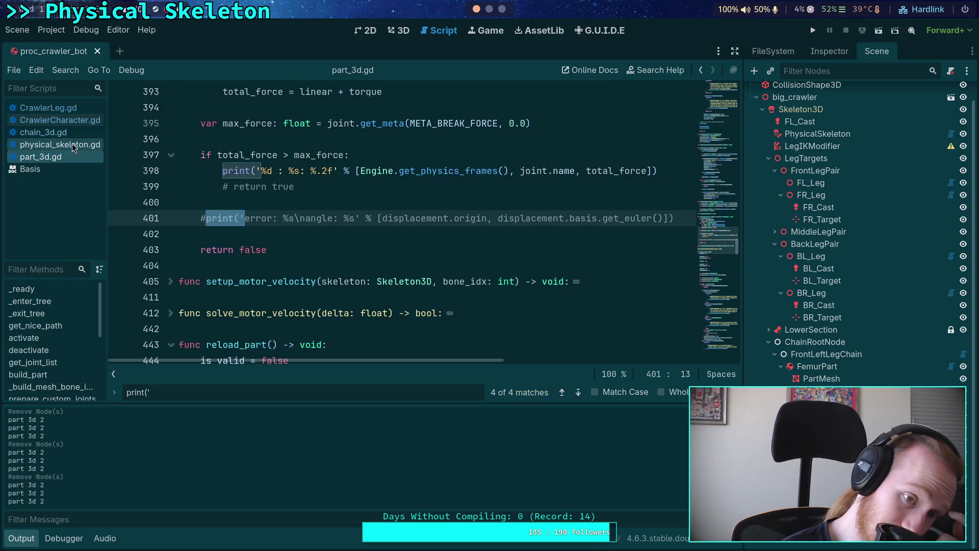
left_click(74, 147)
left_click(488, 10)
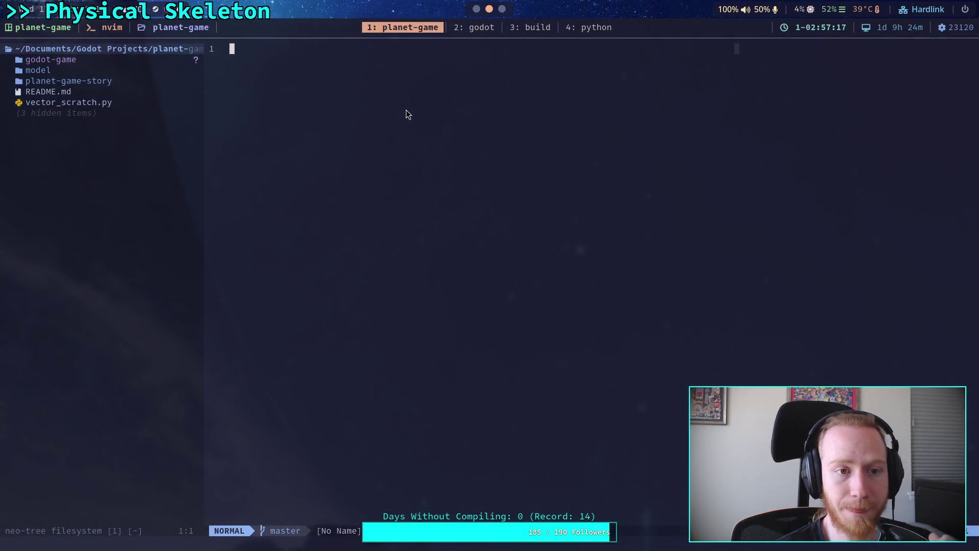
key("space")
type("fgget_path")
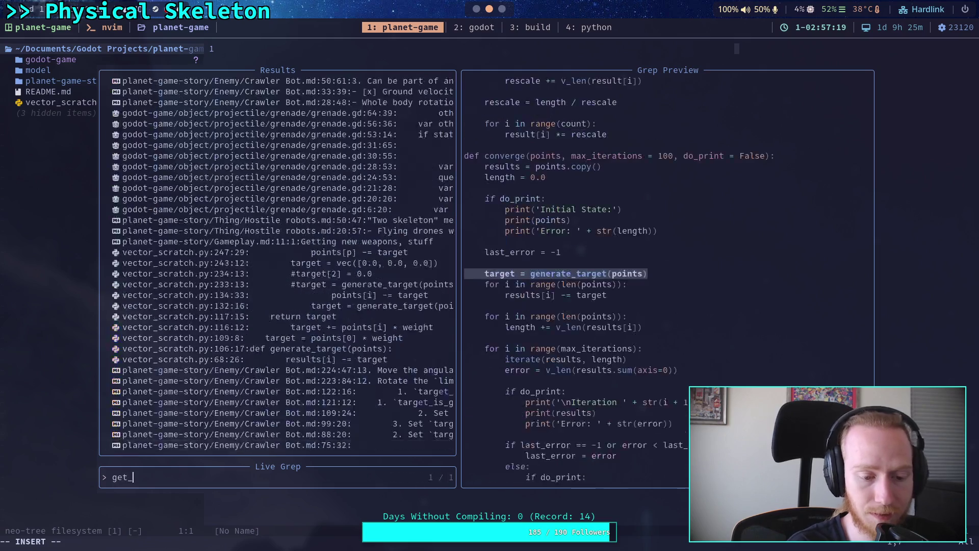
type("_to")
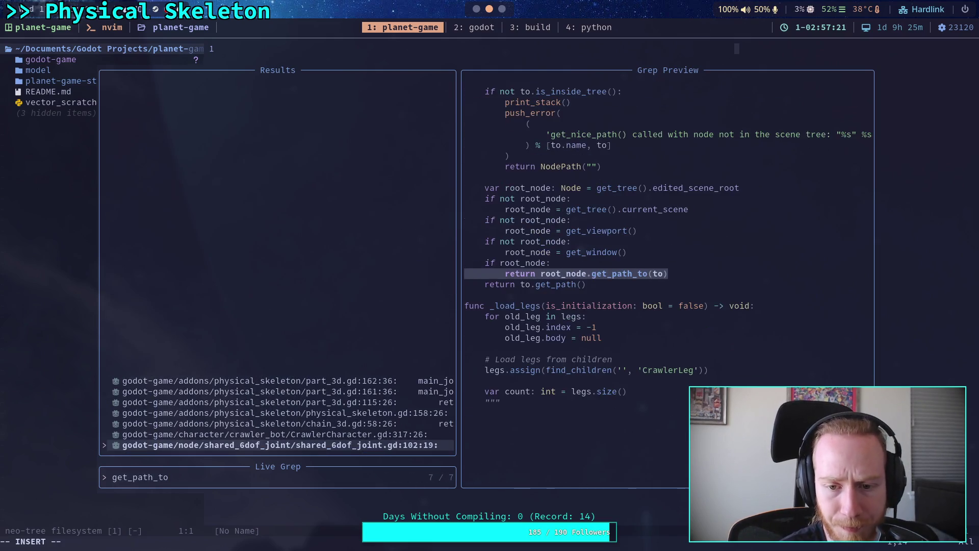
key("Up")
key("Up")
key("Up")
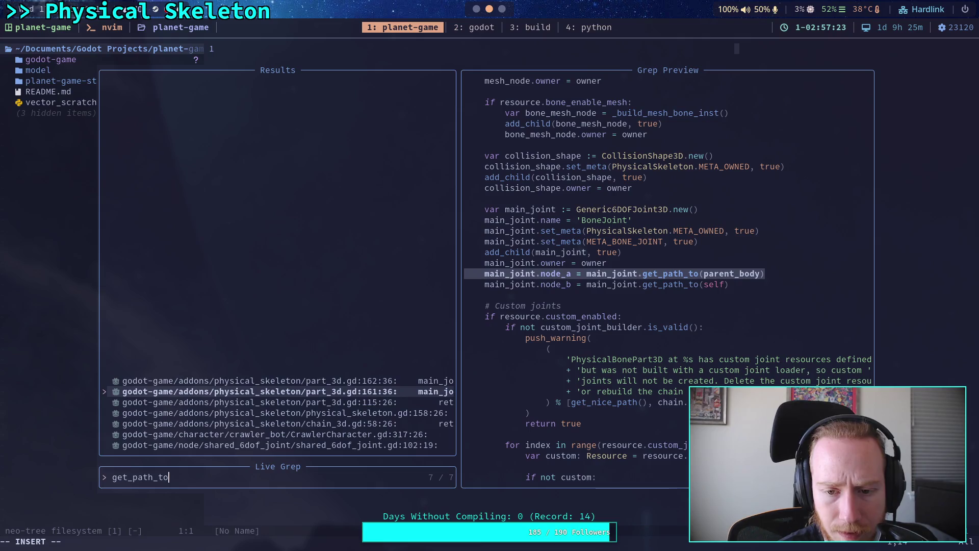
key("Up")
key("Escape")
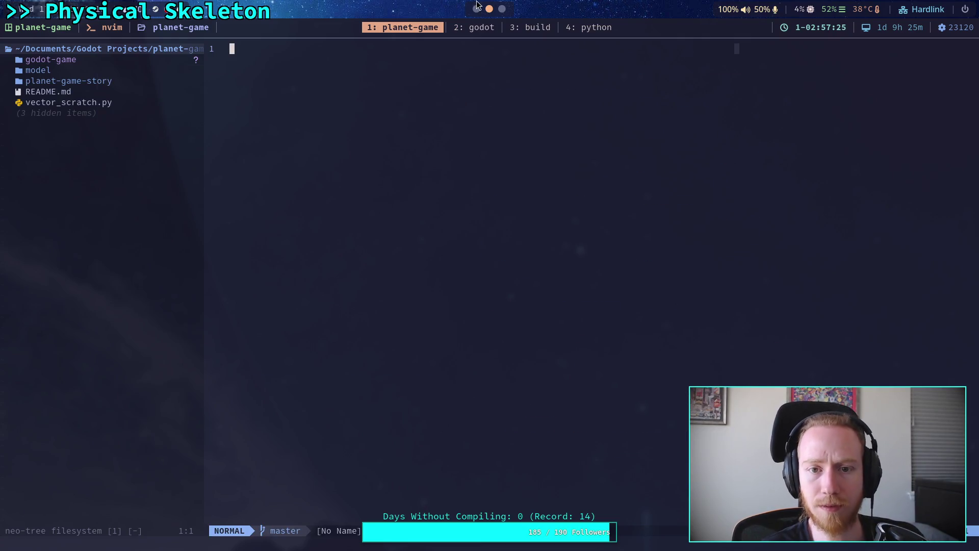
key("alt+Tab")
Step: Close the find bar, collapse the output panel, and expand TibiaPart's Resource in the Inspector
left_click(384, 305)
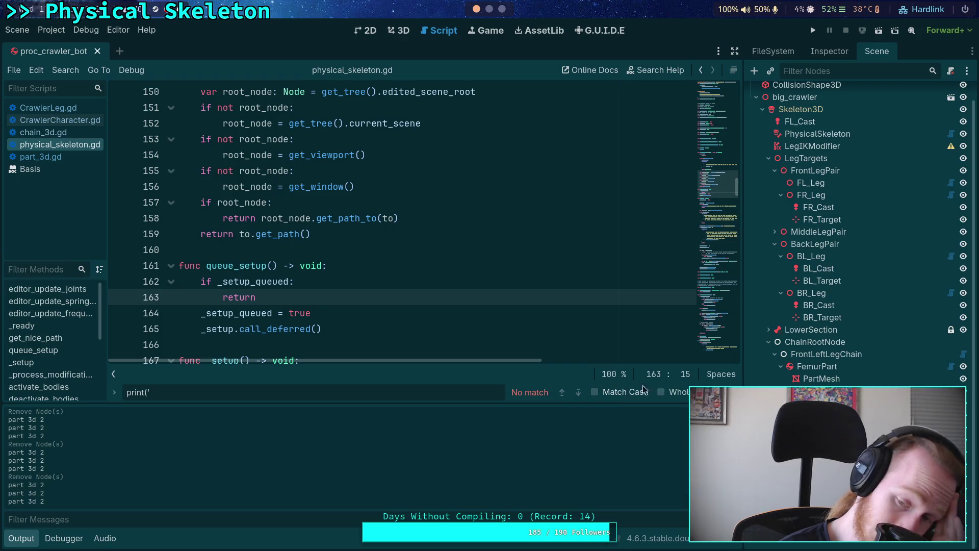
key("Escape")
left_click(30, 543)
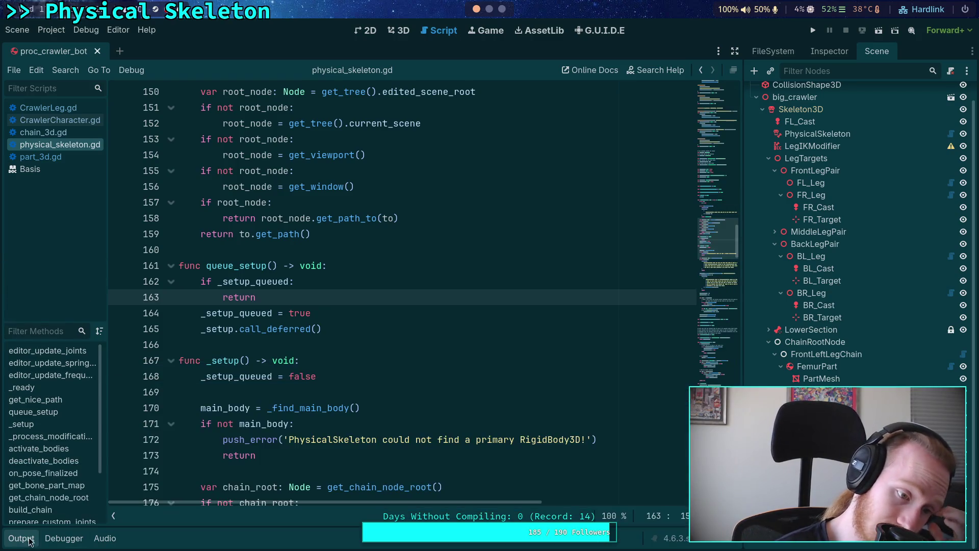
left_click(34, 544)
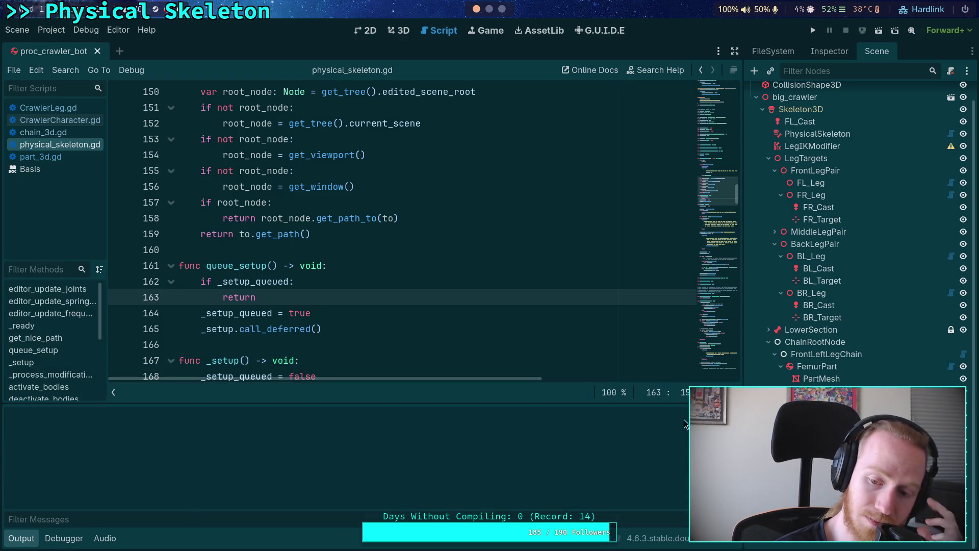
left_click(18, 544)
left_click(278, 378)
left_click(289, 345)
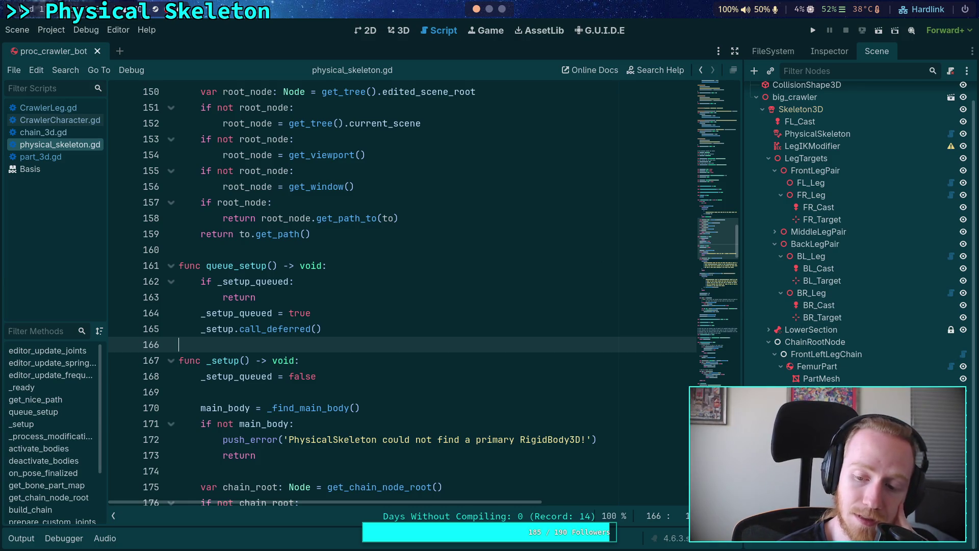
left_click(818, 57)
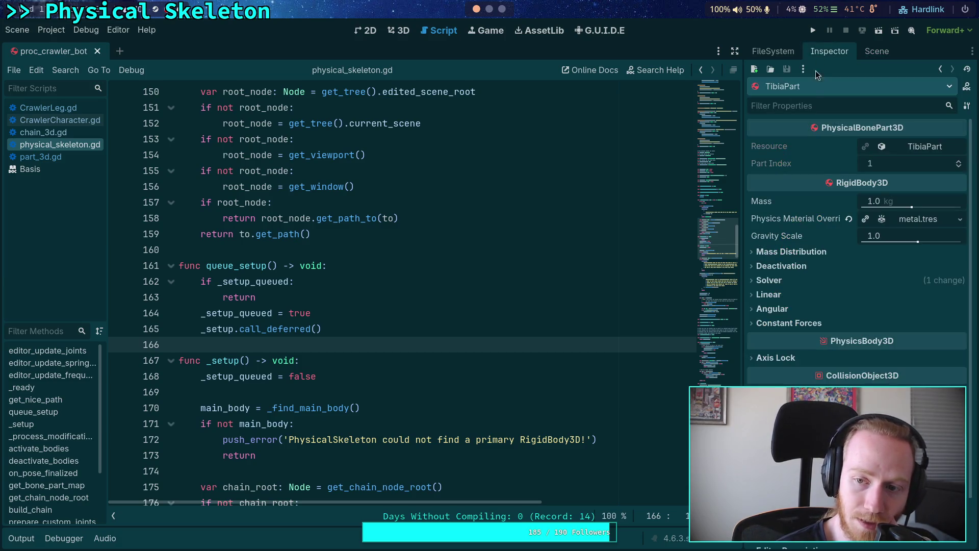
left_click(932, 149)
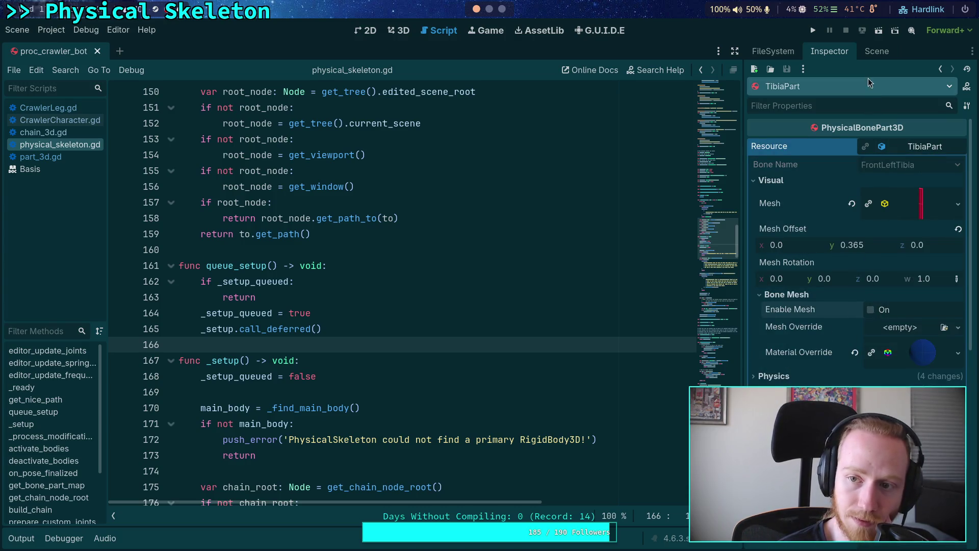
Step: Show the crawler in the 3D view and orbit the camera around the robot
left_click(876, 51)
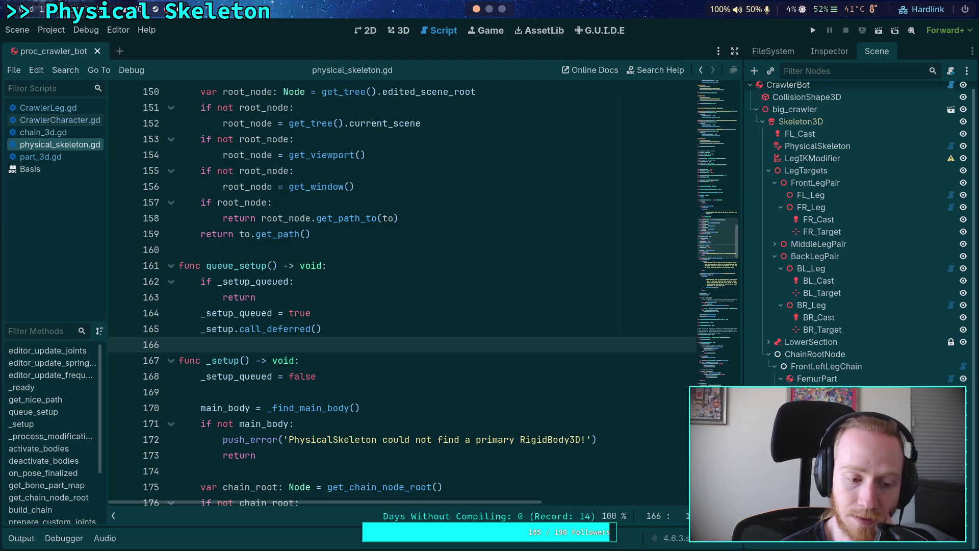
left_click(18, 539)
left_click(483, 34)
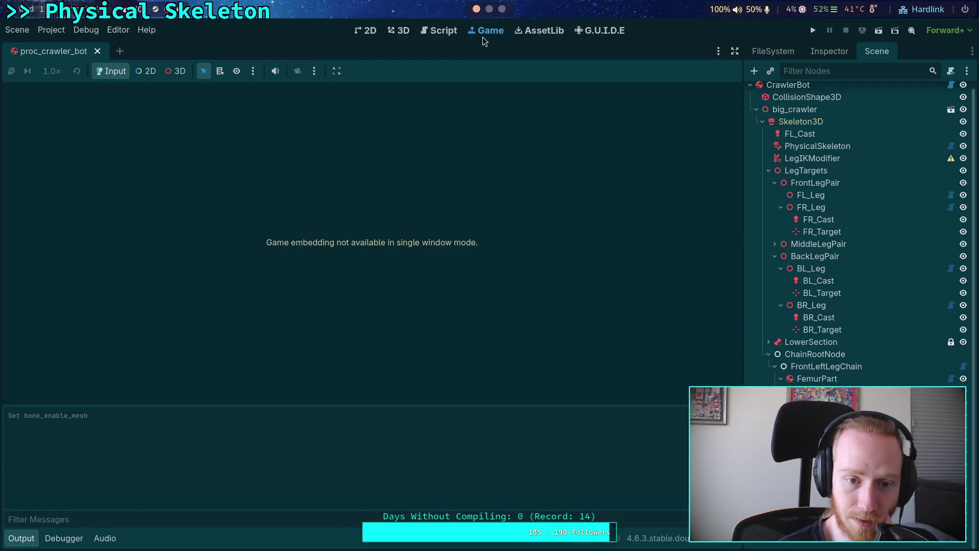
left_click(400, 31)
mouse_move(418, 182)
left_mouse_down()
mouse_move(482, 228)
mouse_move(641, 247)
mouse_move(730, 239)
left_mouse_up()
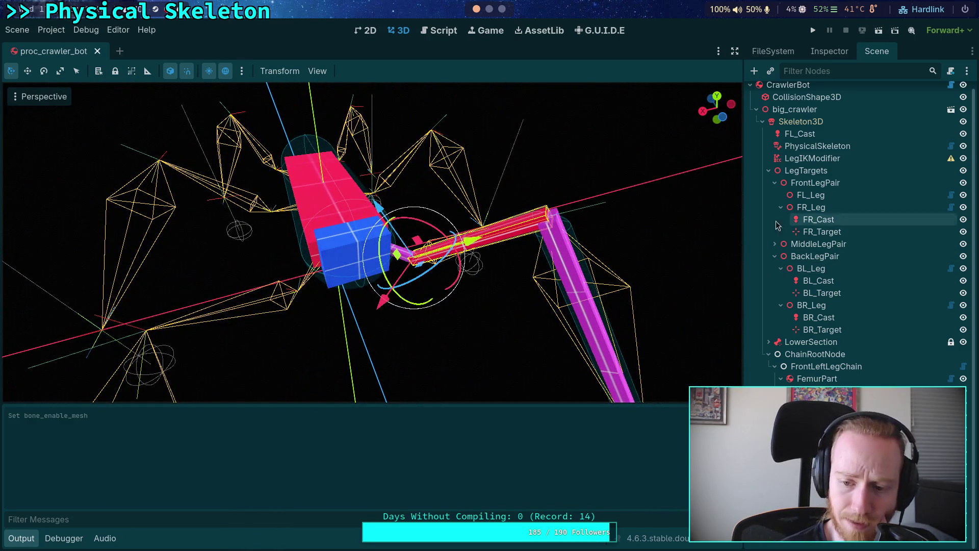
Step: Check Enable Mesh on TibiaPart's bone mesh, then return to the script editor
left_click(830, 51)
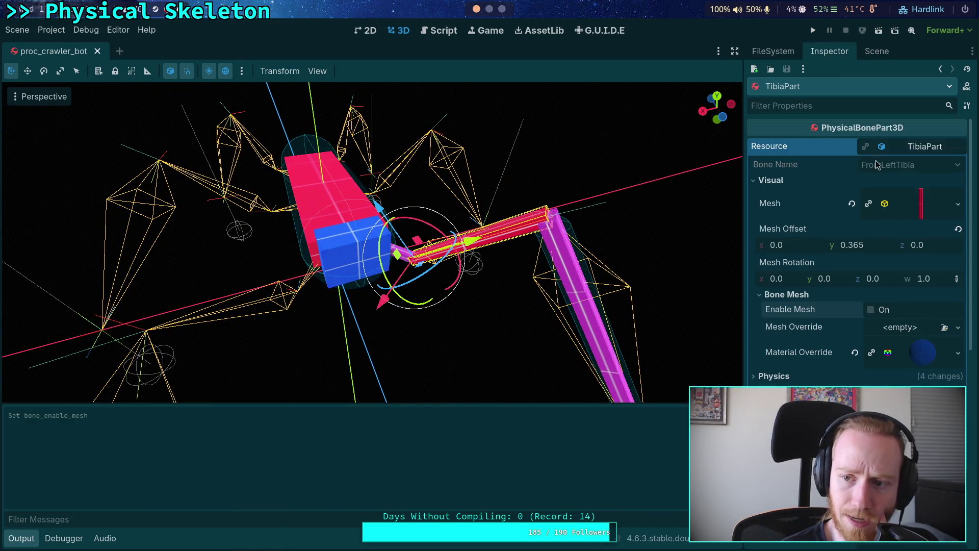
left_click(871, 310)
left_click(877, 51)
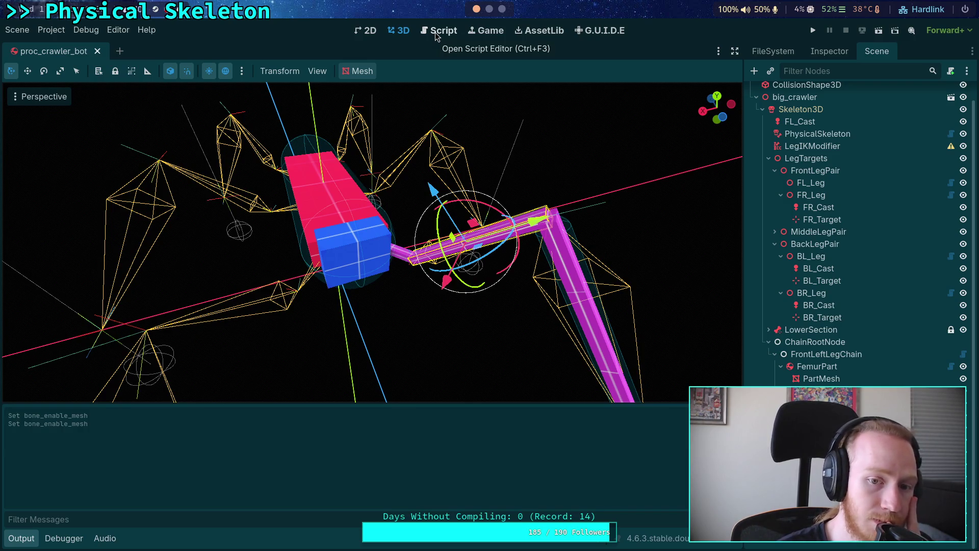
left_click(436, 36)
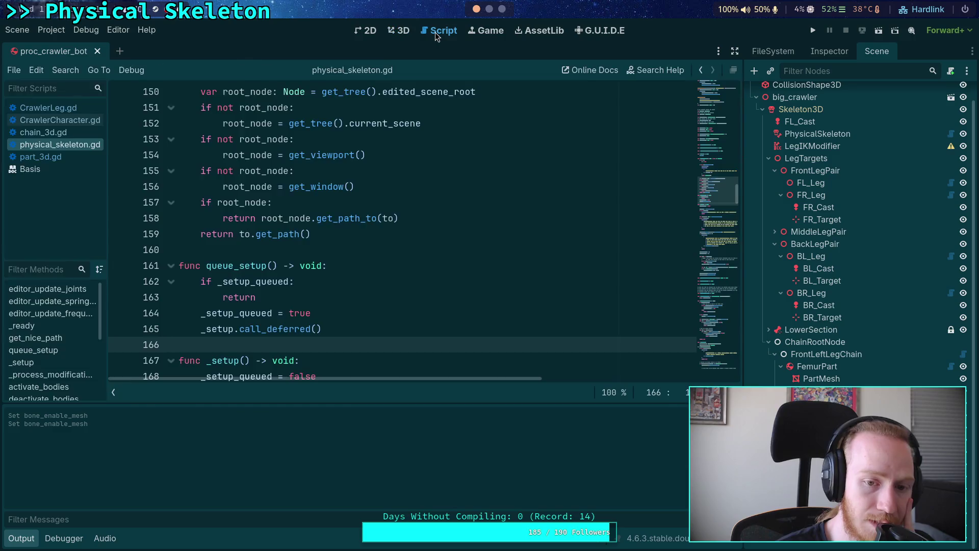
Step: Open part_3d.gd and search it for print(' matches
left_click(273, 218)
left_click(52, 160)
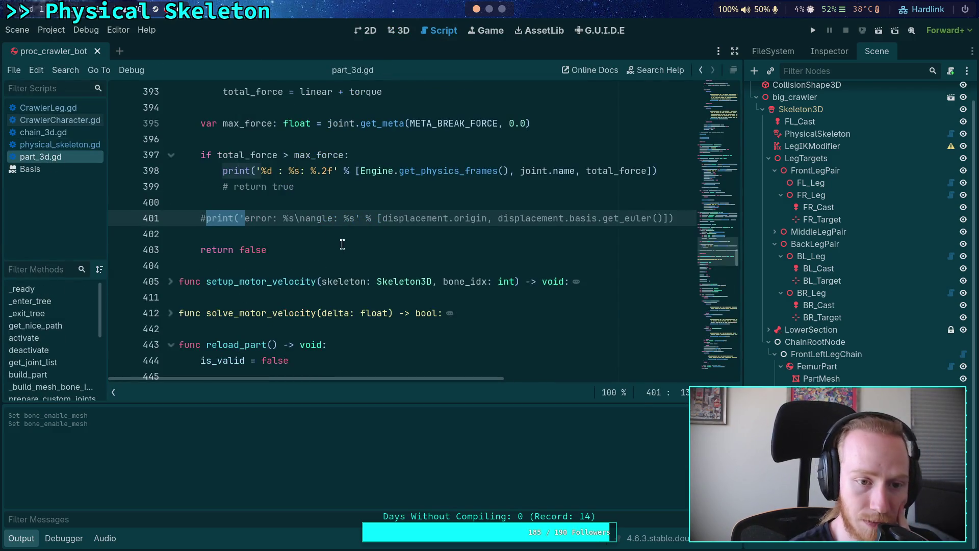
left_click(331, 254)
scroll(337, 253, "up", 3)
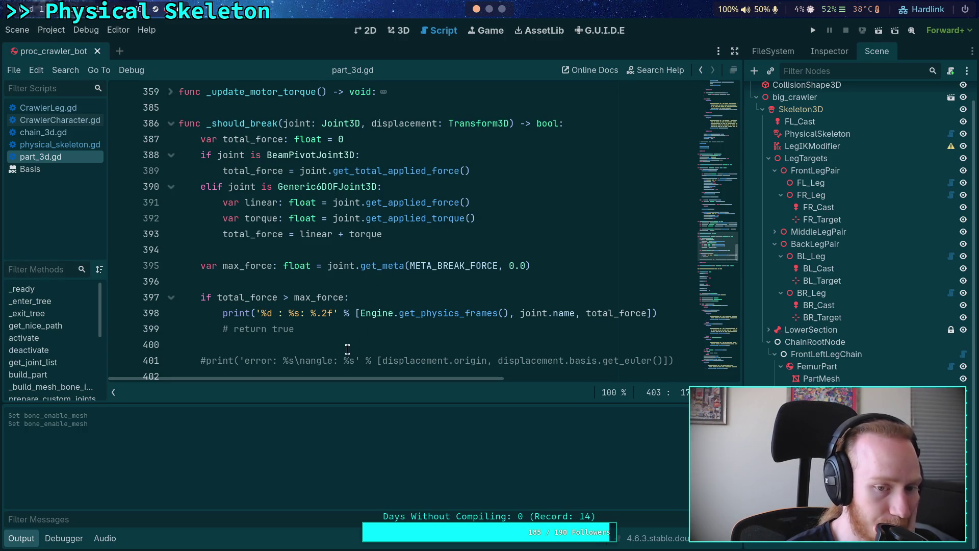
scroll(347, 349, "down", 2)
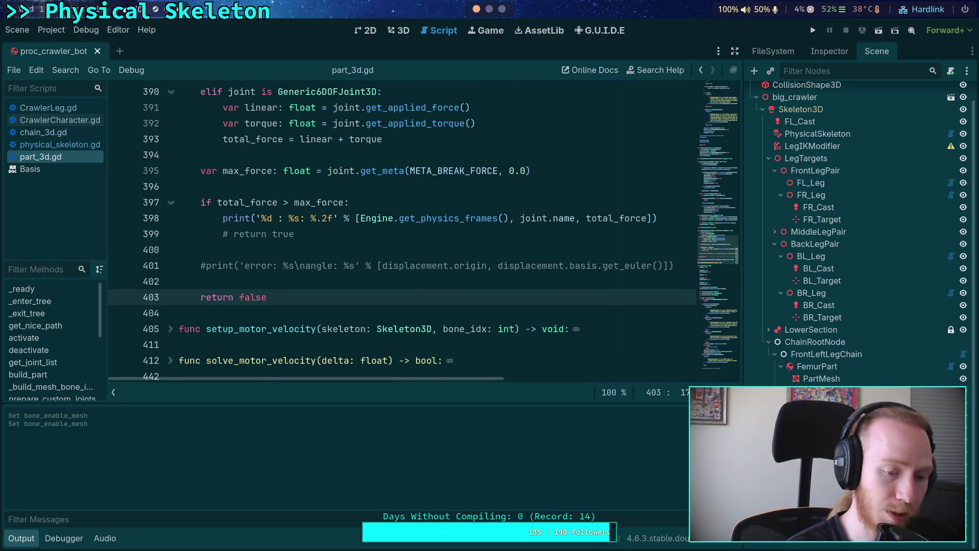
key("ctrl+f")
type("print('")
left_click(578, 392)
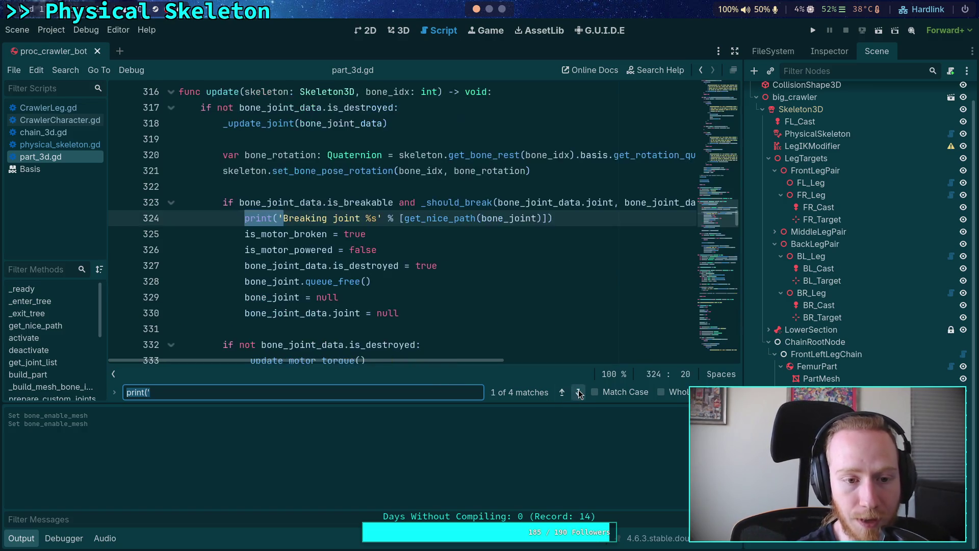
left_click(578, 393)
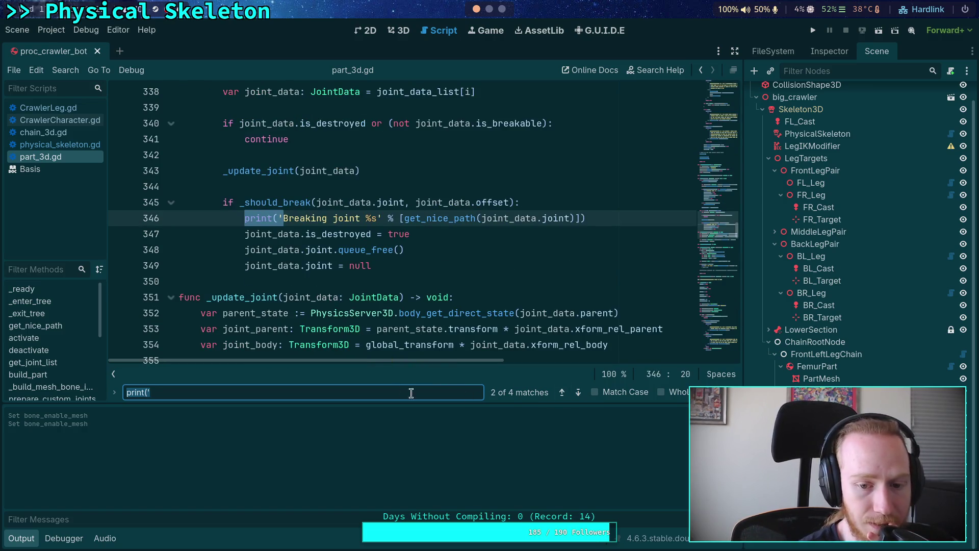
Step: Search part_3d.gd for mesh_bone_inst and step through its usages
key("ctrl+a")
key("BackSpace")
type("bone_")
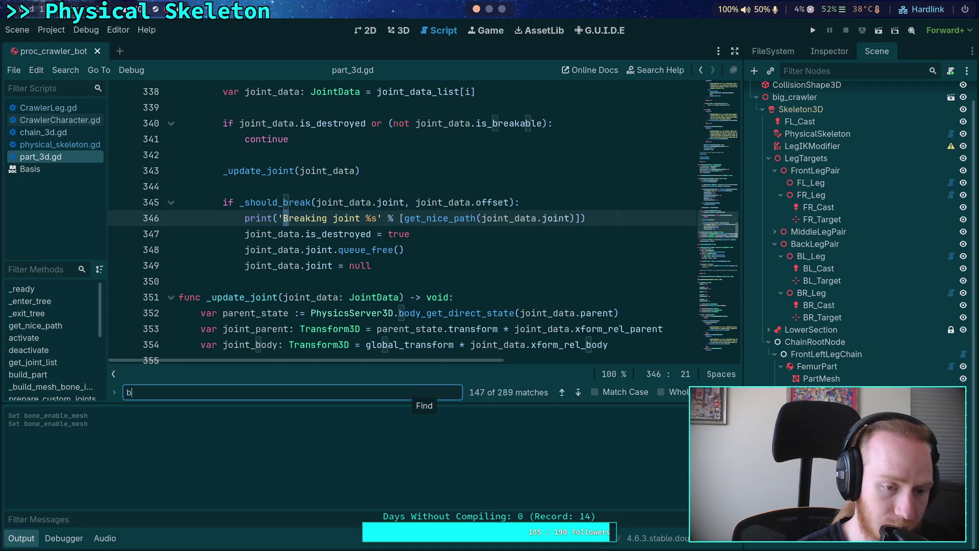
key("BackSpace")
key("BackSpace")
key("BackSpace")
type("mesh_bone_inst")
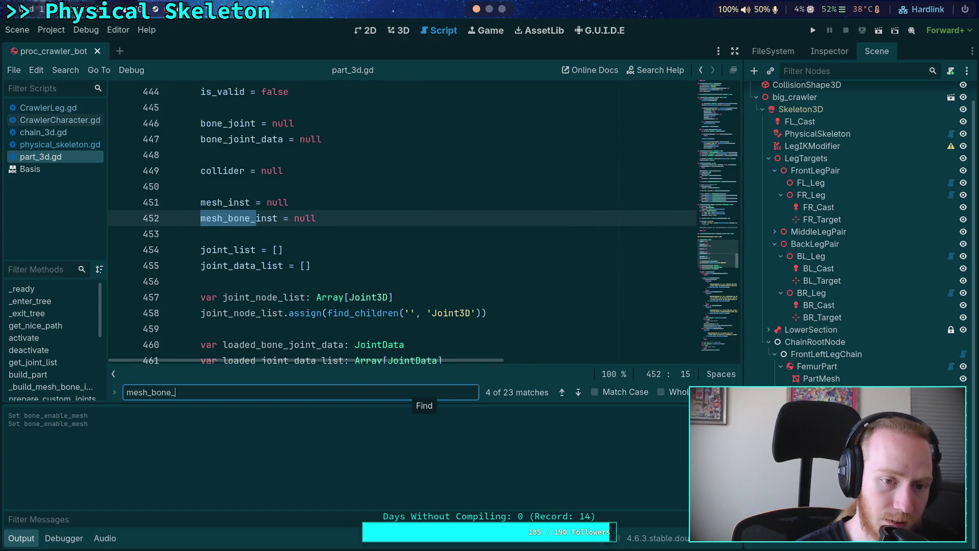
left_click(579, 393)
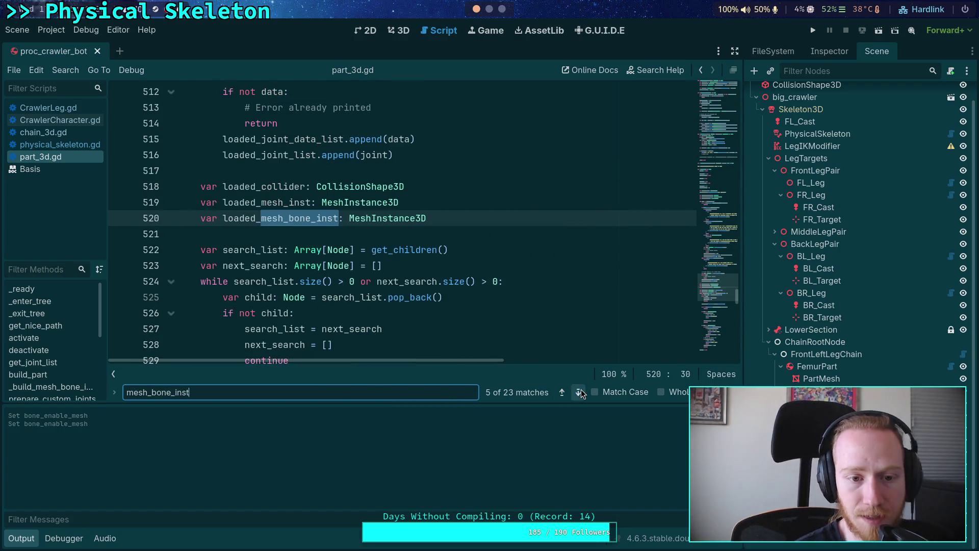
left_click(580, 393)
scroll(359, 292, "down", 1)
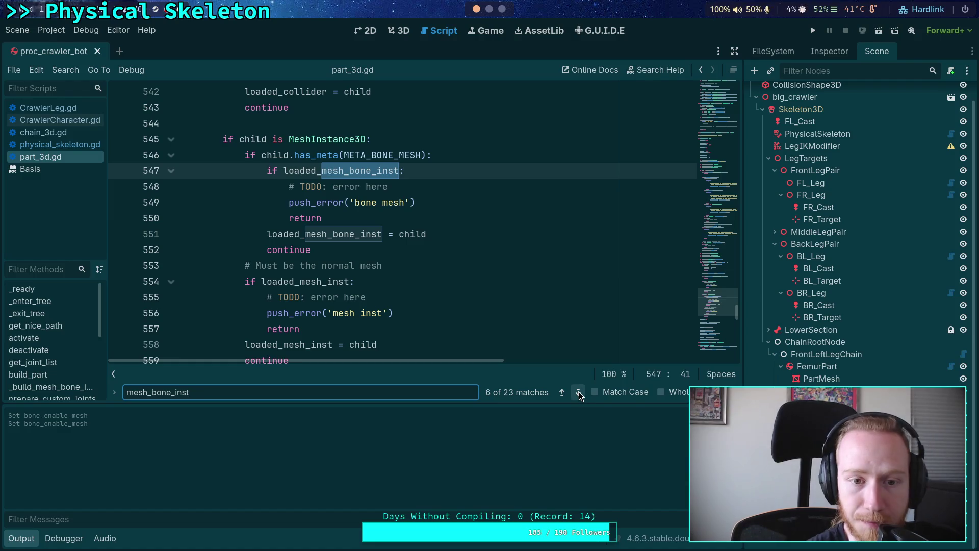
scroll(377, 237, "up", 4)
scroll(376, 237, "up", 5)
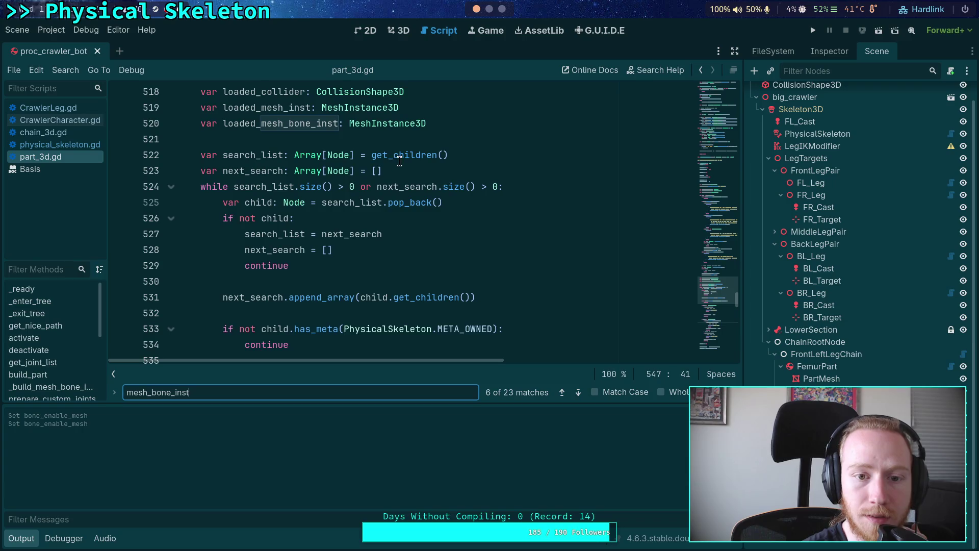
Step: Change line 522 to call get_children(true)
mouse_move(409, 156)
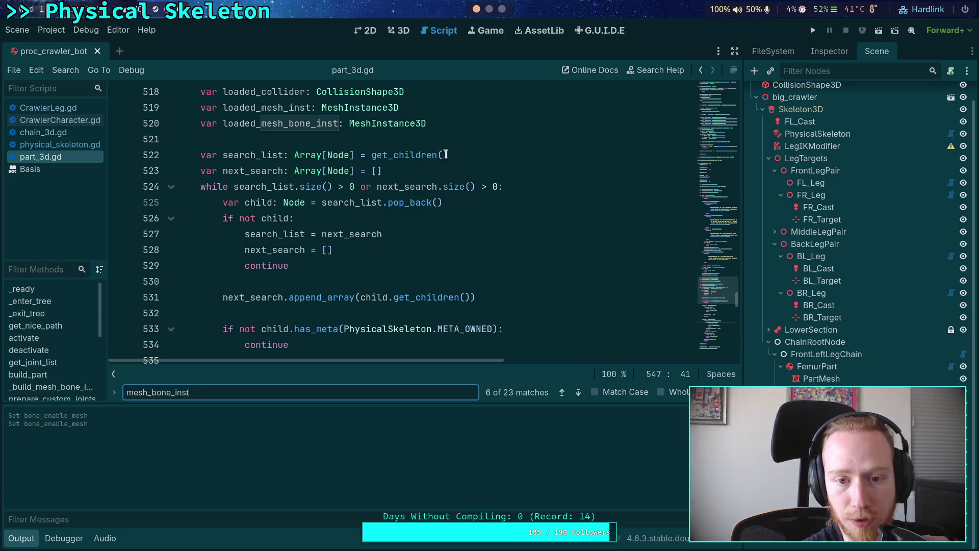
left_click(444, 155)
type("true")
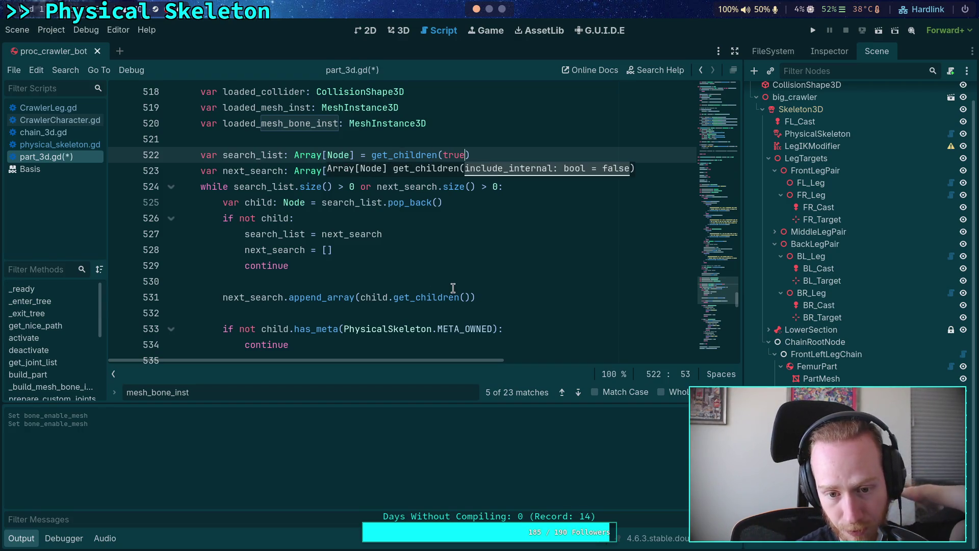
left_click(432, 312)
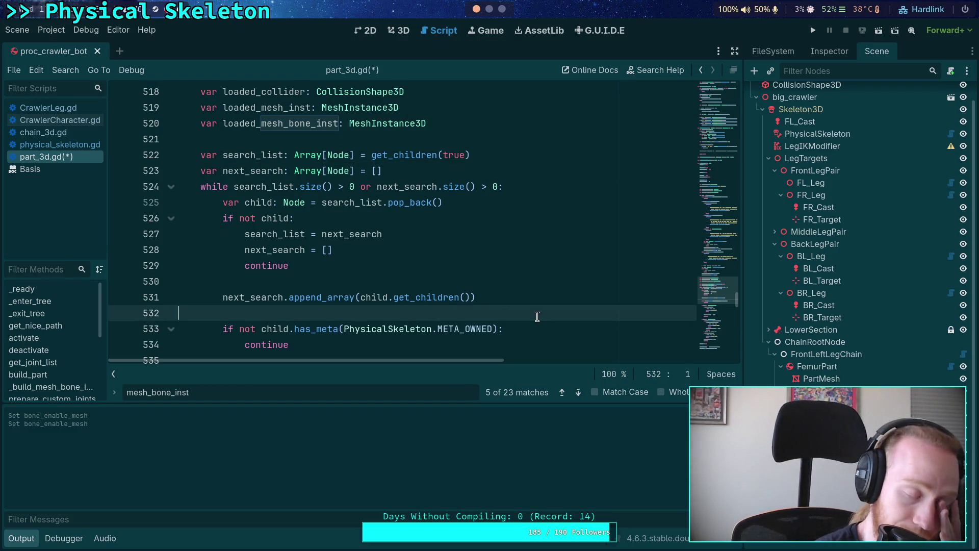
Step: Change line 622 to add_child(mesh_bone_inst, false, Node.INTERNAL_MODE_BACK)
scroll(544, 306, "down", 1)
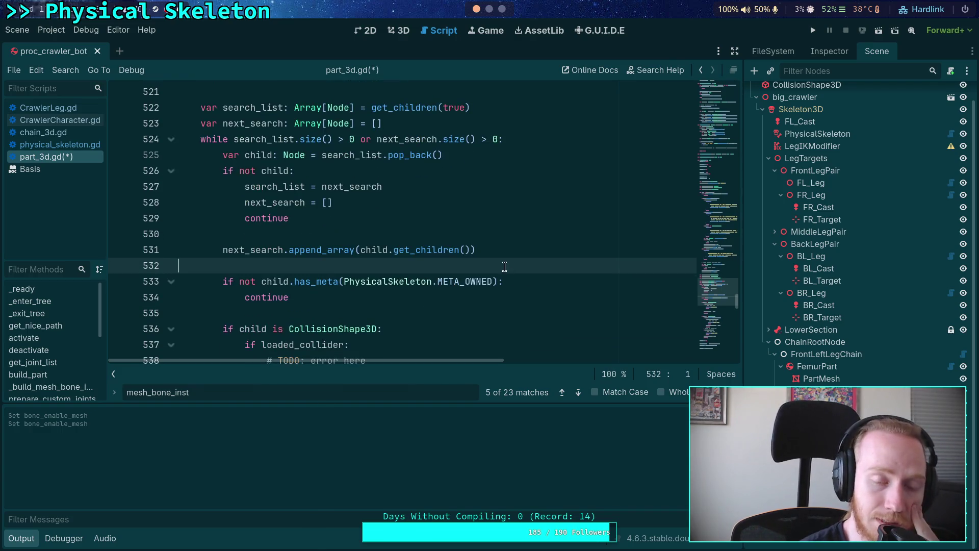
left_click(580, 396)
left_click(580, 395)
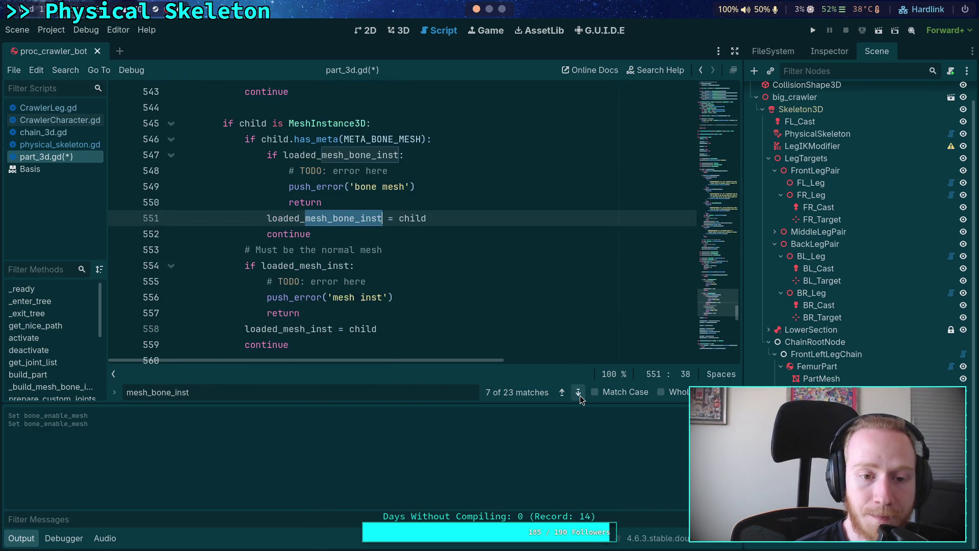
left_click(580, 396)
left_click(580, 396)
left_click(580, 395)
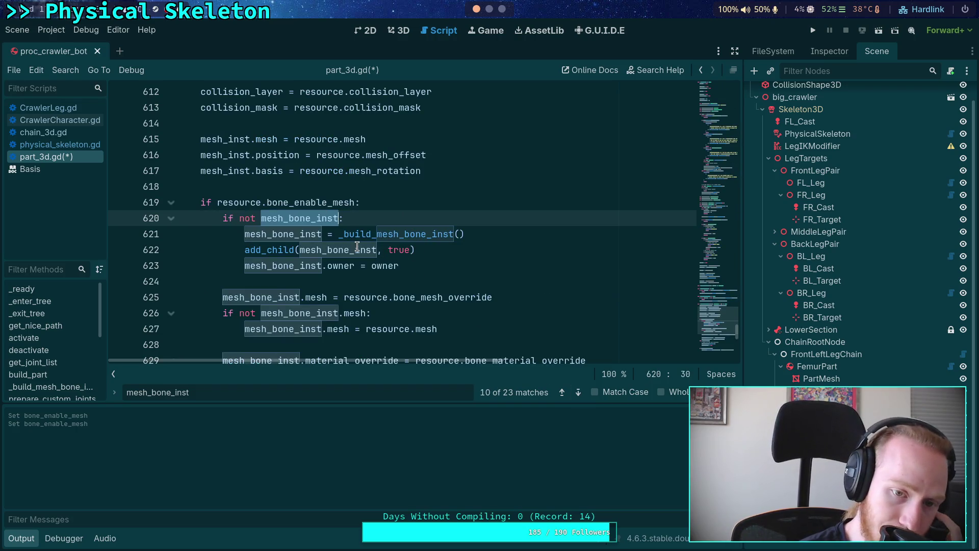
left_click_drag(377, 249, 409, 249)
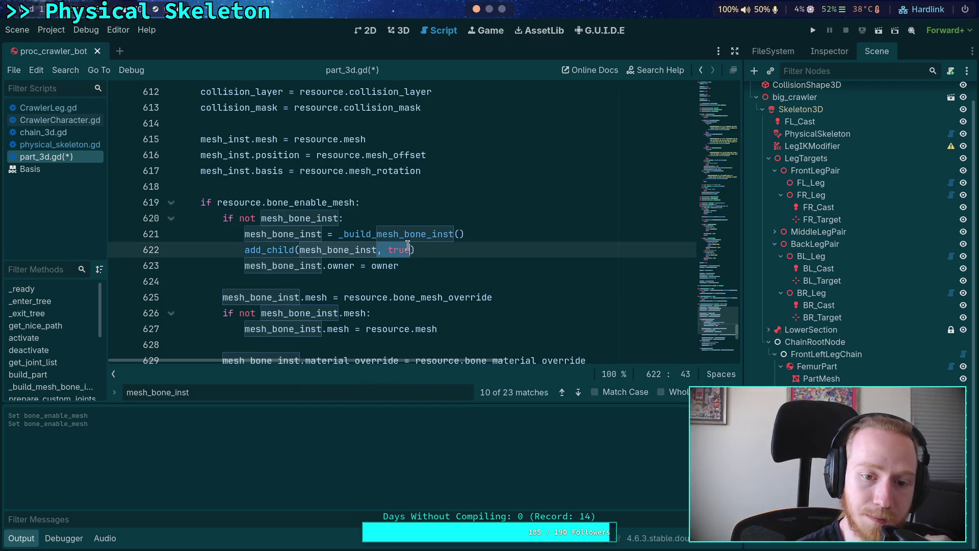
key("BackSpace")
type(", false,")
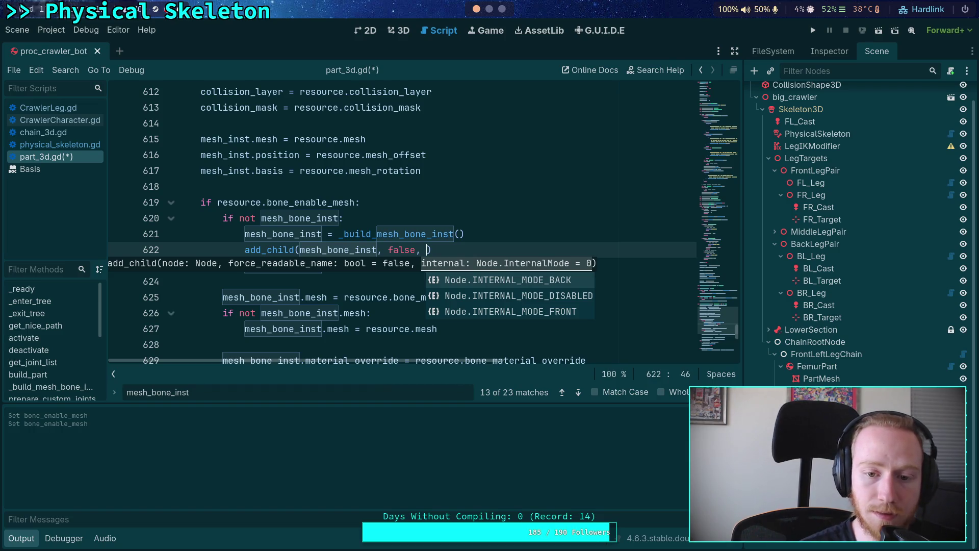
key("Return")
left_click(449, 220)
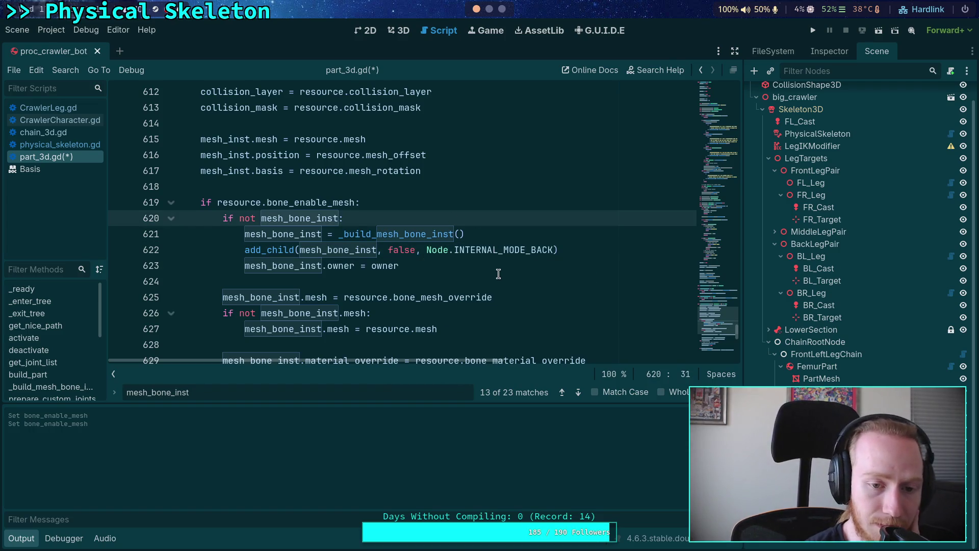
left_click_drag(454, 266, 600, 255)
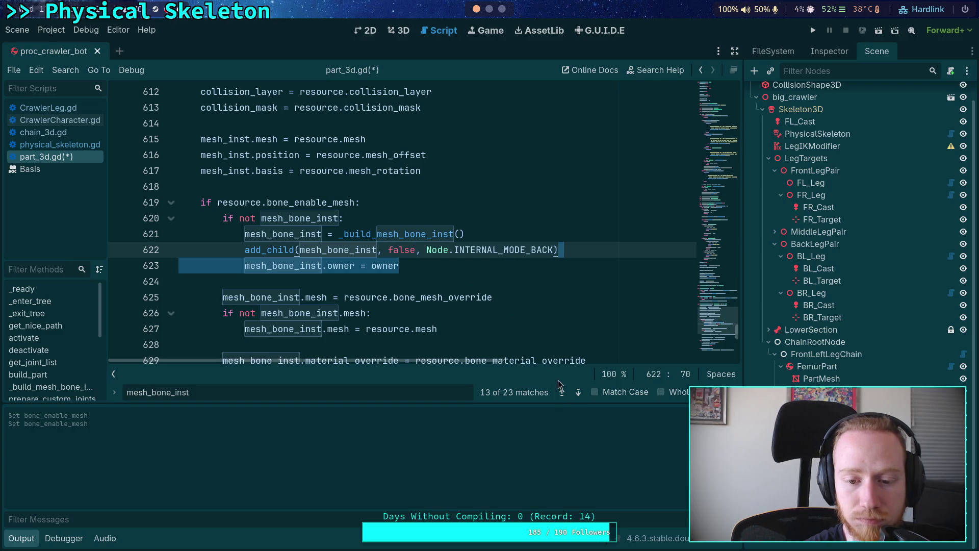
Step: Delete the mesh_bone_inst owner assignment line
left_click(578, 392)
left_click(579, 392)
scroll(382, 284, "up", 3)
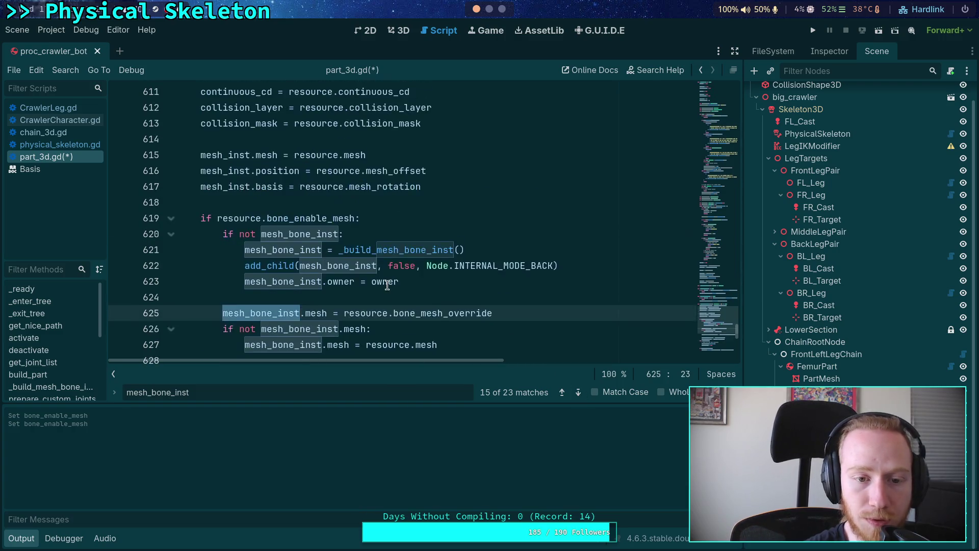
scroll(485, 354, "down", 2)
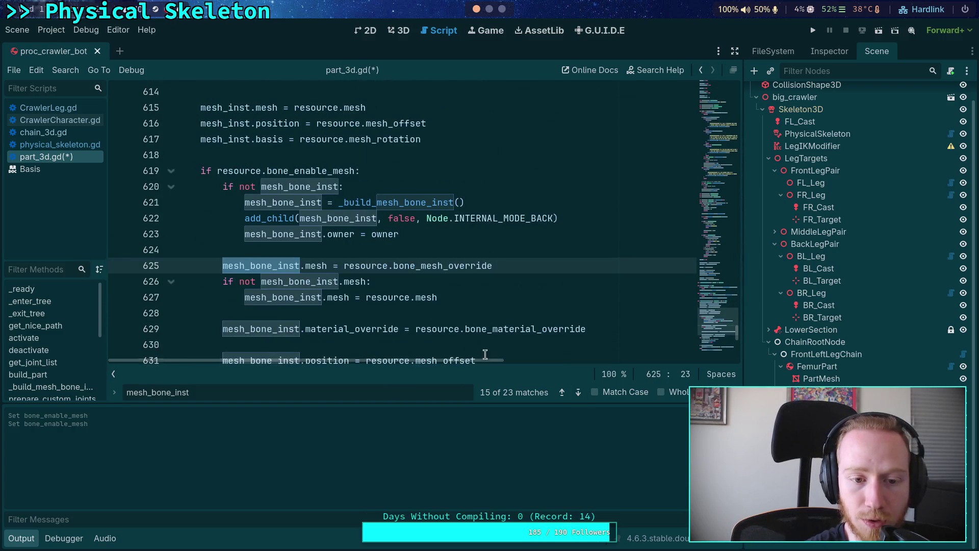
left_click(562, 392)
left_click(562, 392)
left_click(561, 391)
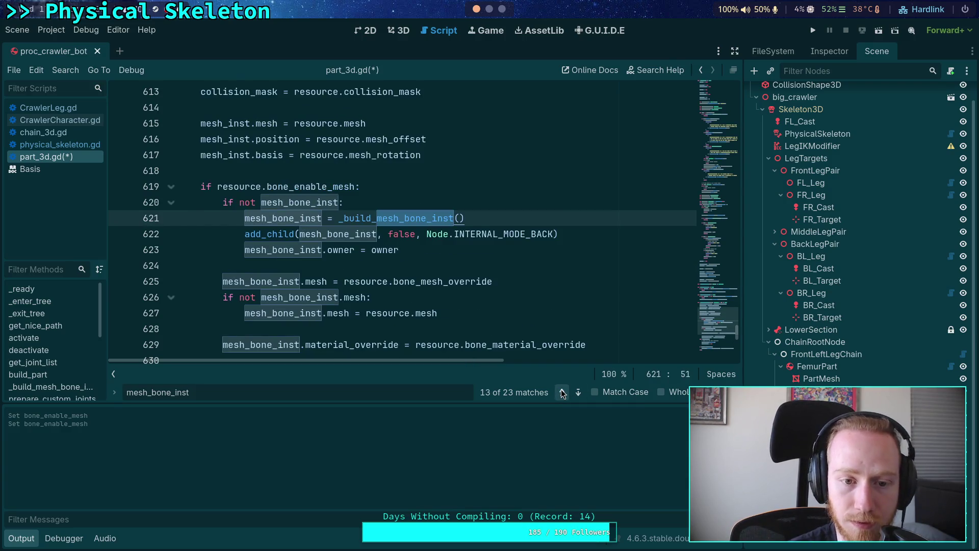
left_click_drag(474, 249, 618, 234)
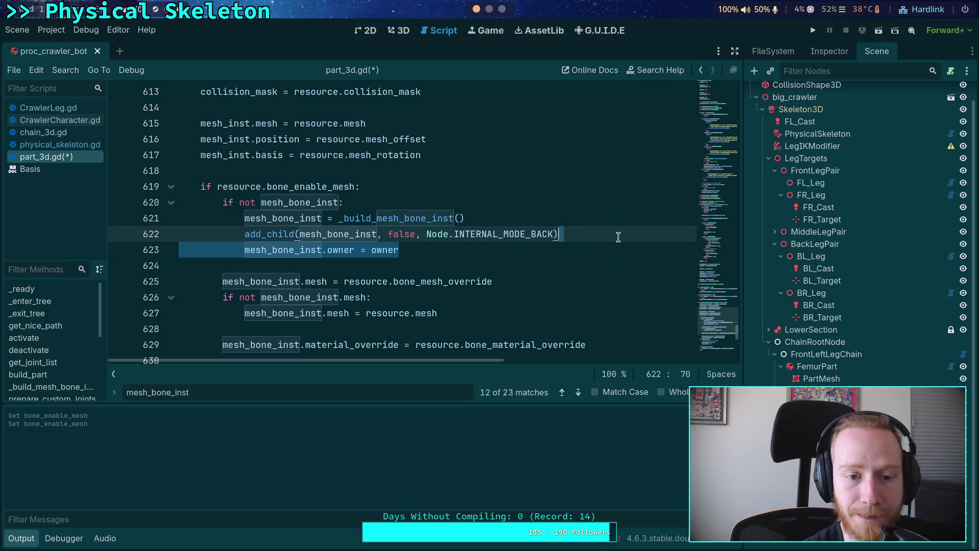
key("BackSpace")
Step: Find and delete the bone_mesh_node owner assignment line near line 147
scroll(509, 291, "down", 1)
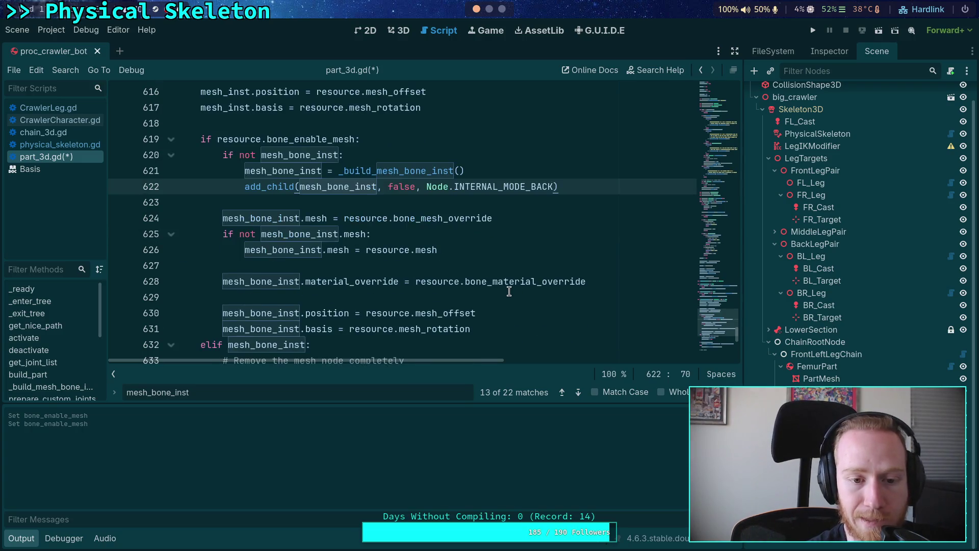
left_click(578, 392)
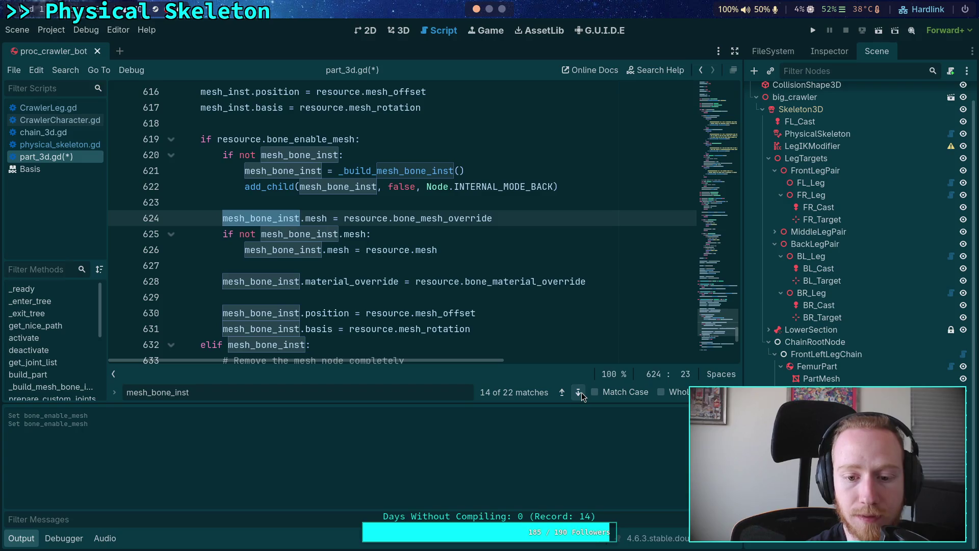
left_click(578, 392)
left_click(578, 392)
left_click(578, 393)
left_click(578, 392)
left_click(578, 392)
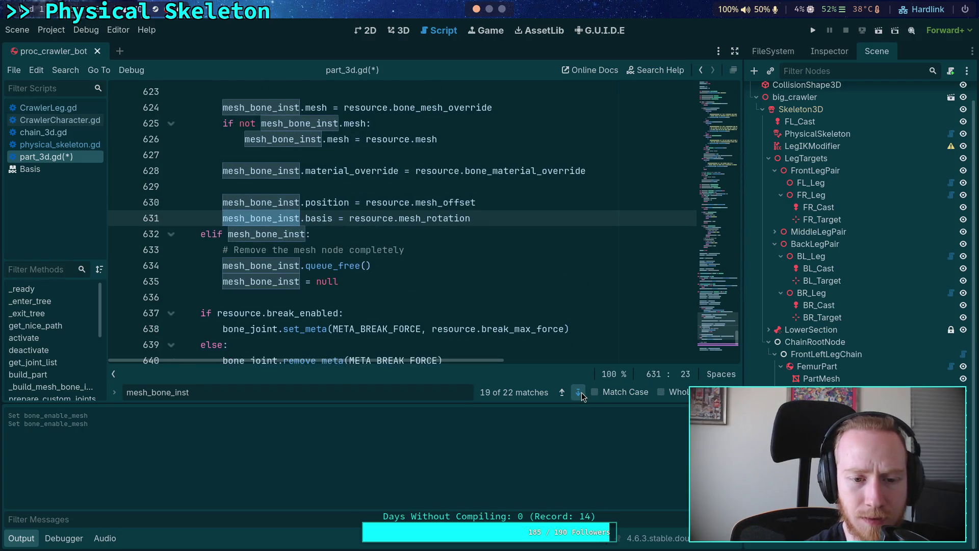
left_click(578, 393)
left_click(581, 392)
left_click(581, 393)
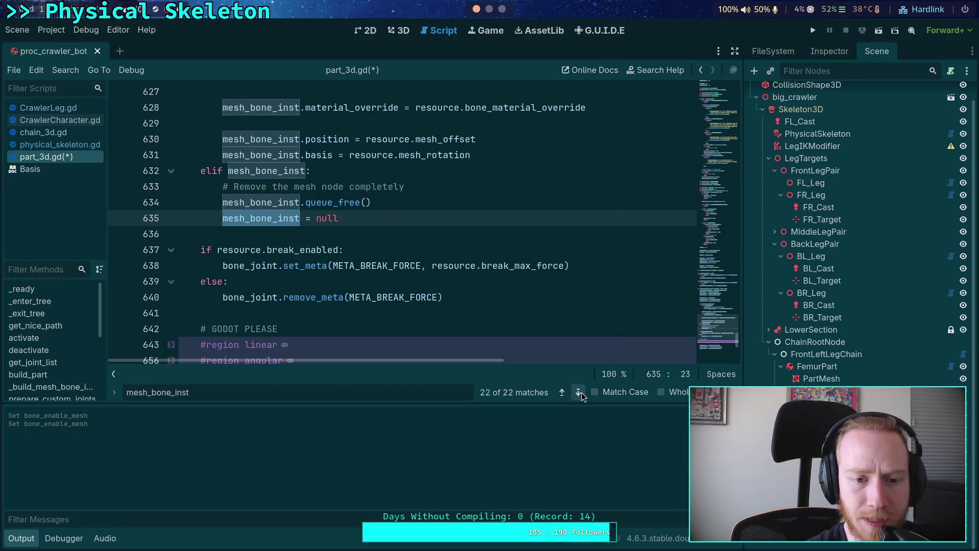
left_click(581, 393)
left_click(582, 393)
left_click(582, 393)
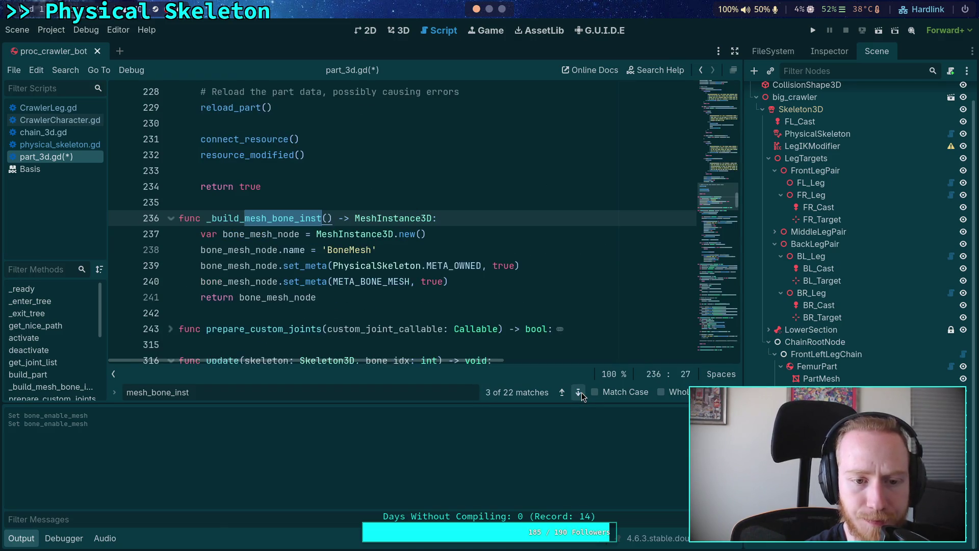
left_click(561, 393)
left_click_drag(421, 249, 440, 235)
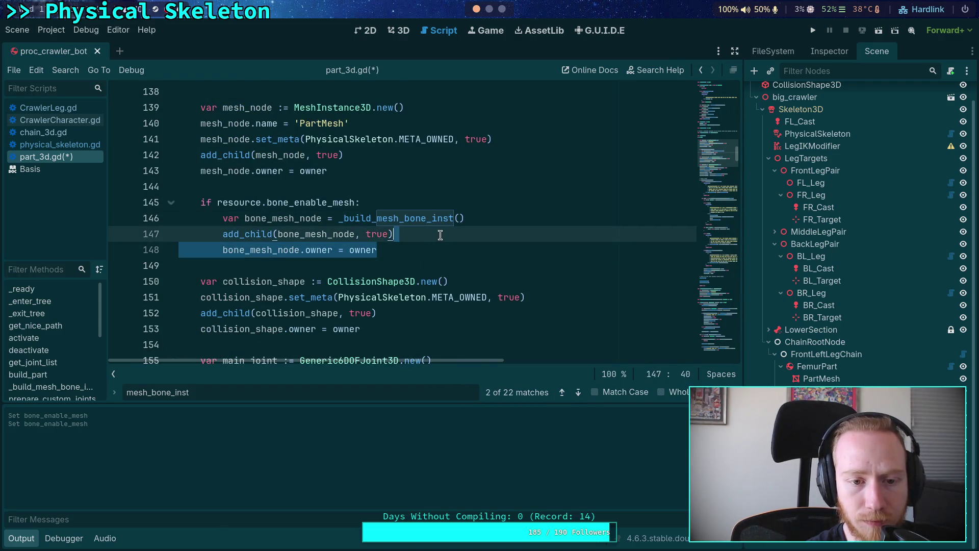
key("BackSpace")
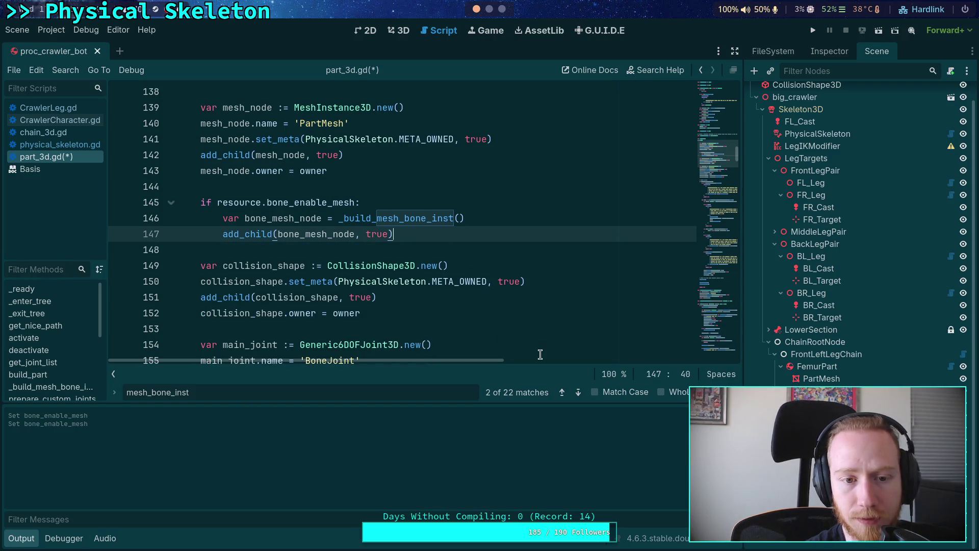
Step: Check the remaining mesh_bone_inst matches and save part_3d.gd with Ctrl+S
left_click(579, 392)
left_click(579, 392)
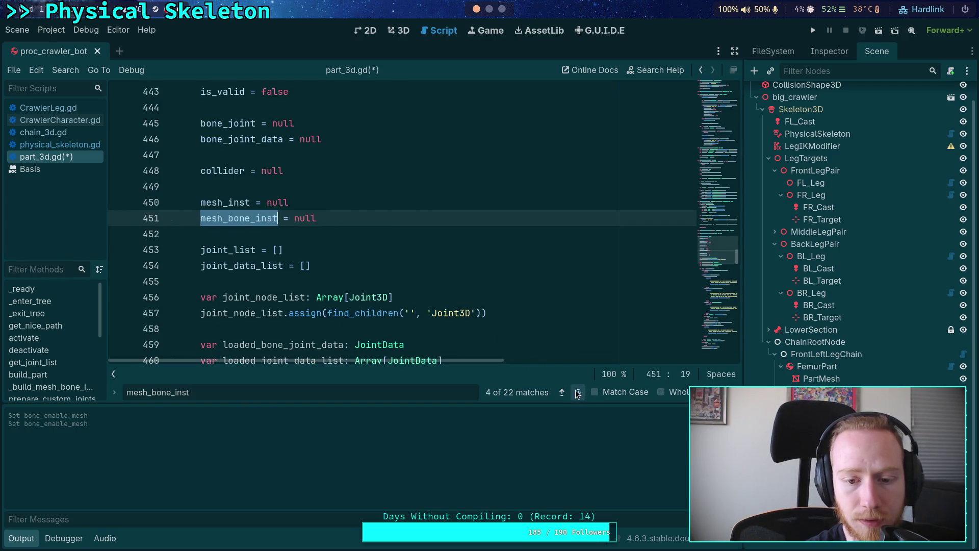
left_click(579, 392)
left_click(455, 235)
key("ctrl+s")
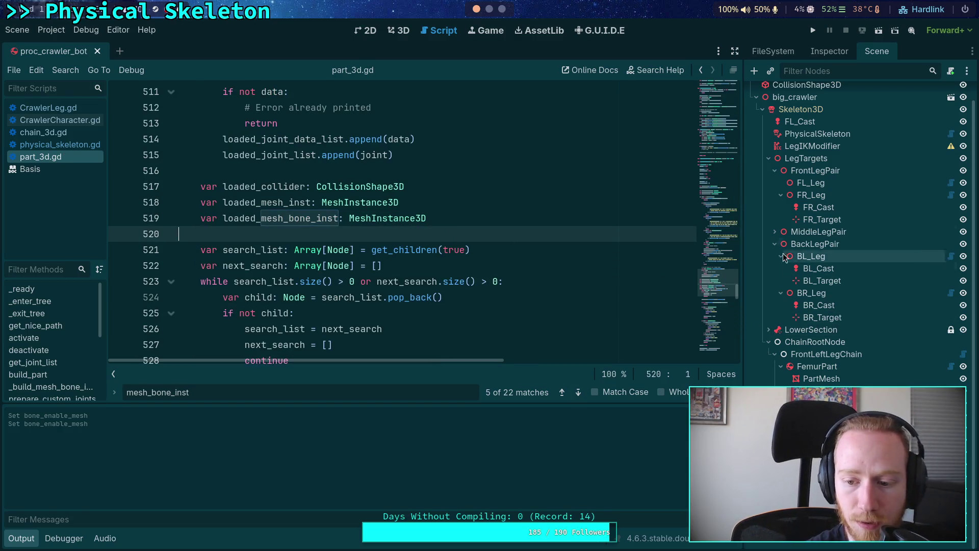
left_click(821, 378)
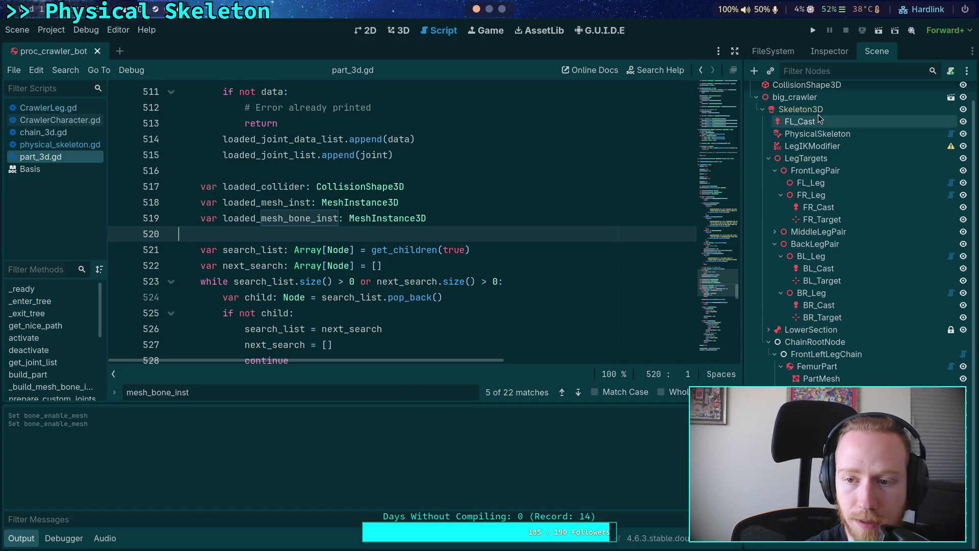
Step: Preview PartMesh's mesh, show the crawler in 3D, and inspect TibiaPart's properties
left_click(830, 51)
left_click(921, 155)
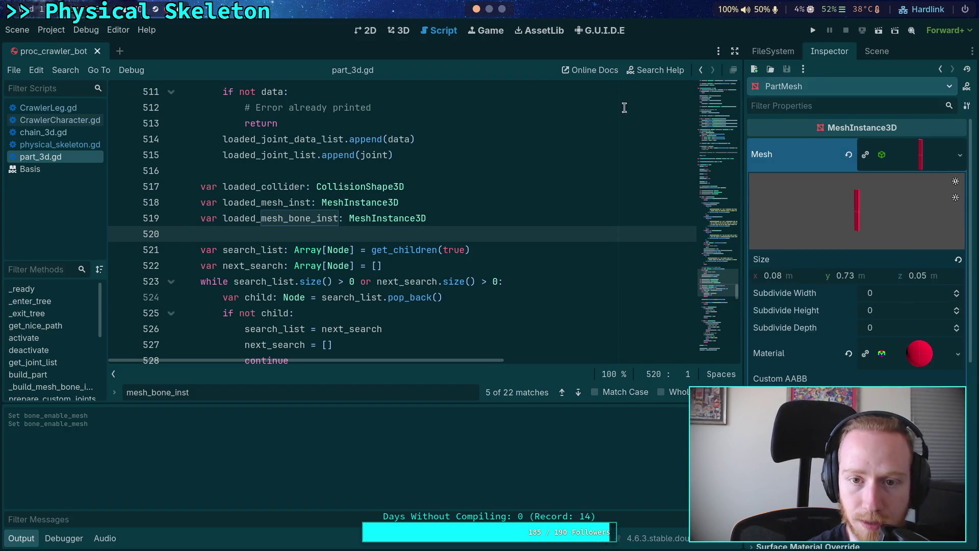
left_click(400, 31)
left_click(897, 153)
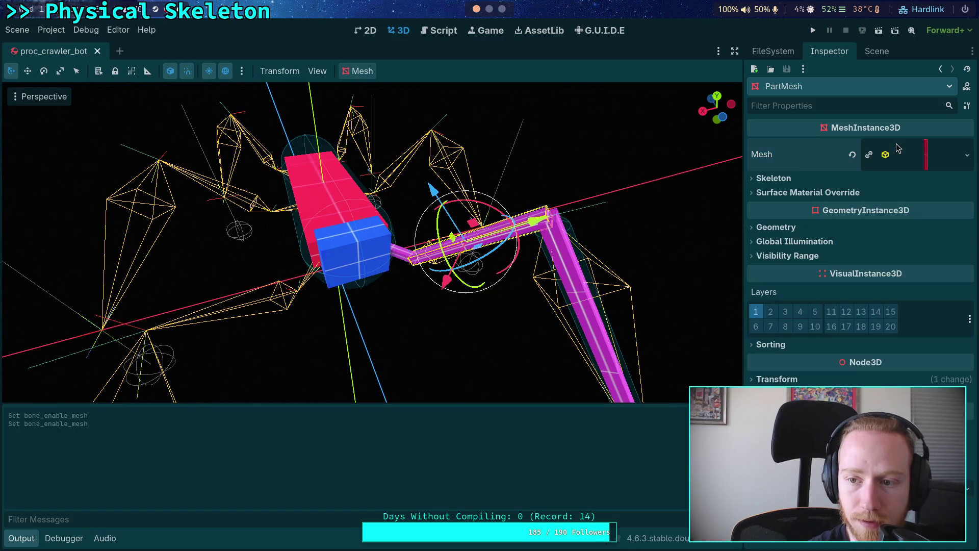
left_click(863, 53)
left_click(815, 171)
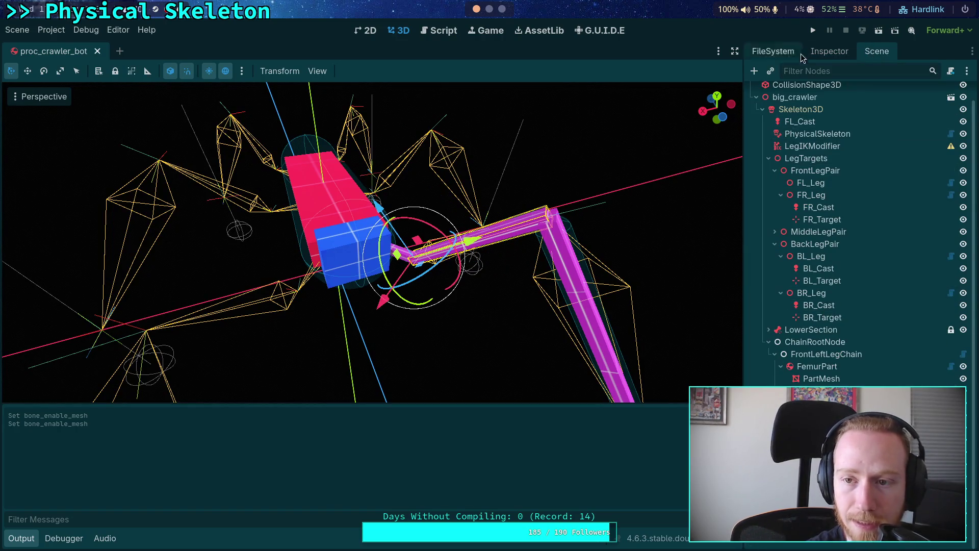
left_click(811, 52)
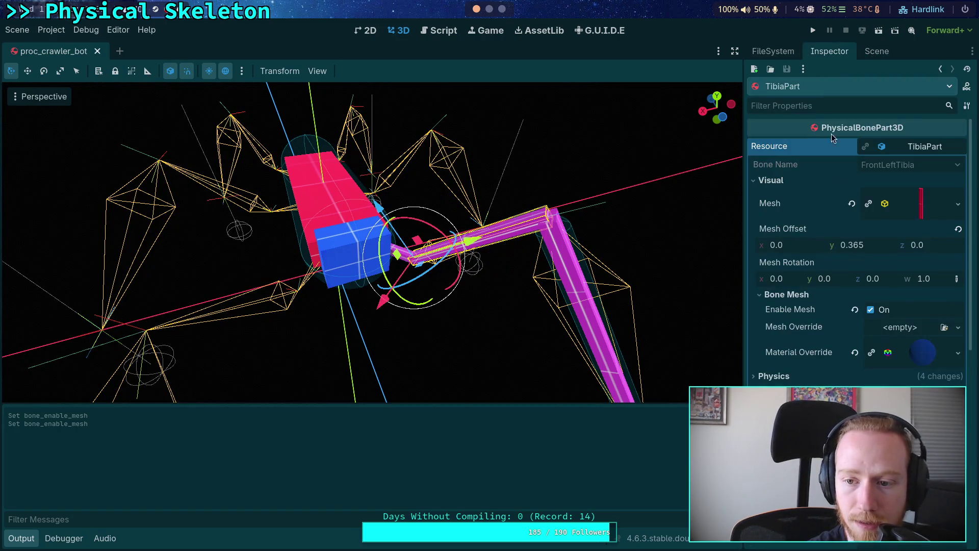
Step: Toggle Enable Mesh off and on for TibiaPart, then toggle it for FemurPart
left_click(871, 309)
left_click(871, 309)
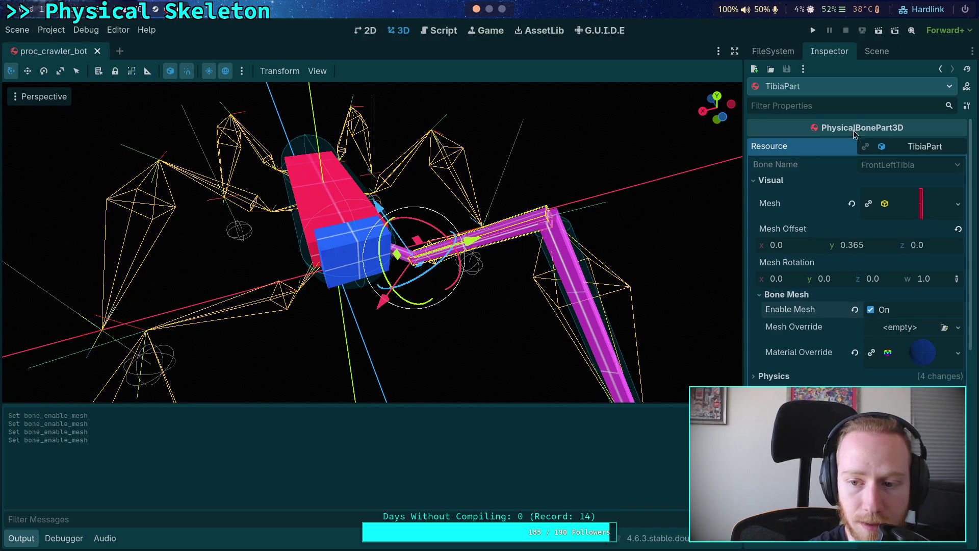
left_click(872, 52)
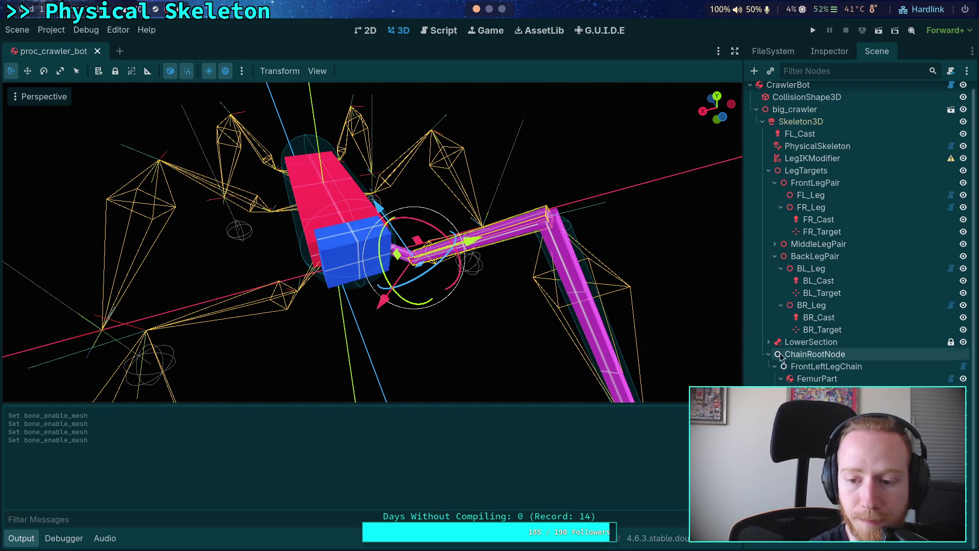
left_click(816, 378)
left_click(829, 57)
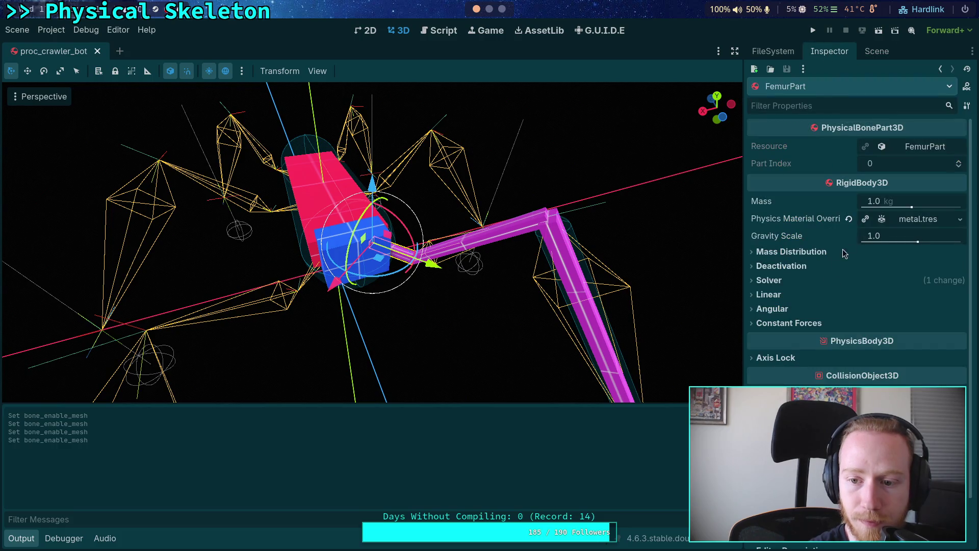
left_click(918, 146)
left_click(873, 310)
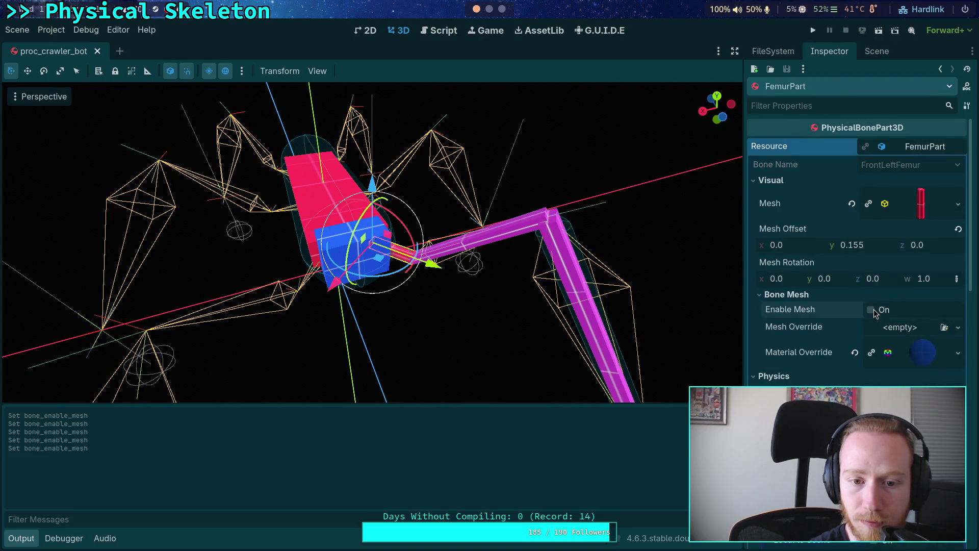
Step: Toggle TarsusPart's Enable Mesh, then select the parts near the blue body cube
left_click(877, 51)
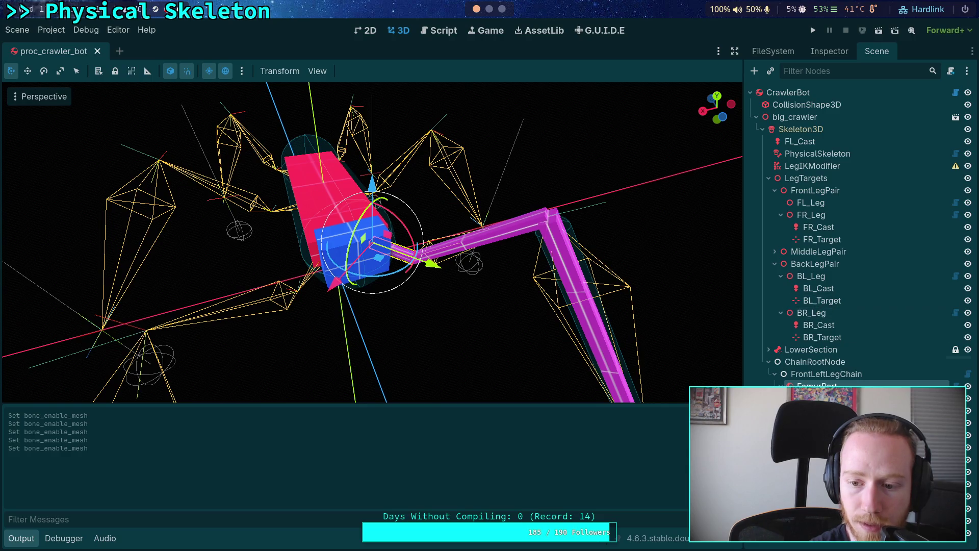
left_click(828, 51)
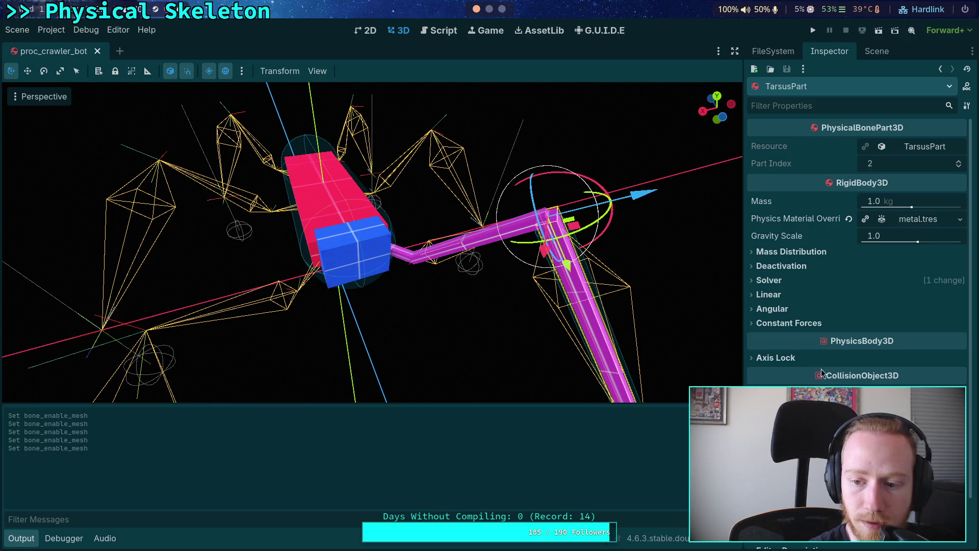
left_click(903, 149)
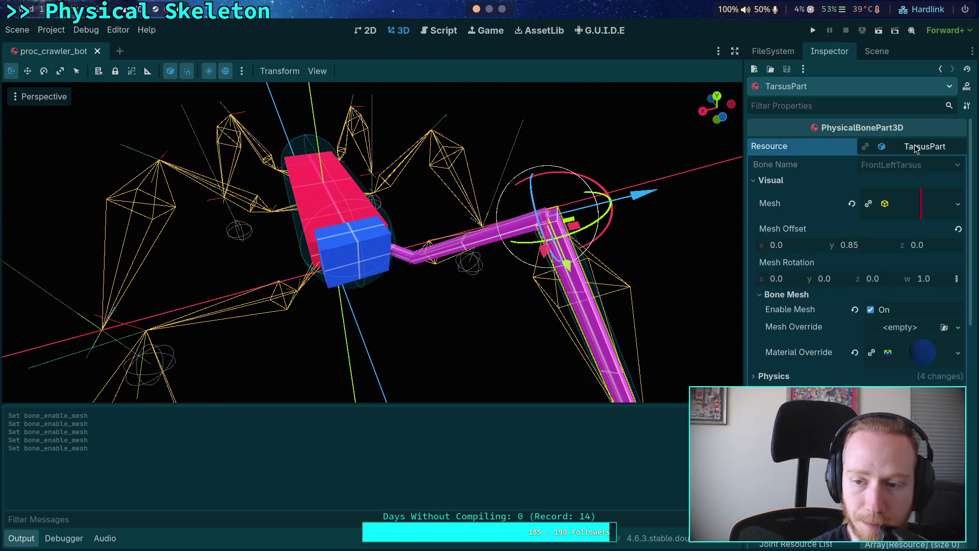
left_click(868, 313)
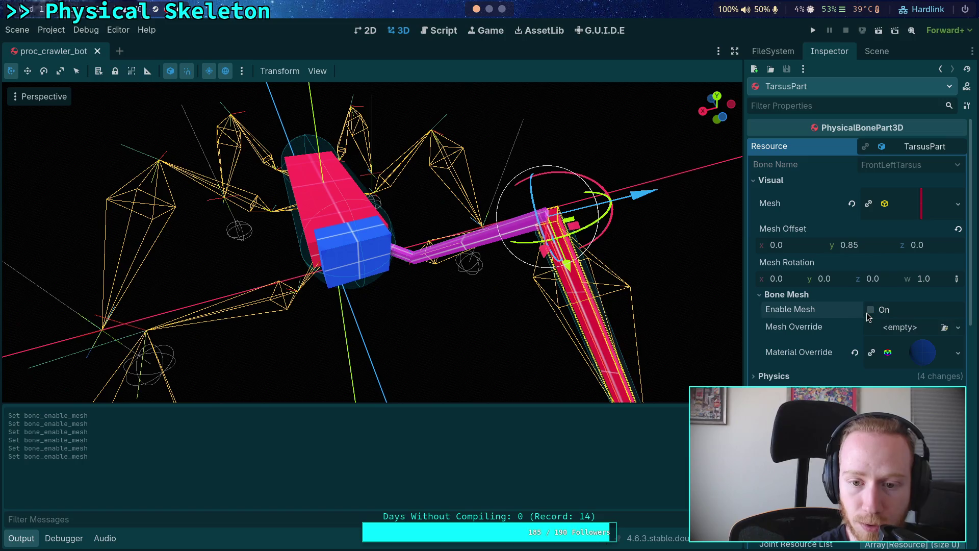
left_click(877, 52)
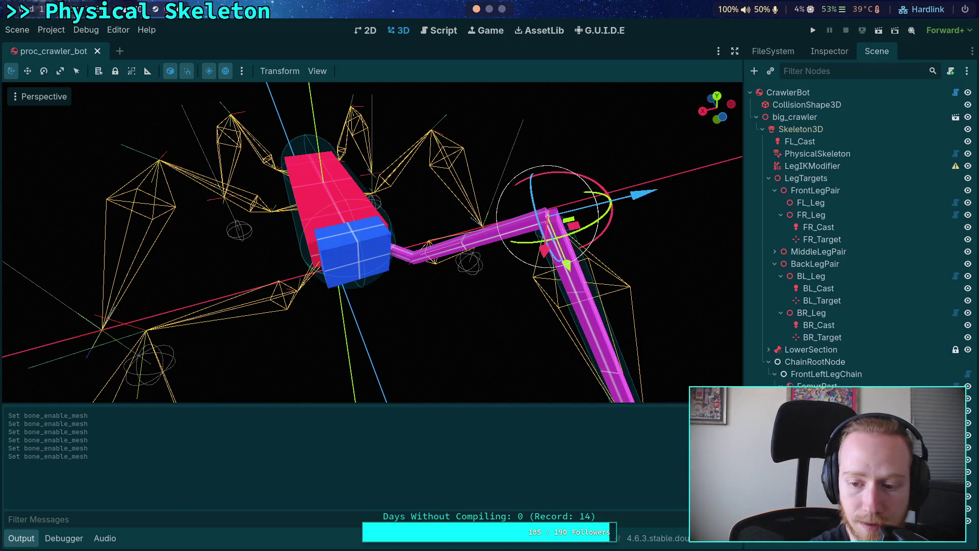
left_click(434, 255)
left_click(358, 250)
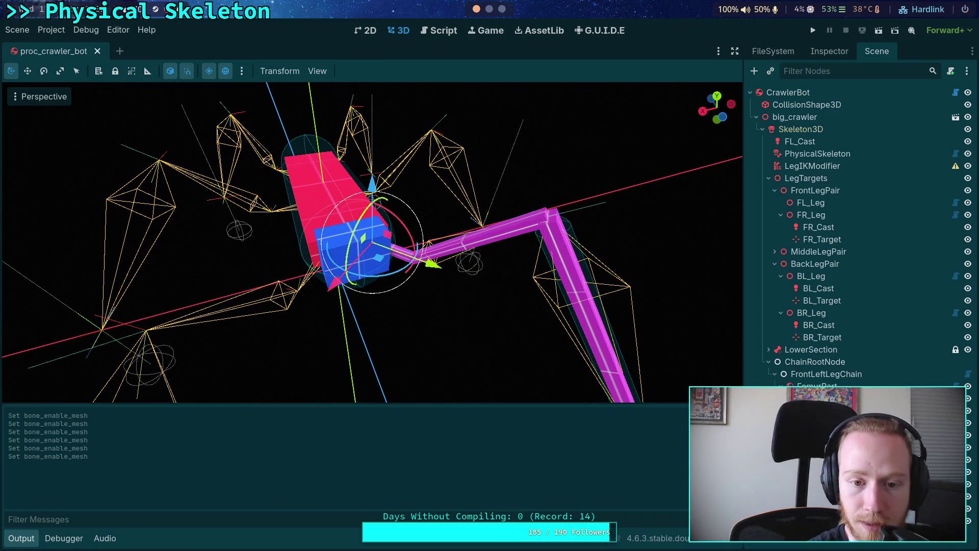
left_click(391, 249)
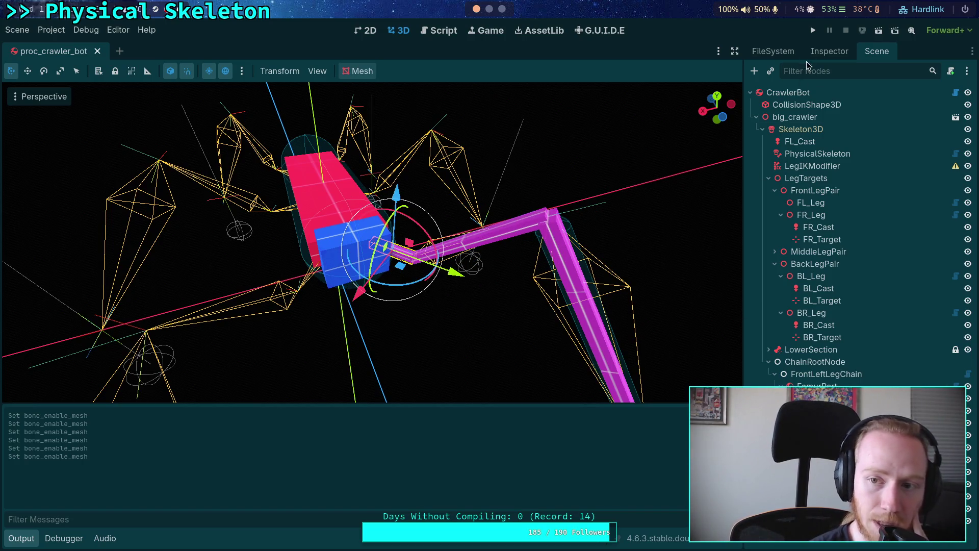
Step: Inspect PartMesh, then select the front-left femur, next leg segment and FL_Leg target twice
left_click(846, 52)
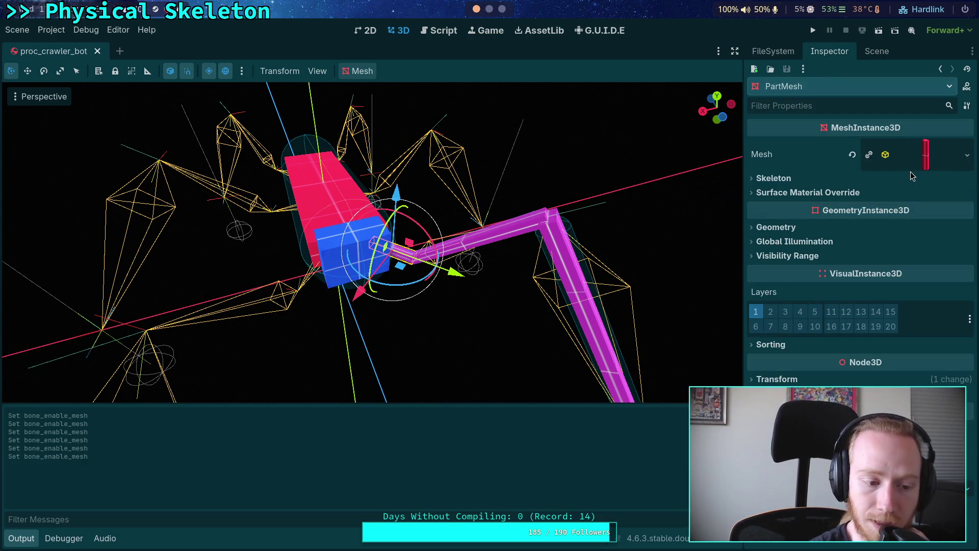
left_click(871, 53)
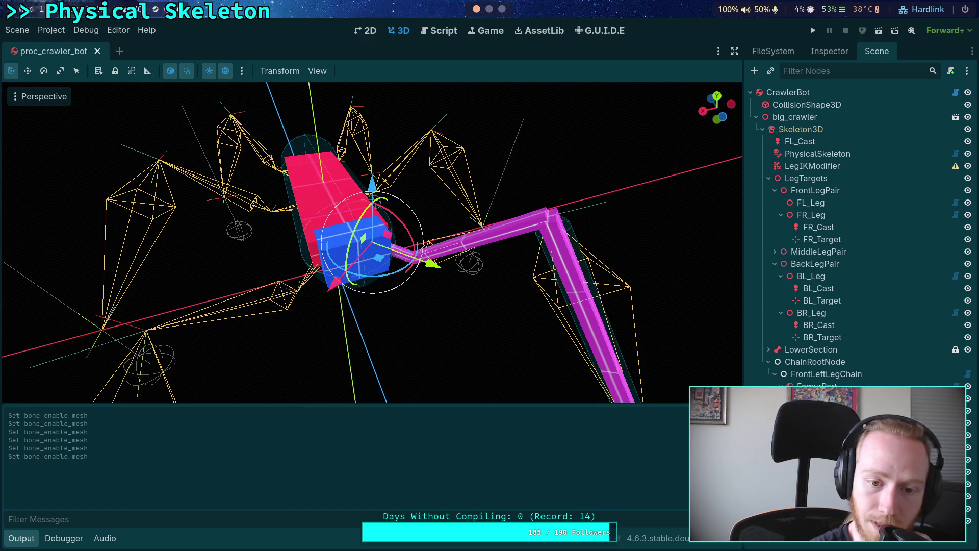
left_click(816, 386)
left_click(822, 398)
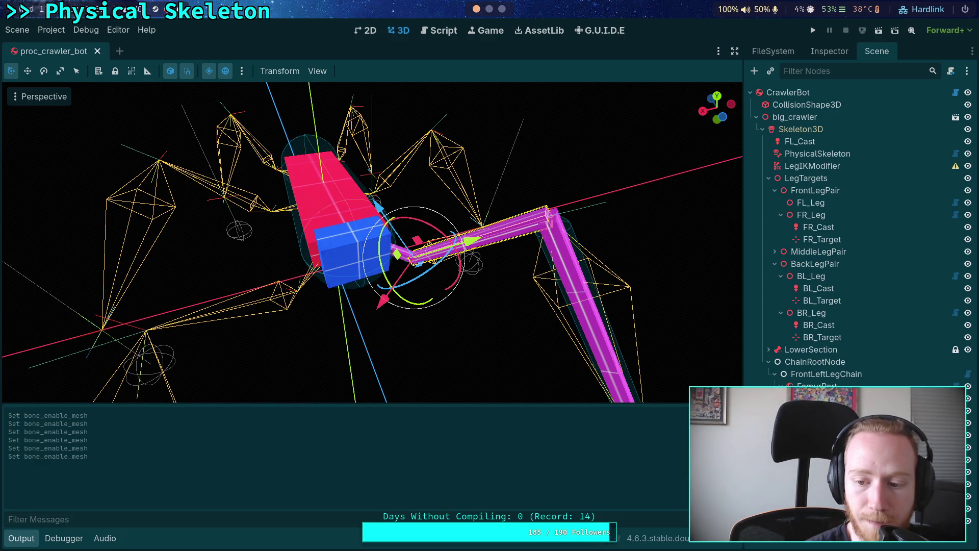
left_click(811, 203)
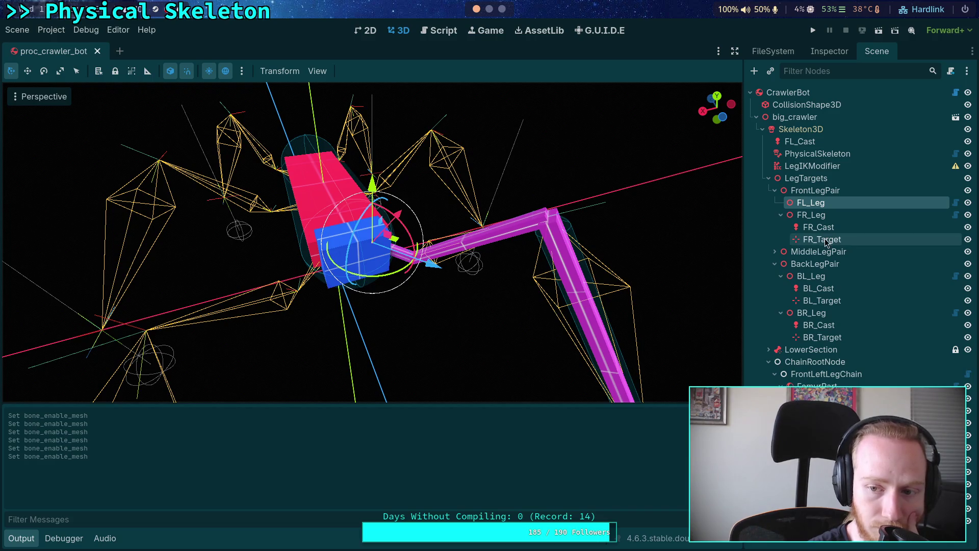
left_click(819, 385)
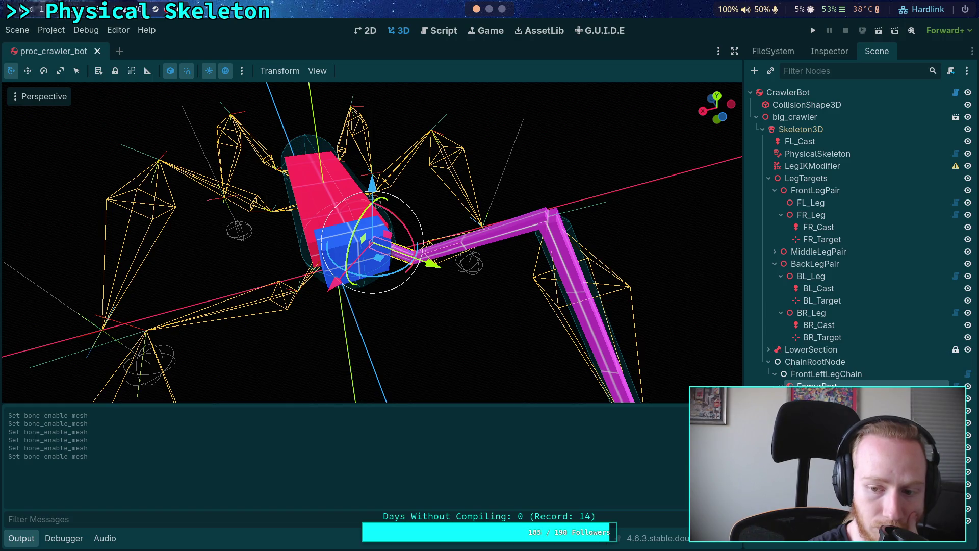
left_click(821, 397)
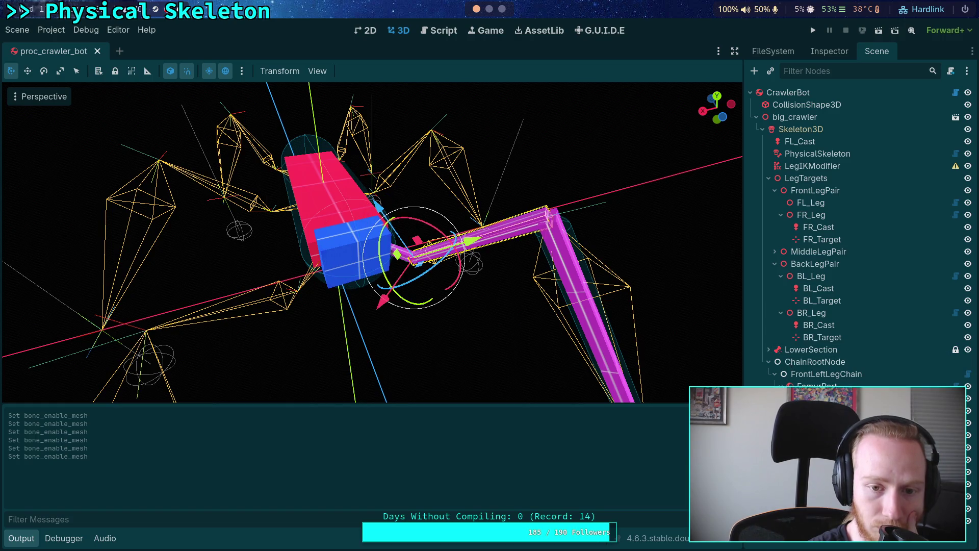
left_click(826, 207)
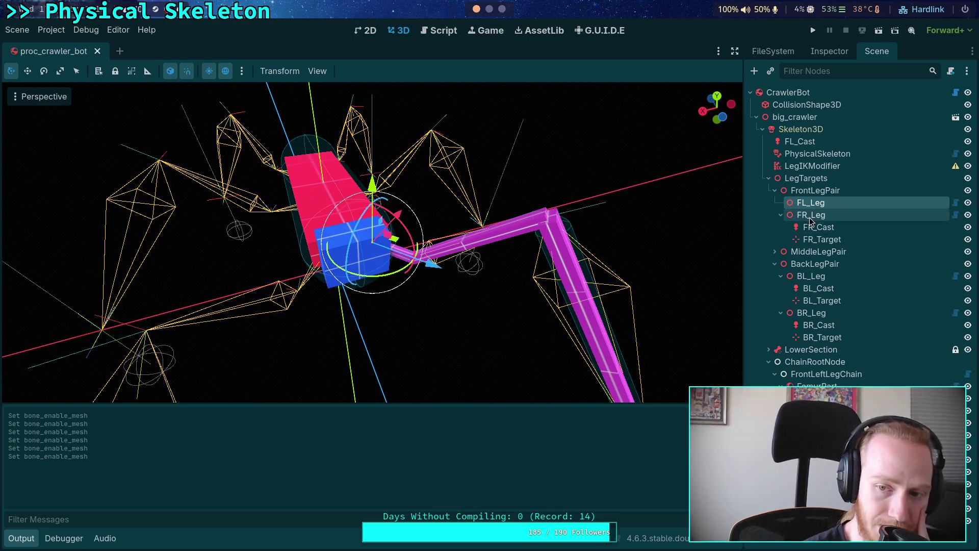
Step: Orbit to the Top view and zoom in and out over the crawler's legs
mouse_move(571, 247)
left_mouse_down()
mouse_move(547, 270)
mouse_move(508, 268)
mouse_move(422, 299)
mouse_move(586, 334)
mouse_move(444, 266)
mouse_move(563, 310)
mouse_move(536, 320)
mouse_move(525, 258)
mouse_move(501, 304)
mouse_move(702, 102)
left_mouse_up()
left_click(717, 105)
scroll(441, 292, "up", 6)
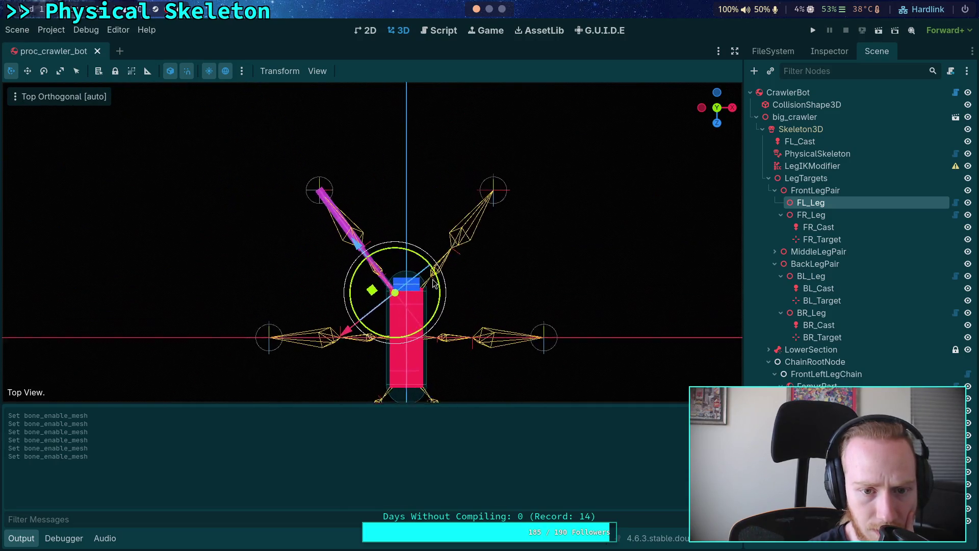
scroll(441, 292, "down", 6)
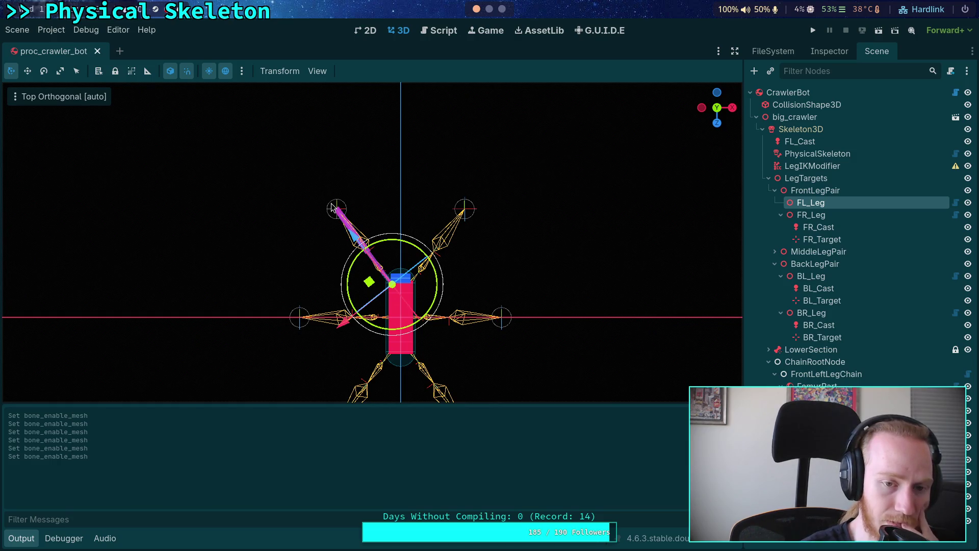
scroll(337, 214, "down", 4)
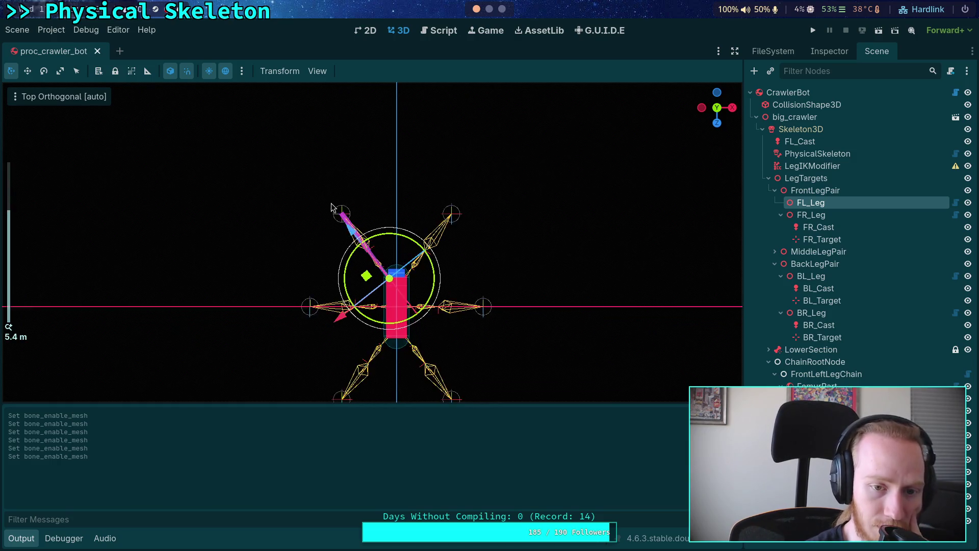
scroll(343, 234, "up", 4)
scroll(337, 238, "up", 6)
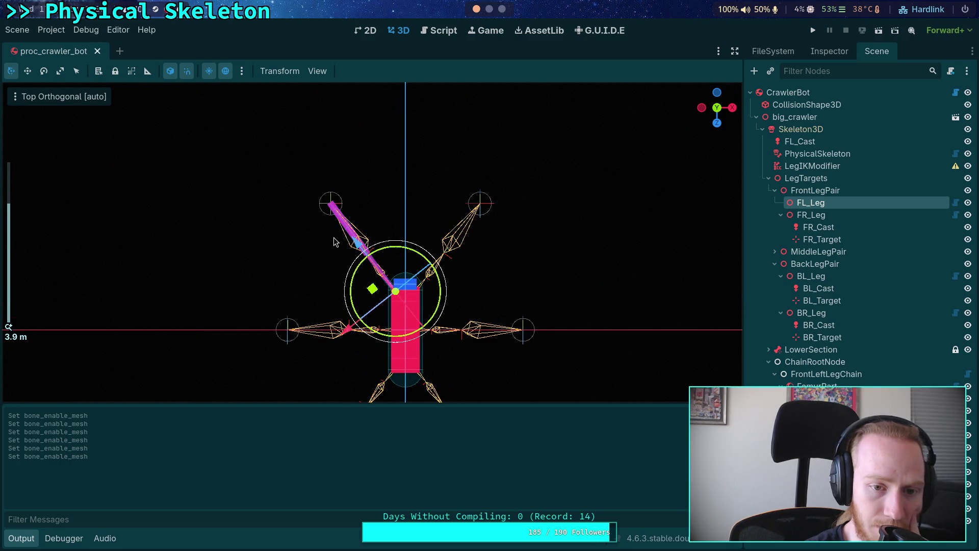
scroll(335, 242, "up", 2)
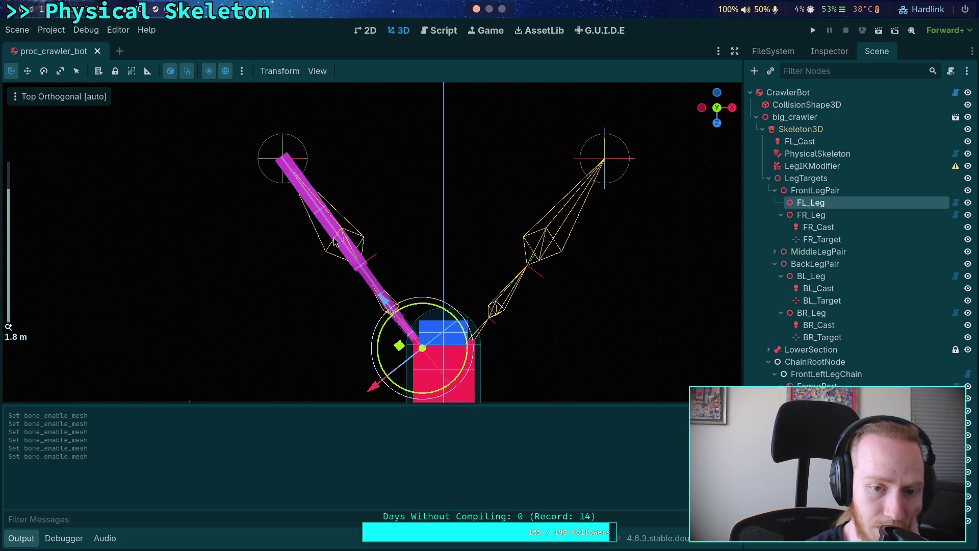
scroll(425, 329, "up", 5)
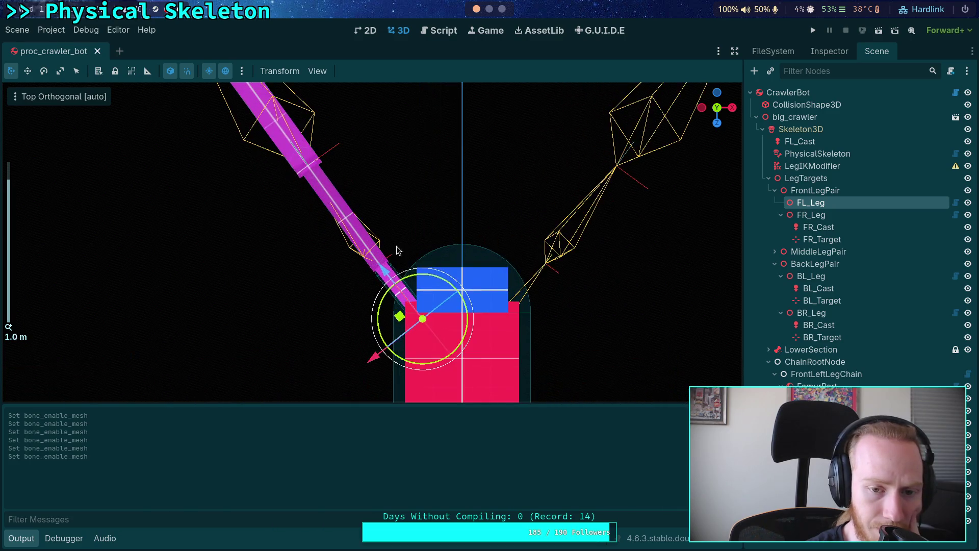
scroll(429, 286, "up", 5)
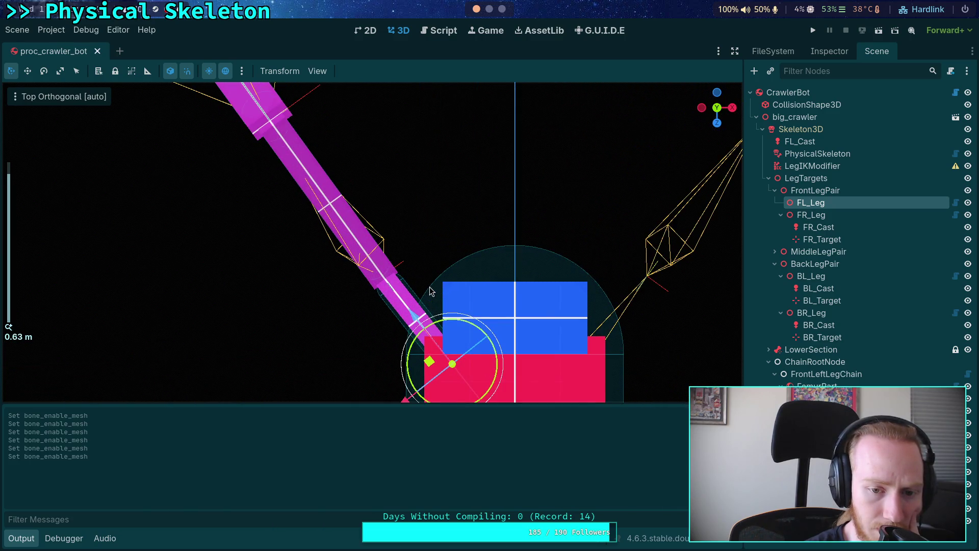
scroll(367, 257, "up", 2)
scroll(367, 257, "down", 8)
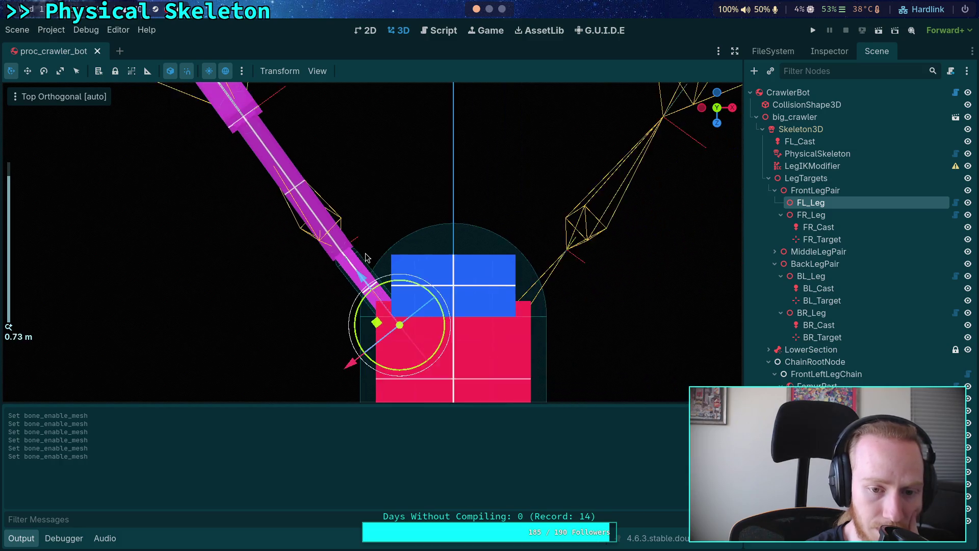
scroll(414, 312, "down", 4)
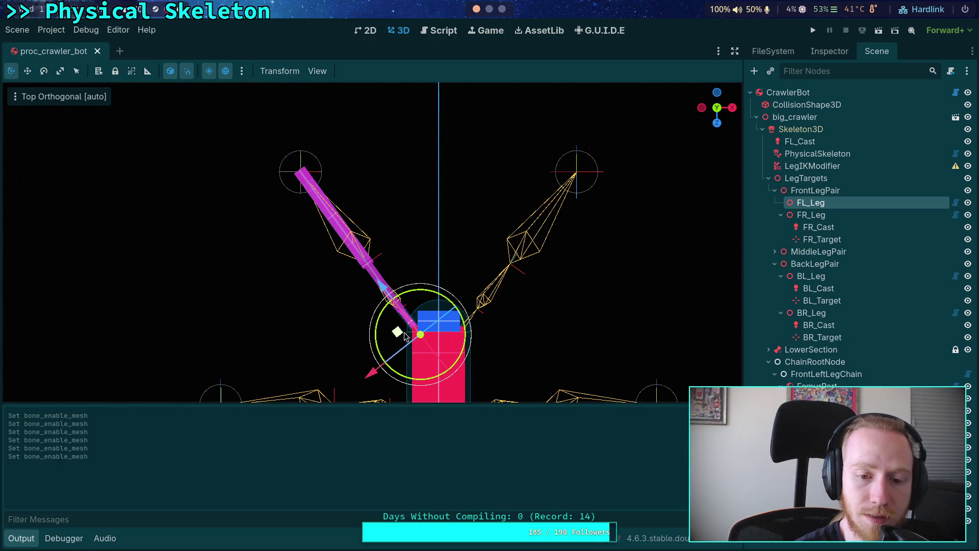
Step: Frame the FL_Leg target up close and bring up the part_3d.gd script
key("f")
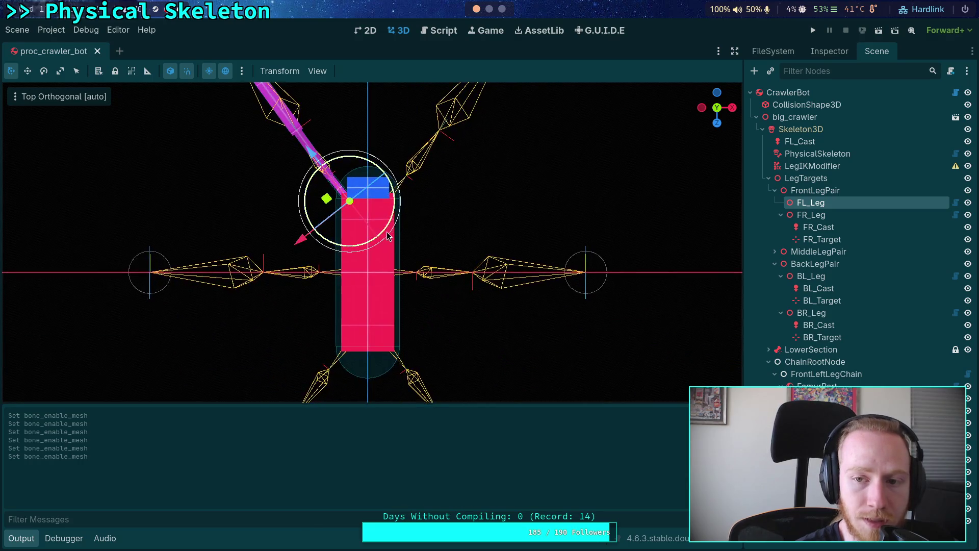
scroll(416, 266, "up", 2)
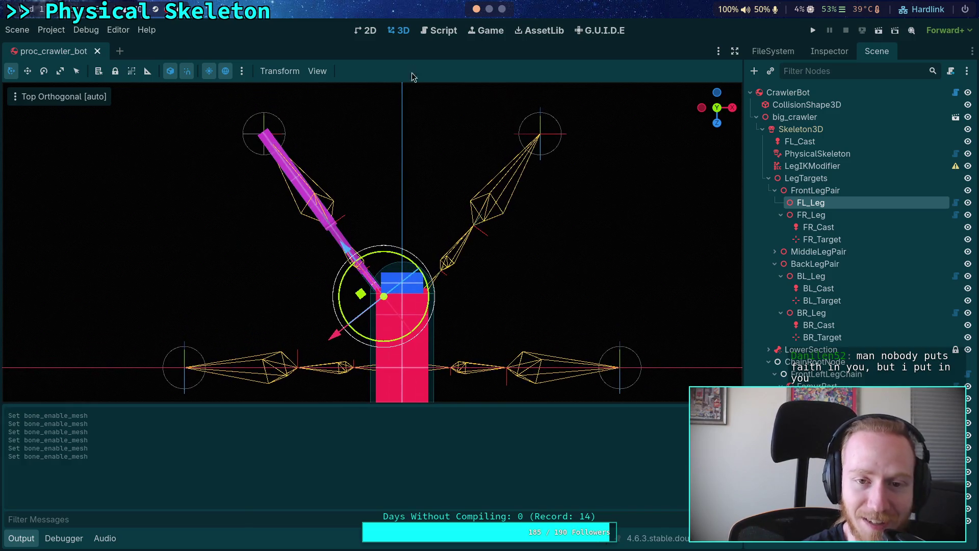
left_click(435, 31)
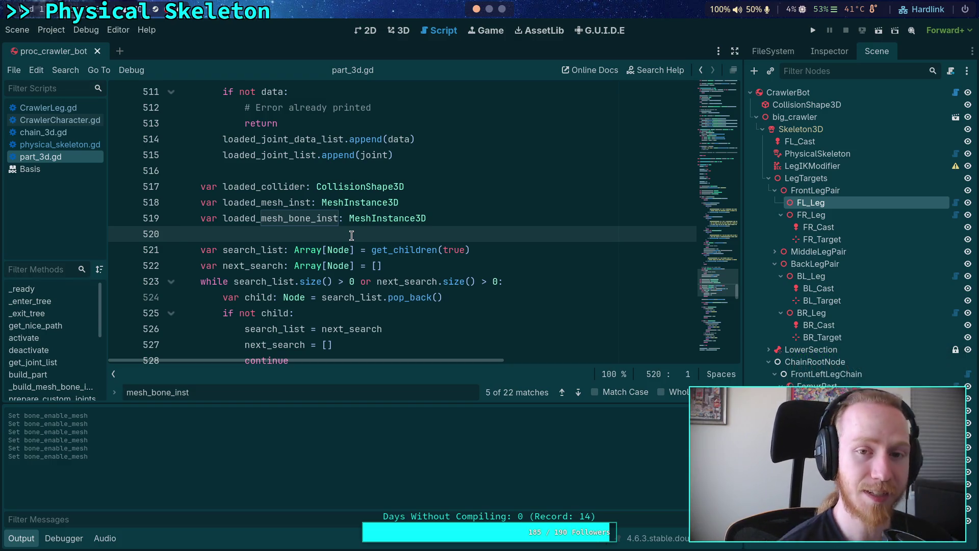
Step: In the terminal workspace, quit nvim with :q back to the shell
key("super+2")
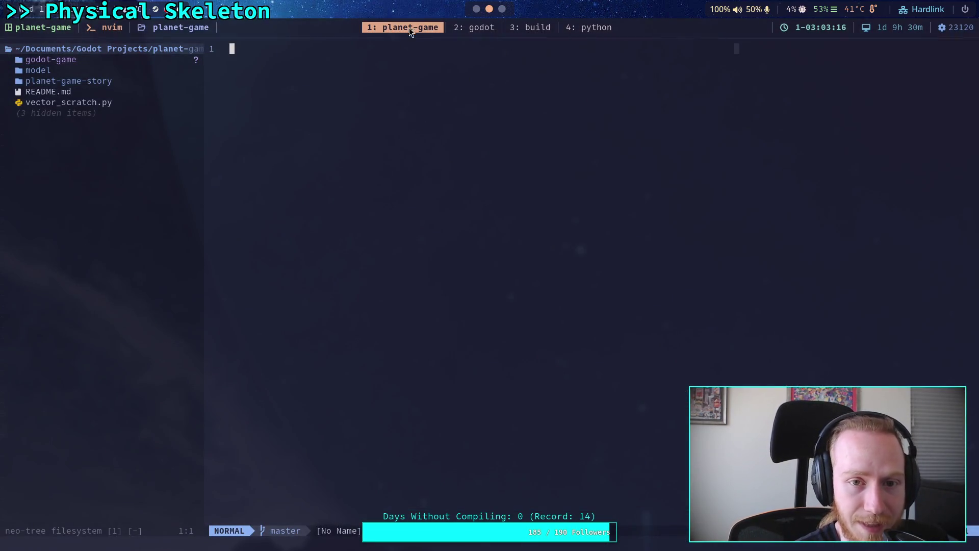
type(":q")
key("Return")
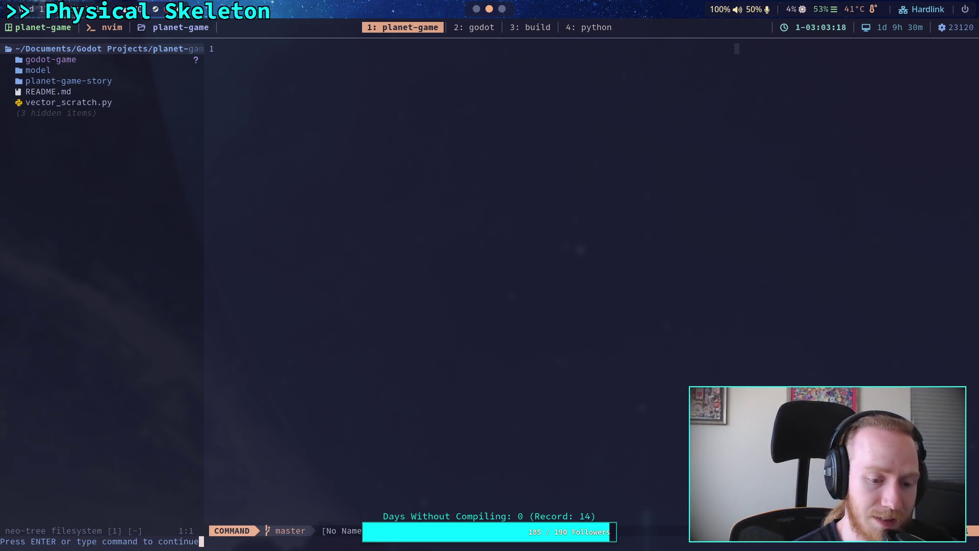
type(":q")
key("Return")
Step: Run git status and git diff, read down the diff, then return to Godot
type("git status")
key("Return")
type("git diff")
key("Return")
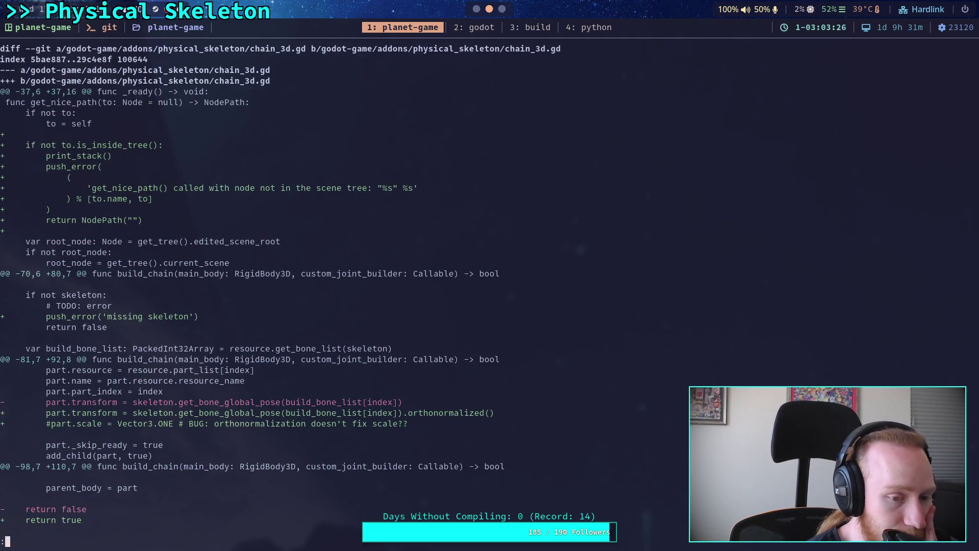
key("Down")
key("Down")
key("Down")
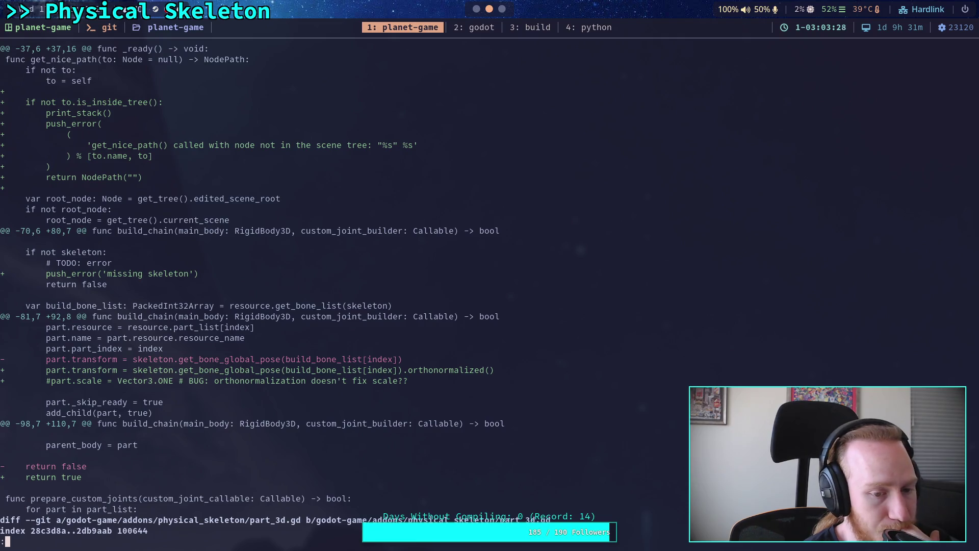
key("super+1")
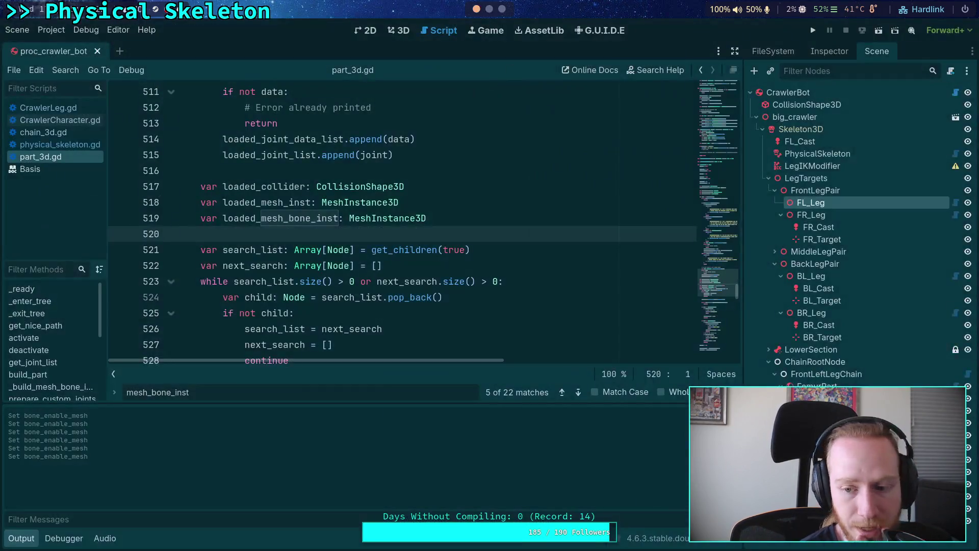
Step: Select the FemurPart node and collapse its resource properties in the Inspector
left_click(816, 383)
left_click(829, 51)
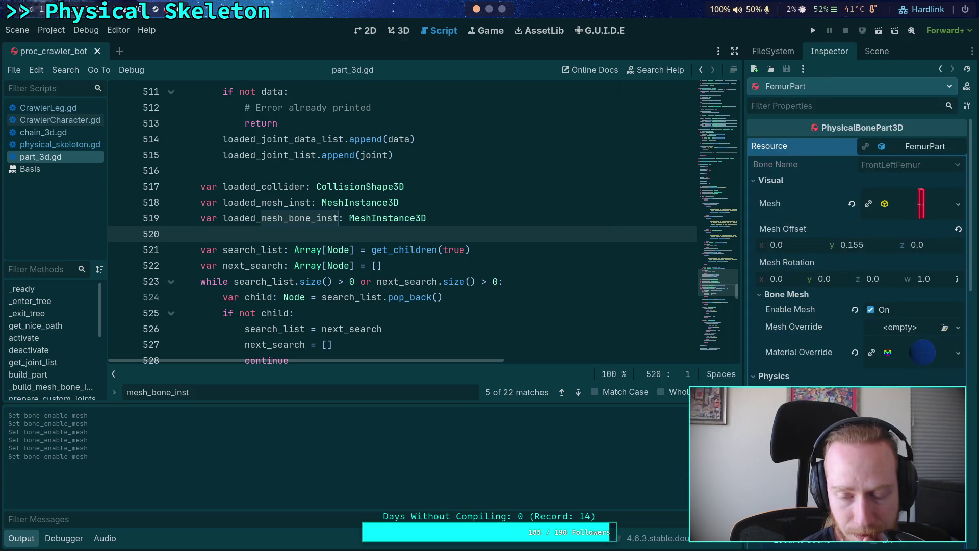
left_click(917, 146)
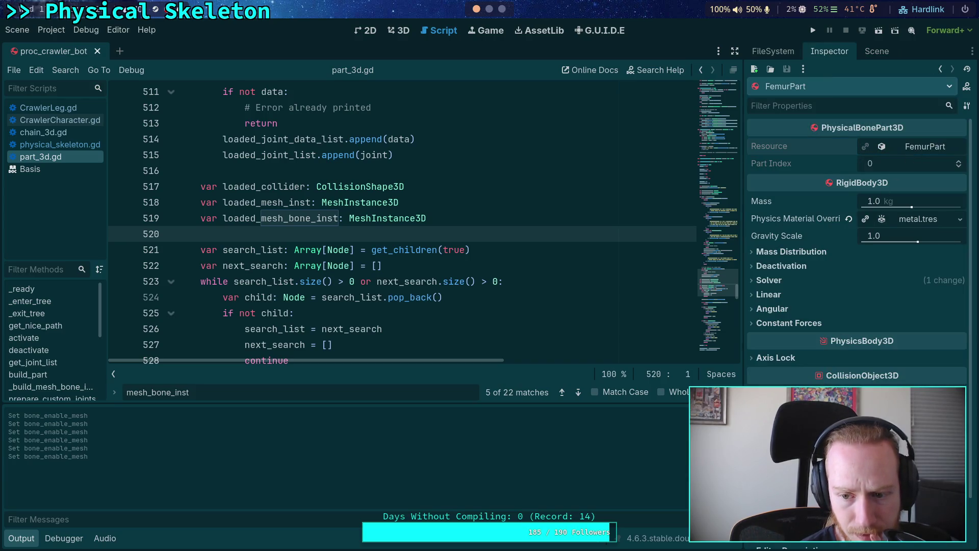
scroll(789, 353, "down", 2)
scroll(789, 353, "up", 1)
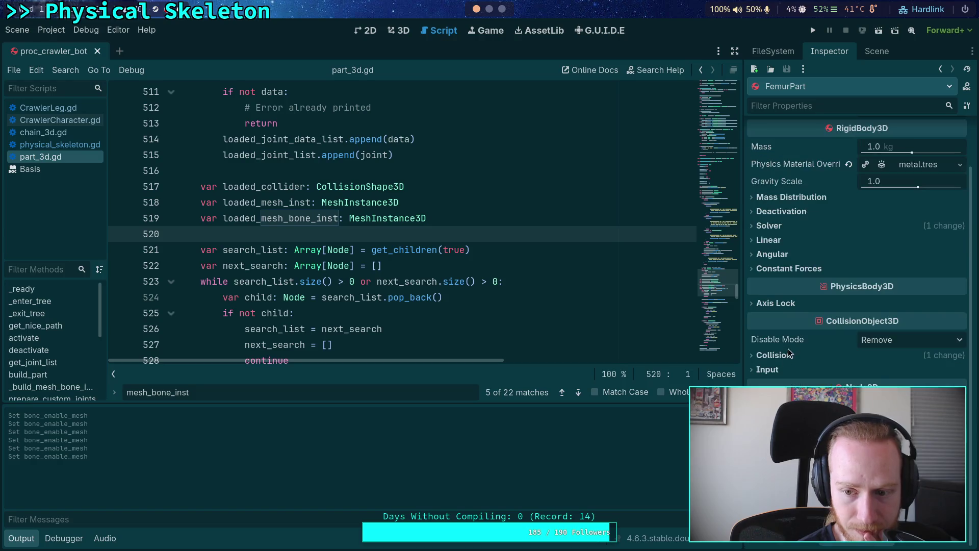
scroll(365, 171, "down", 3)
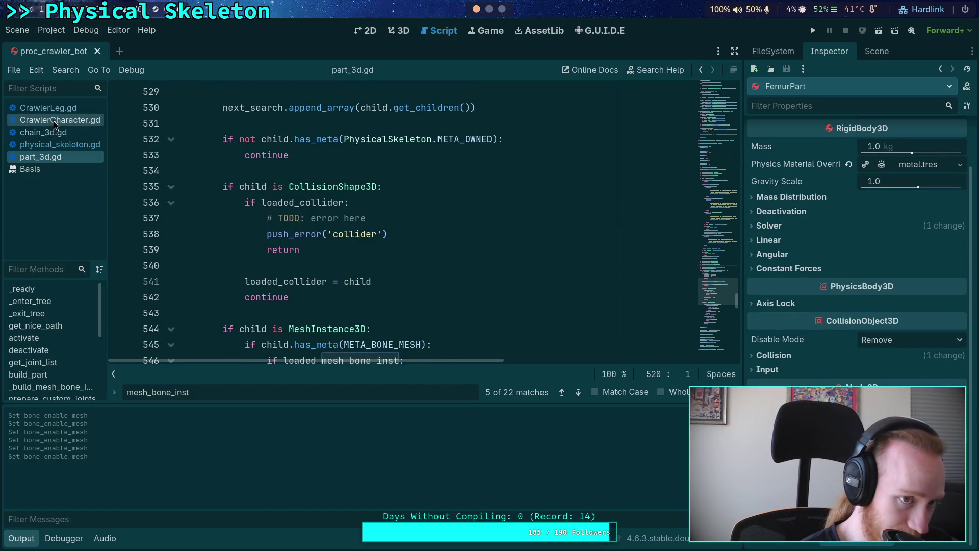
Step: Open chain_3d.gd and search it for 'scale'
left_click(61, 120)
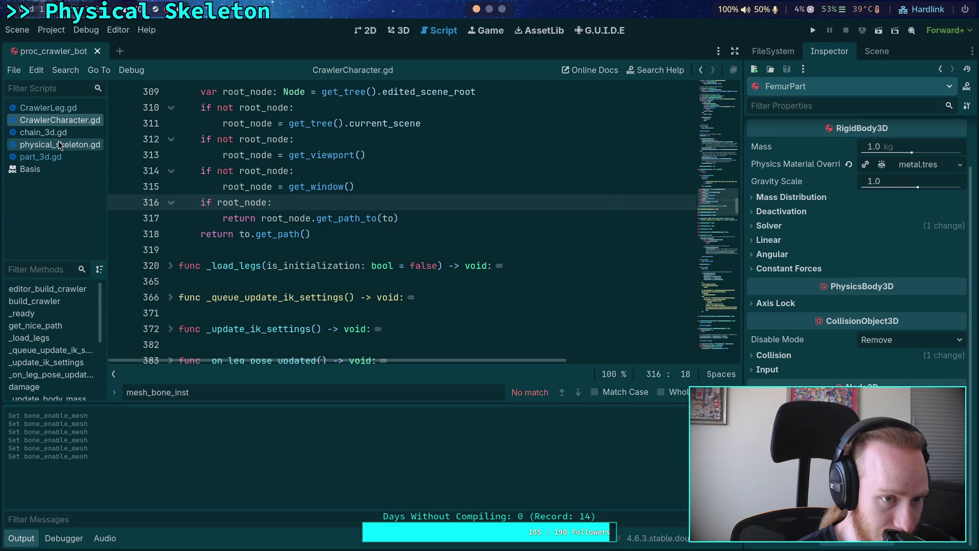
left_click(43, 132)
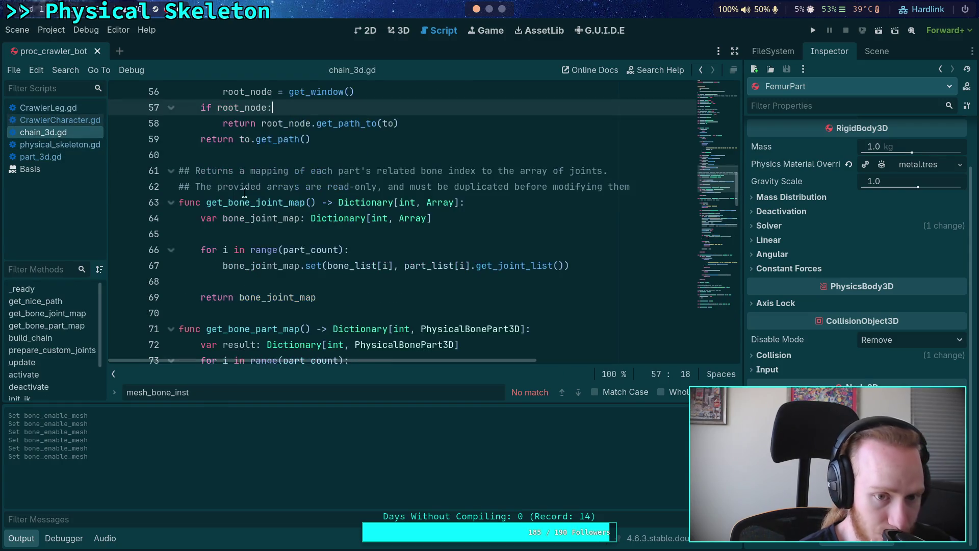
scroll(268, 190, "up", 7)
scroll(268, 190, "down", 15)
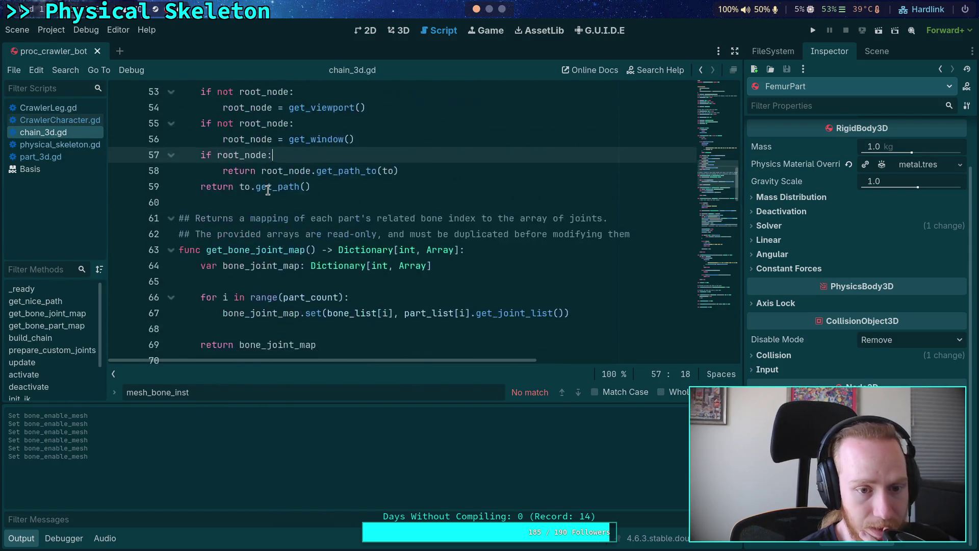
scroll(459, 307, "right", 4)
key("ctrl+a")
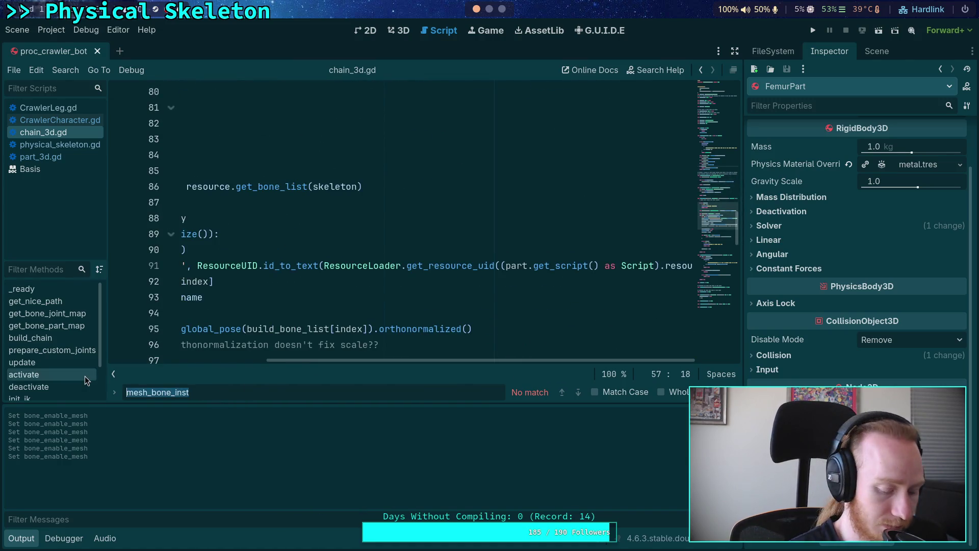
type("scale")
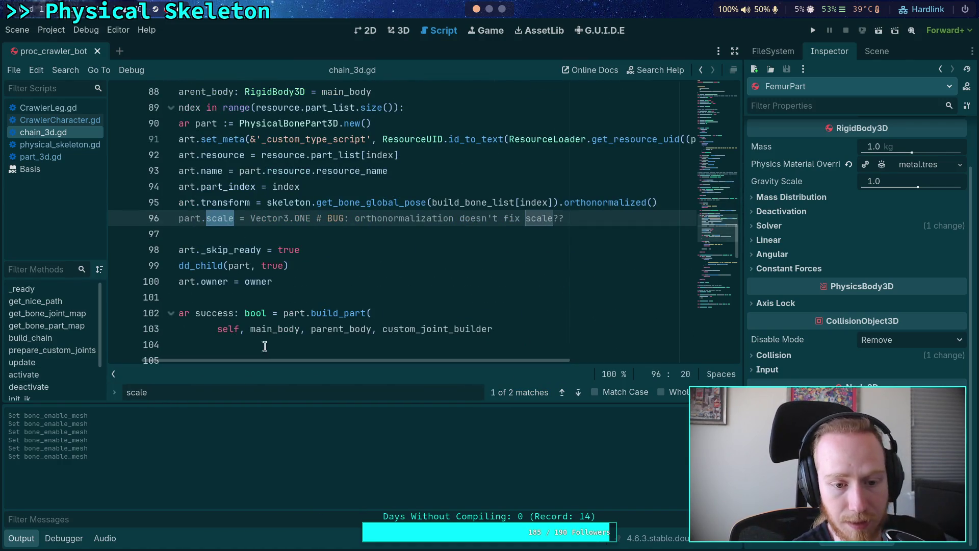
scroll(222, 362, "left", 3)
Step: Uncomment part.scale = Vector3.ONE on line 96, save, and show the CrawlerBot scene tree
left_click(230, 217)
key("BackSpace")
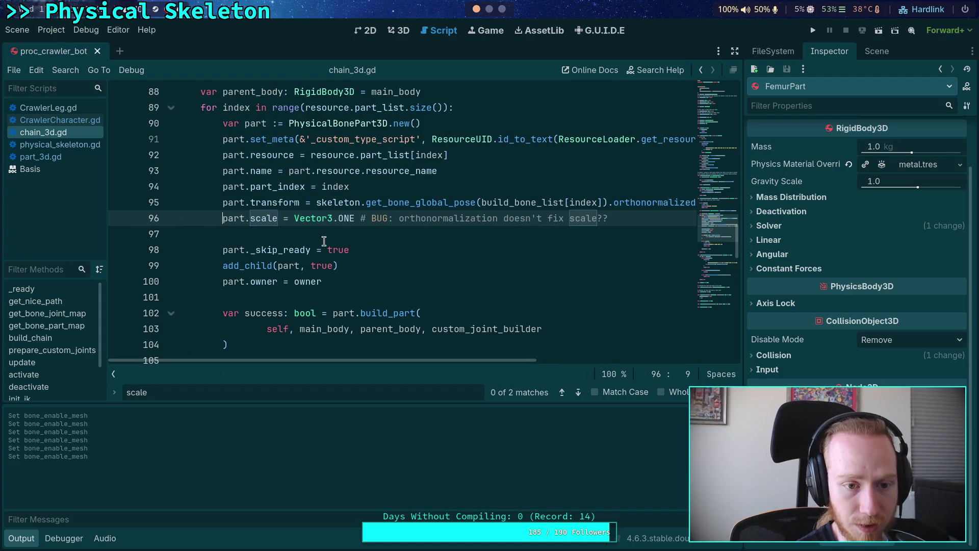
key("Escape")
left_click(595, 282)
key("ctrl+s")
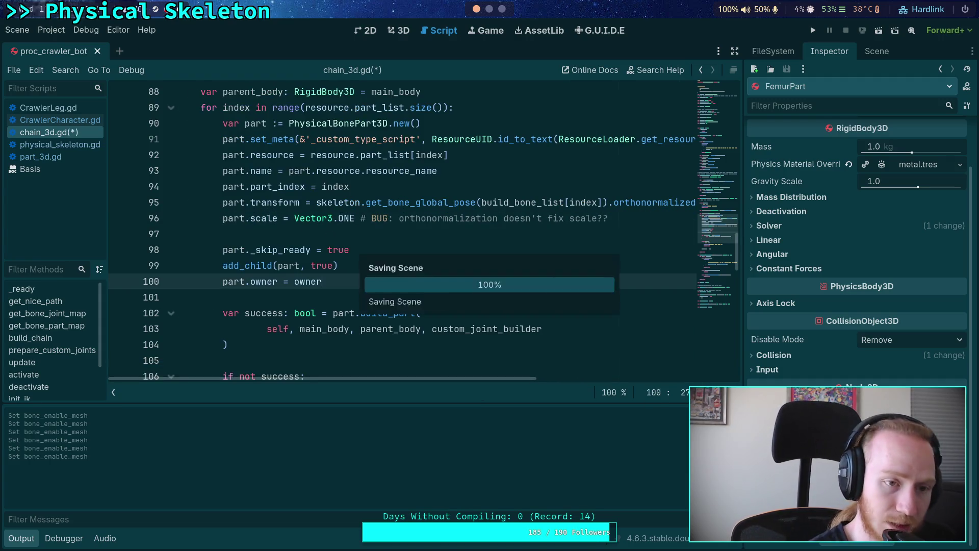
left_click(773, 51)
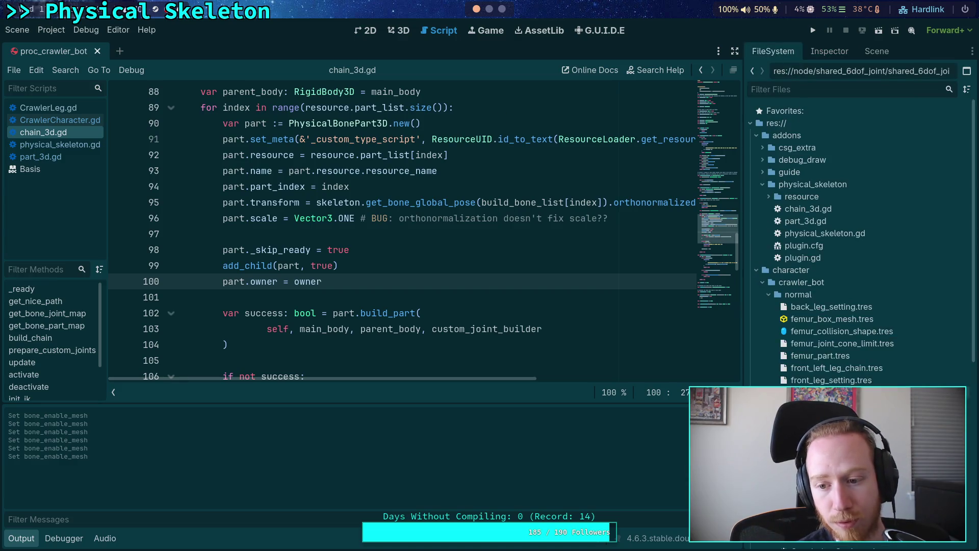
left_click(876, 51)
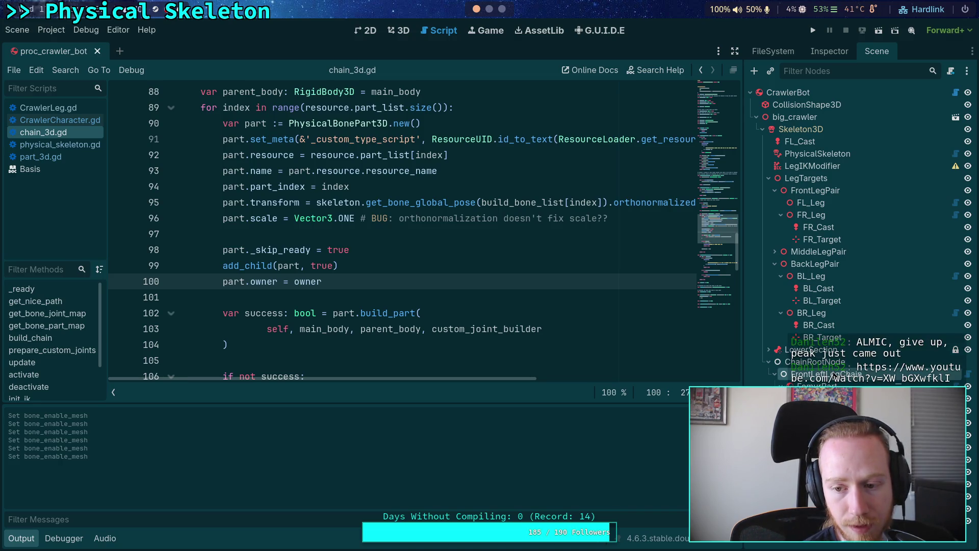
Step: Delete the FrontLeftLegChain node and its children
right_click(840, 545)
left_click(839, 545)
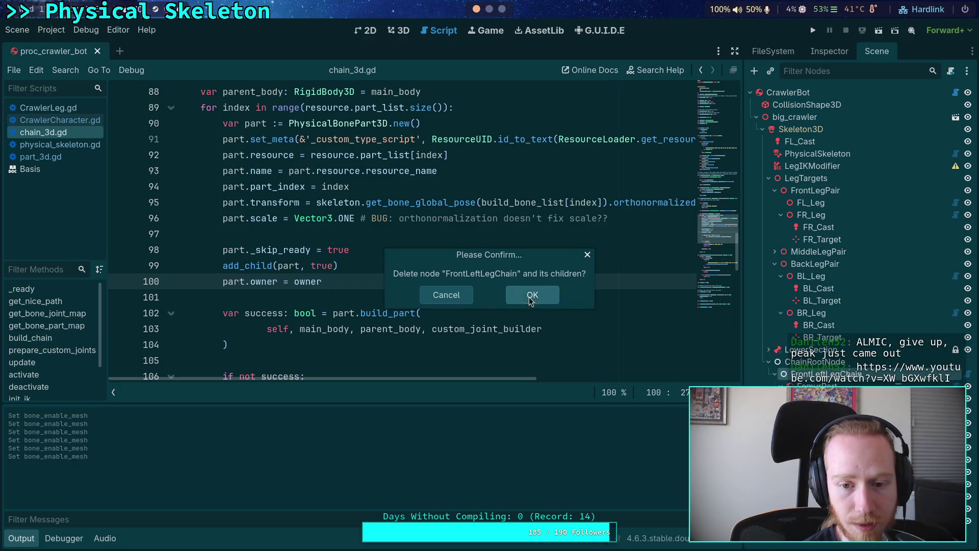
left_click(516, 293)
Step: Rebuild the crawler's nodes from the CrawlerBot root with Build Crawler
left_click(788, 92)
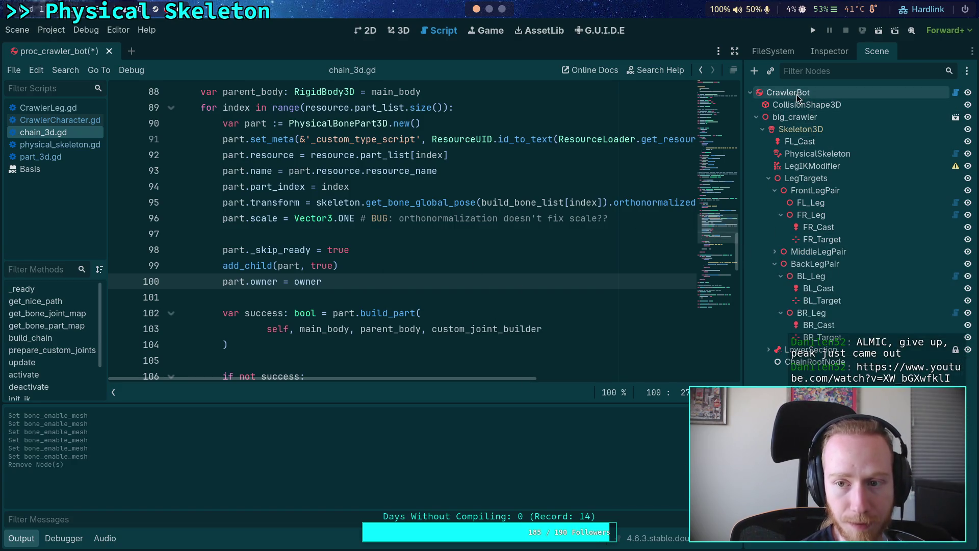
left_click(821, 50)
left_click(851, 148)
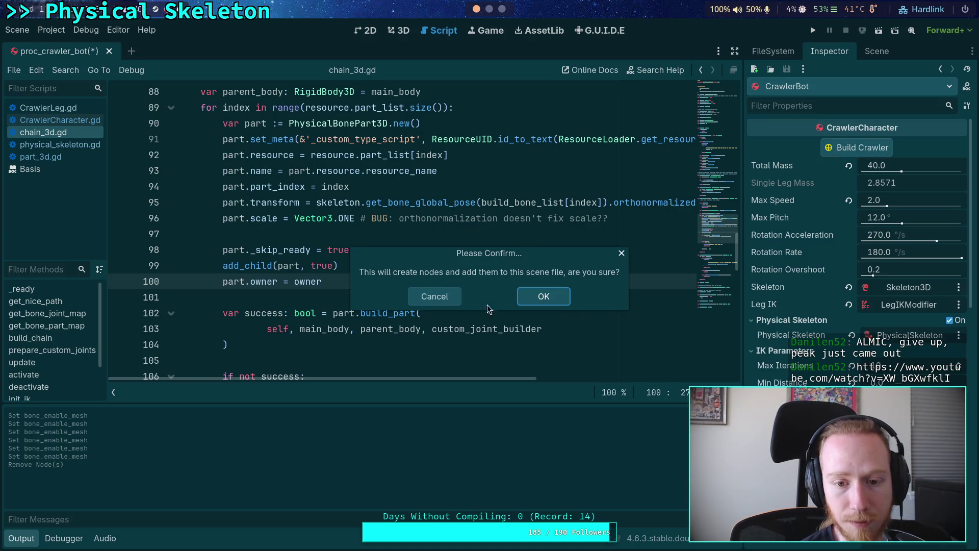
left_click(549, 302)
left_click(882, 55)
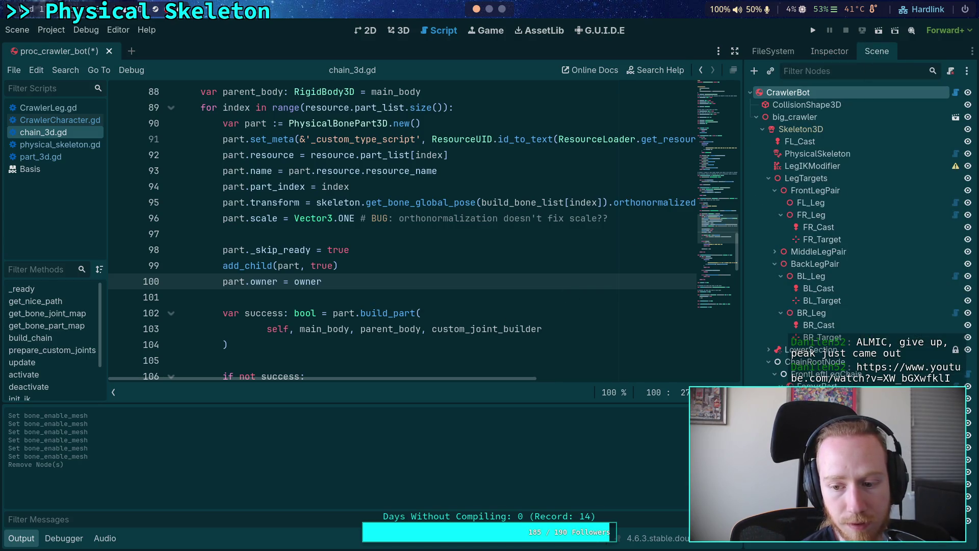
Step: Inspect the generated TarsusPart's properties, then switch to the web browser
left_click(821, 50)
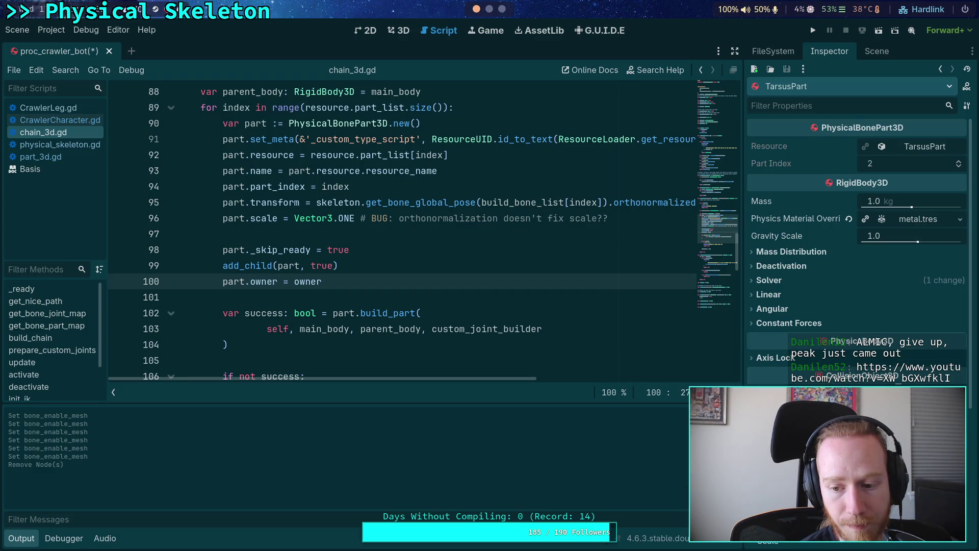
scroll(857, 229, "down", 2)
scroll(857, 230, "up", 1)
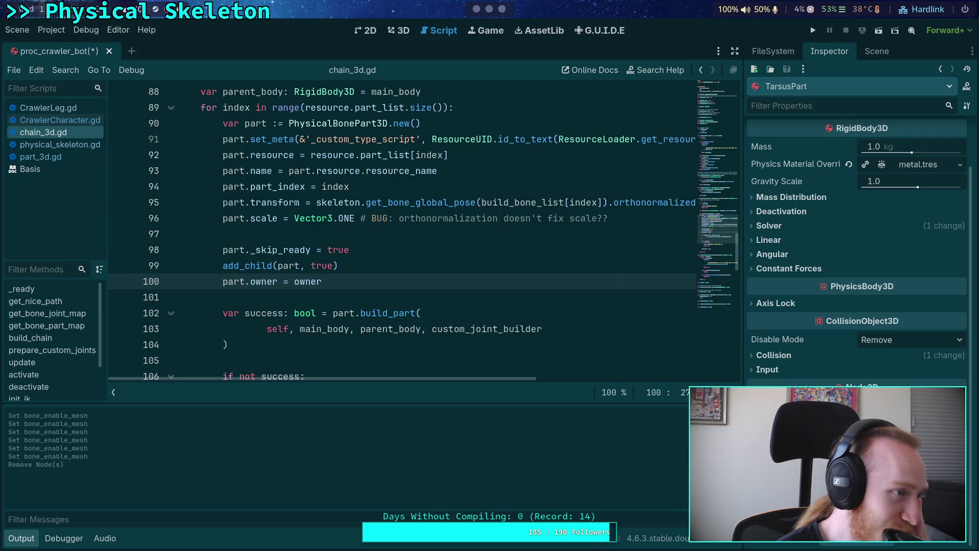
left_click(502, 9)
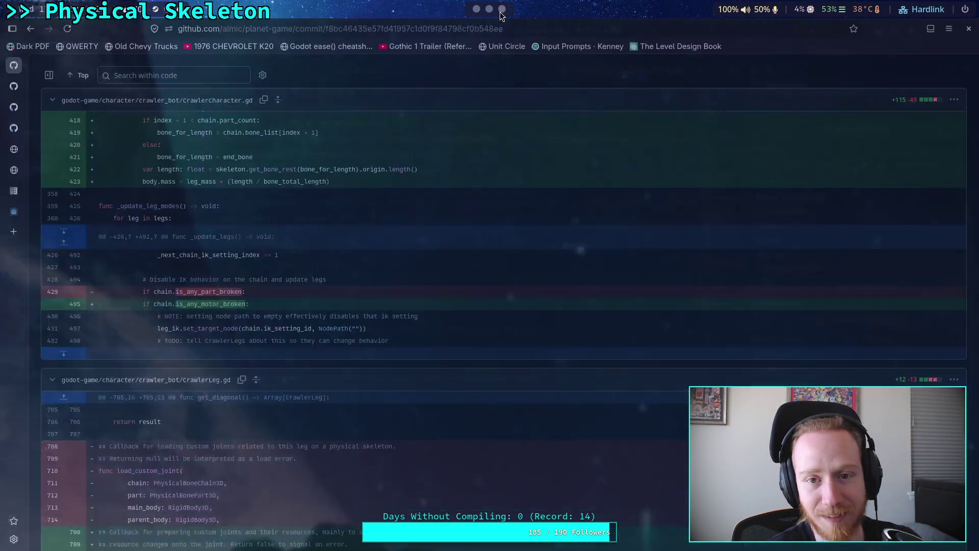
Step: Load the 'This Video is a PLAYABLE Shooter Game' YouTube URL in a fresh tab
left_click(22, 236)
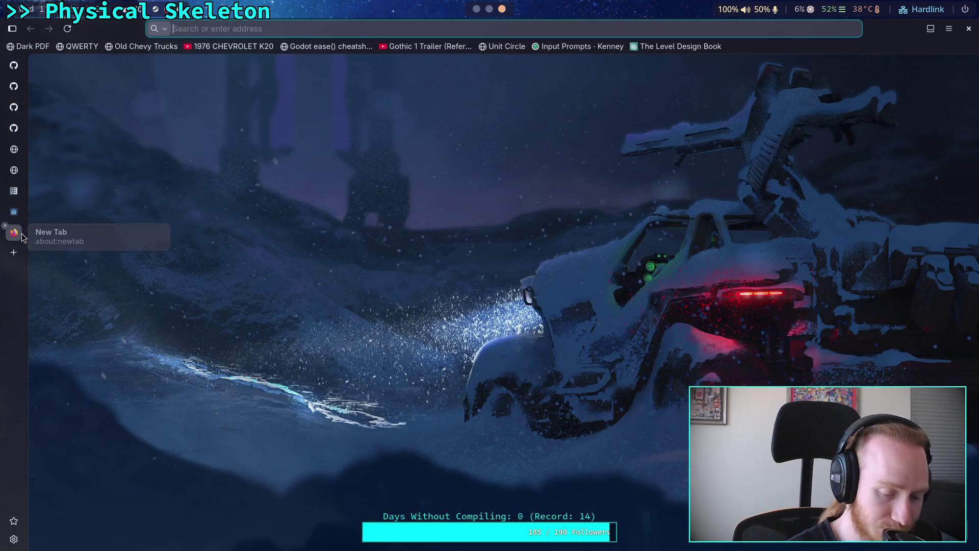
key("ctrl+v")
key("Return")
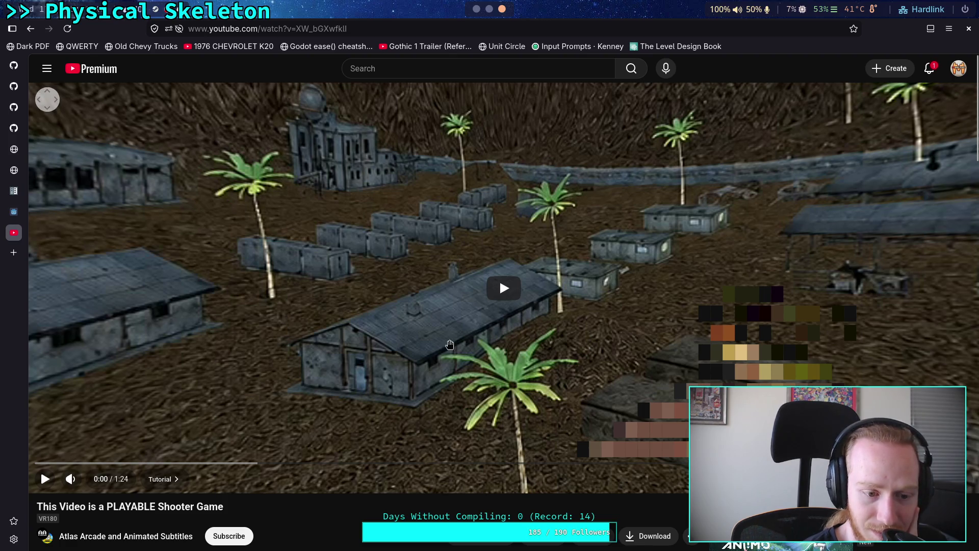
scroll(443, 342, "down", 3)
scroll(418, 396, "down", 1)
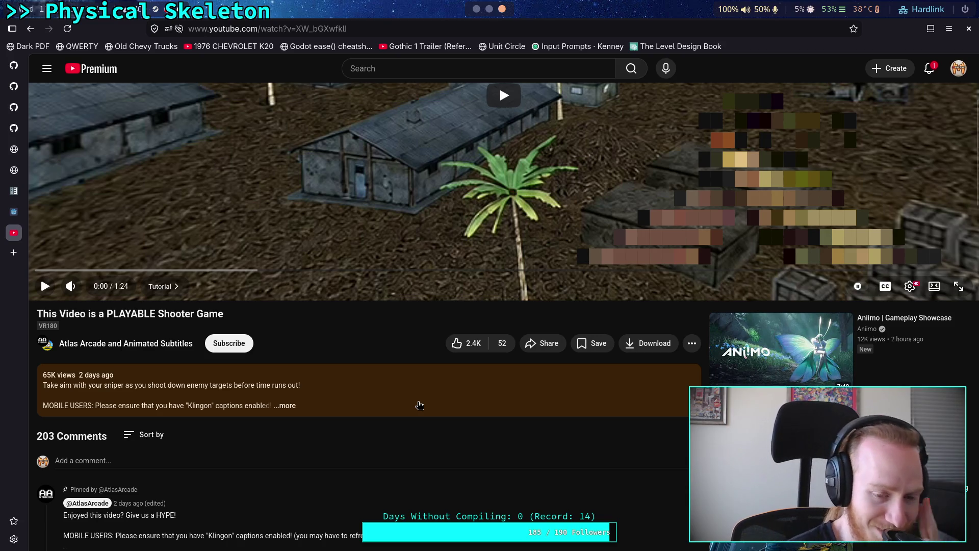
left_click(378, 395)
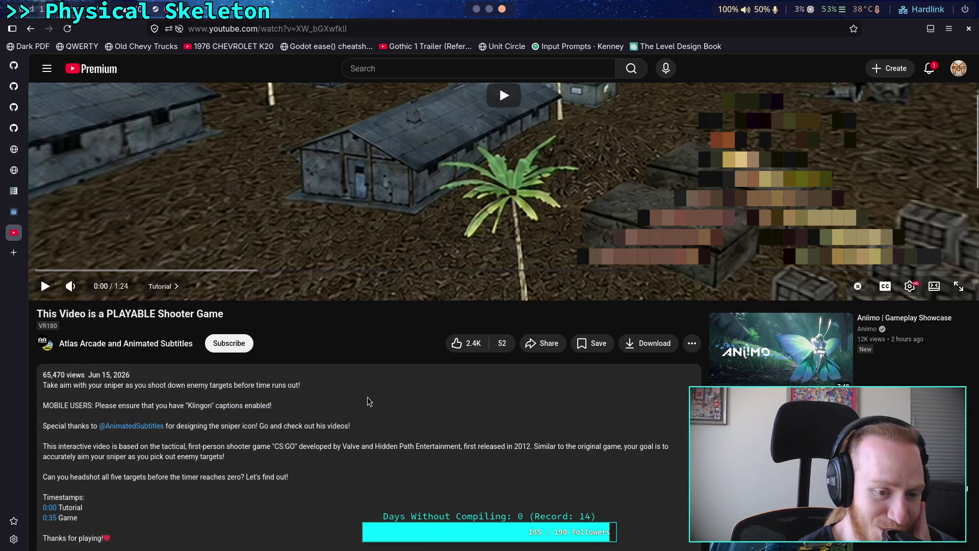
scroll(355, 400, "down", 5)
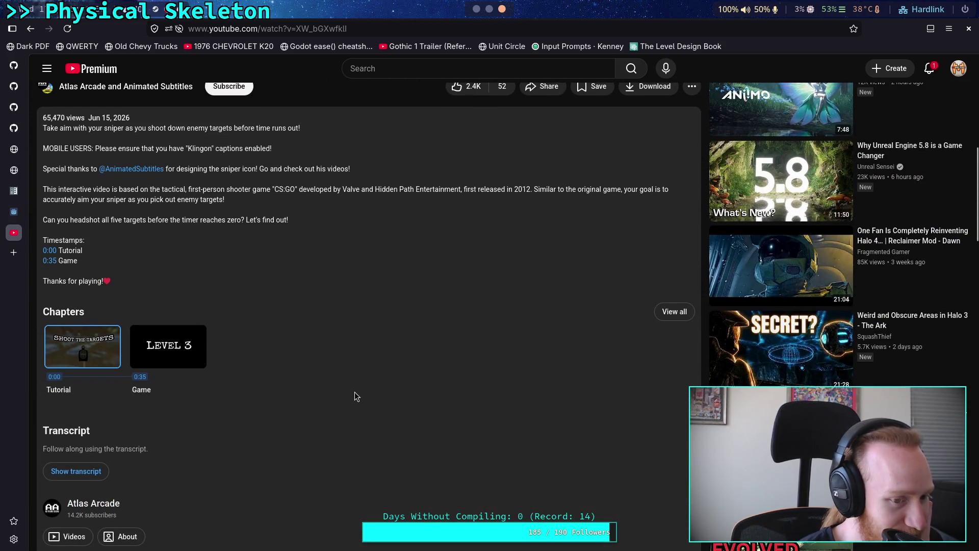
scroll(356, 393, "down", 6)
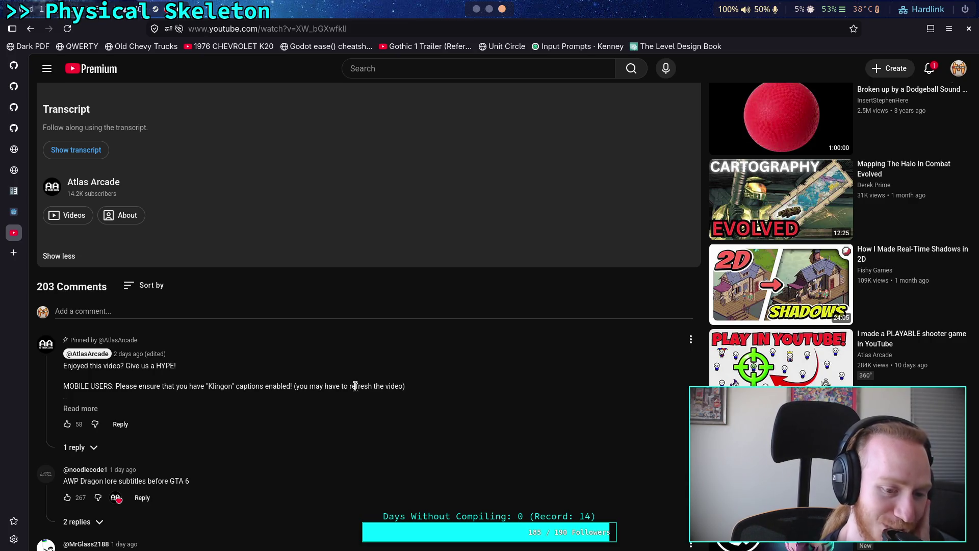
scroll(356, 386, "down", 2)
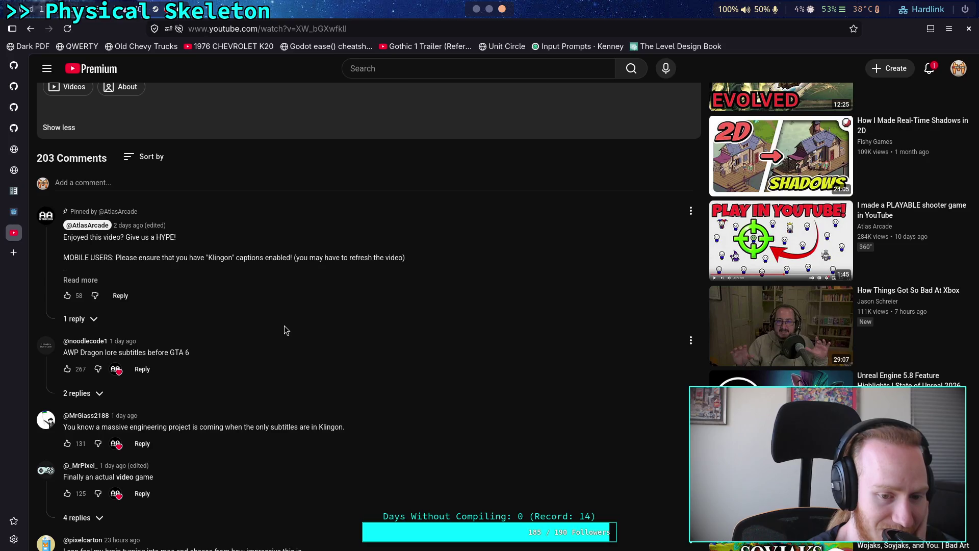
scroll(285, 327, "up", 15)
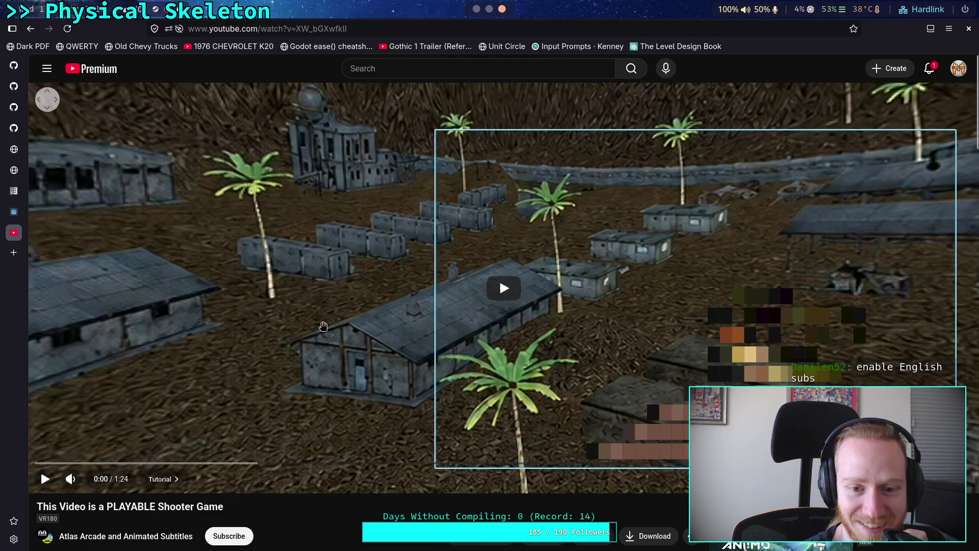
Step: Play the shooter video, pausing and resuming while panning the VR180 view
left_click(321, 306)
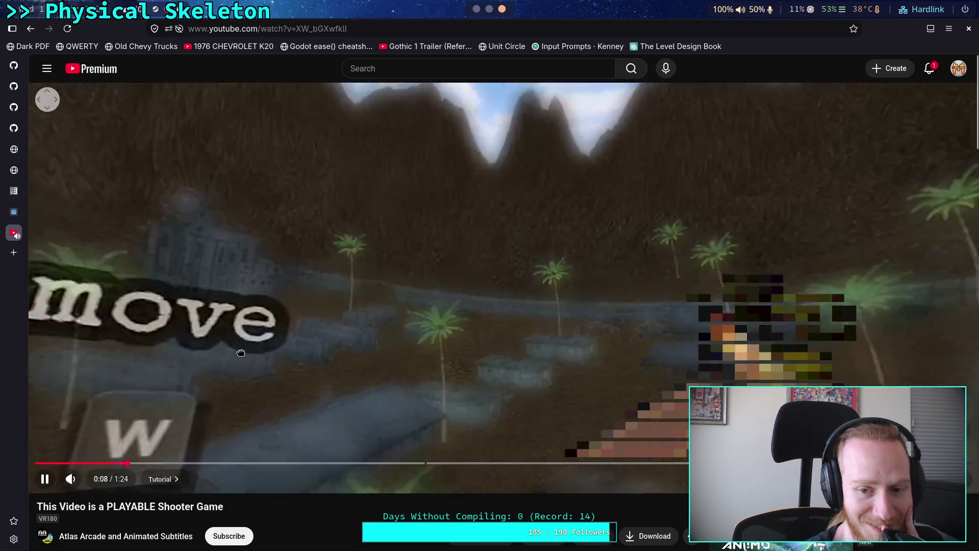
left_click(324, 343)
left_click(426, 335)
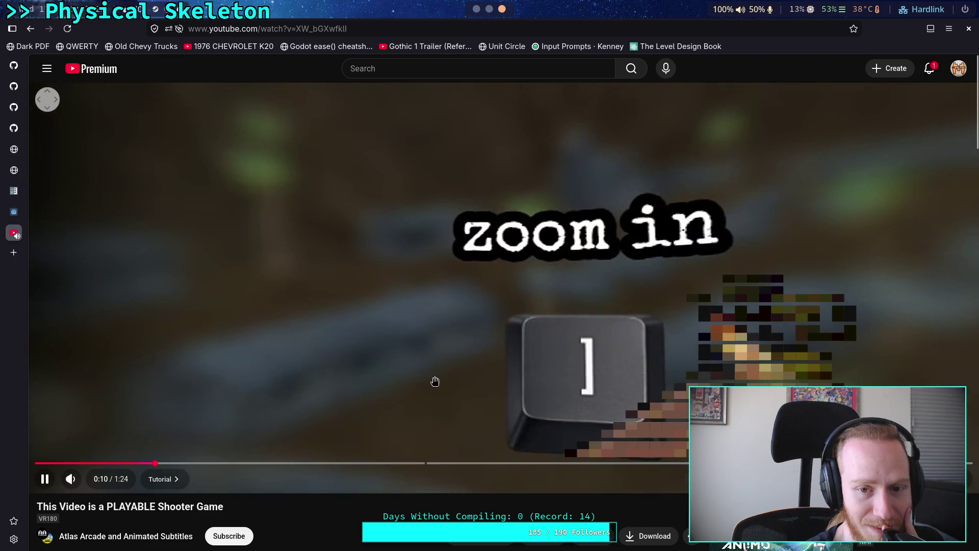
left_click(317, 343)
mouse_move(318, 343)
left_mouse_down()
mouse_move(164, 347)
mouse_move(102, 306)
mouse_move(341, 308)
mouse_move(284, 276)
mouse_move(302, 252)
mouse_move(241, 284)
mouse_move(422, 203)
left_mouse_up()
left_click(267, 267)
left_click(375, 277)
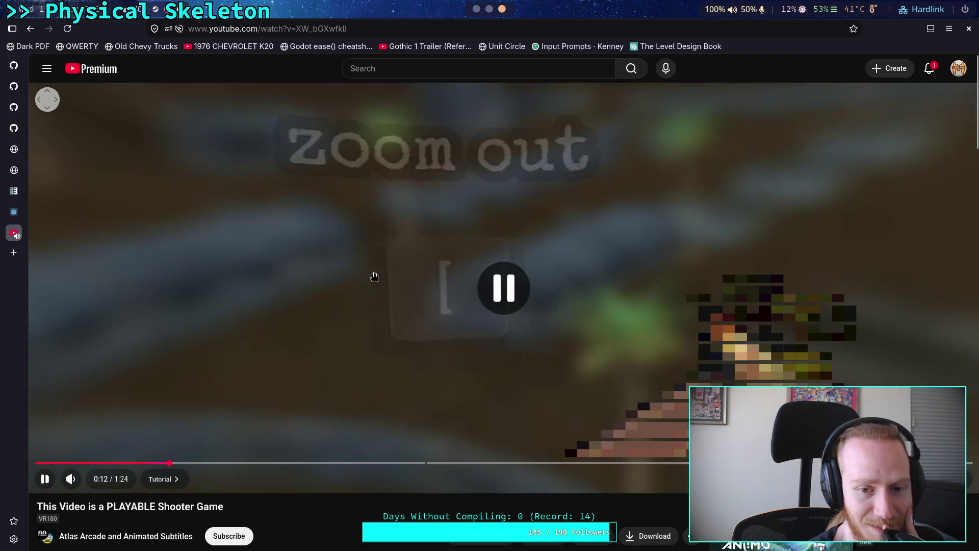
left_click(411, 295)
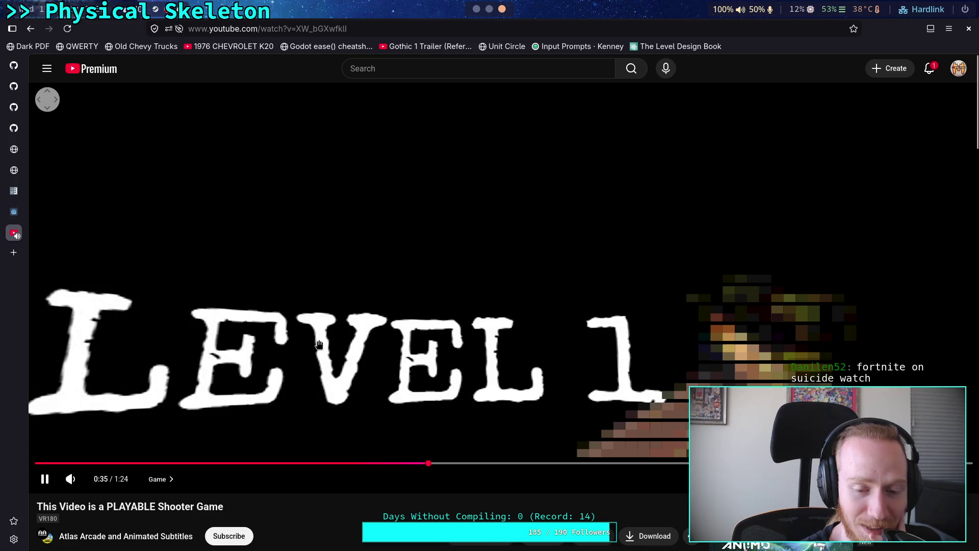
left_click_drag(321, 341, 377, 287)
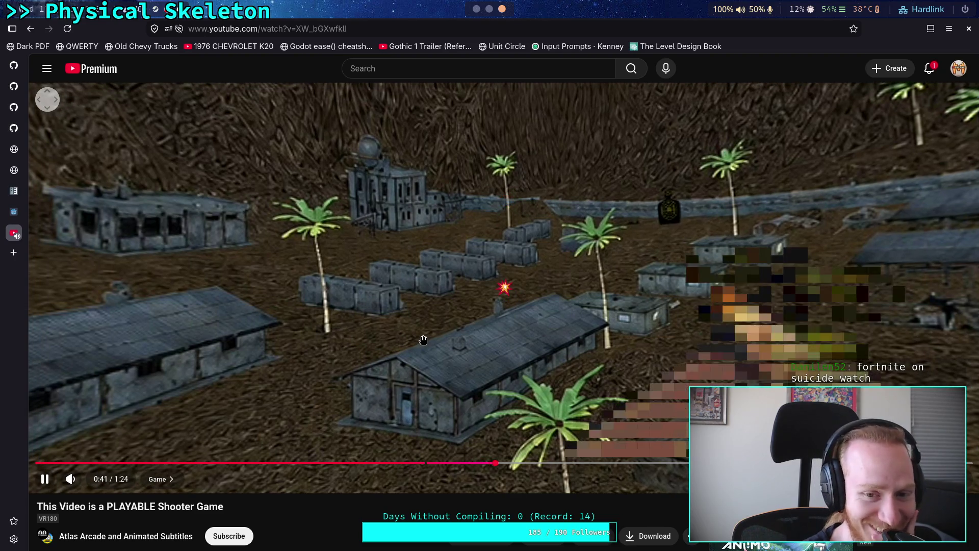
Step: Pause at 0:42 to pan toward the mountains, resume, pause at 1:03, and open settings
left_click(365, 360)
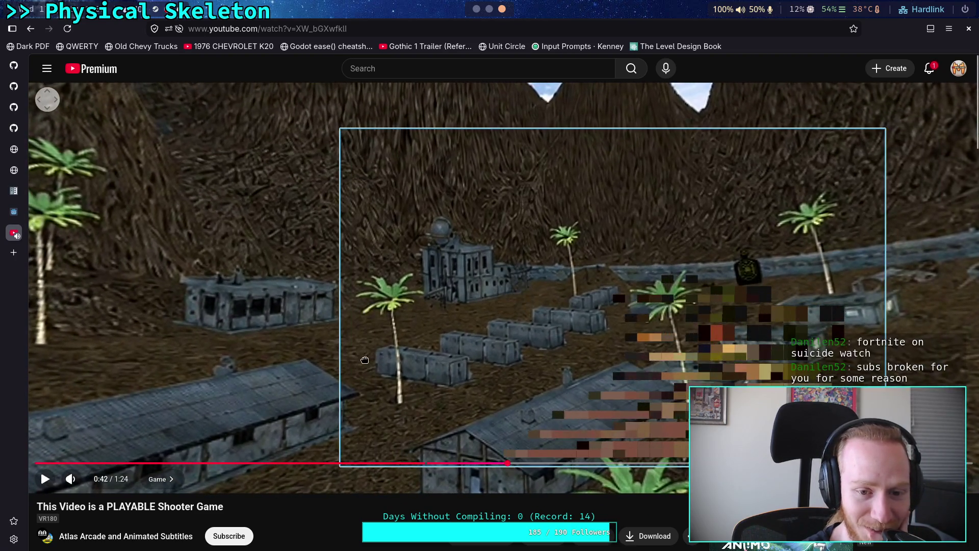
mouse_move(484, 365)
left_mouse_down()
mouse_move(368, 326)
mouse_move(387, 388)
mouse_move(290, 355)
left_mouse_up()
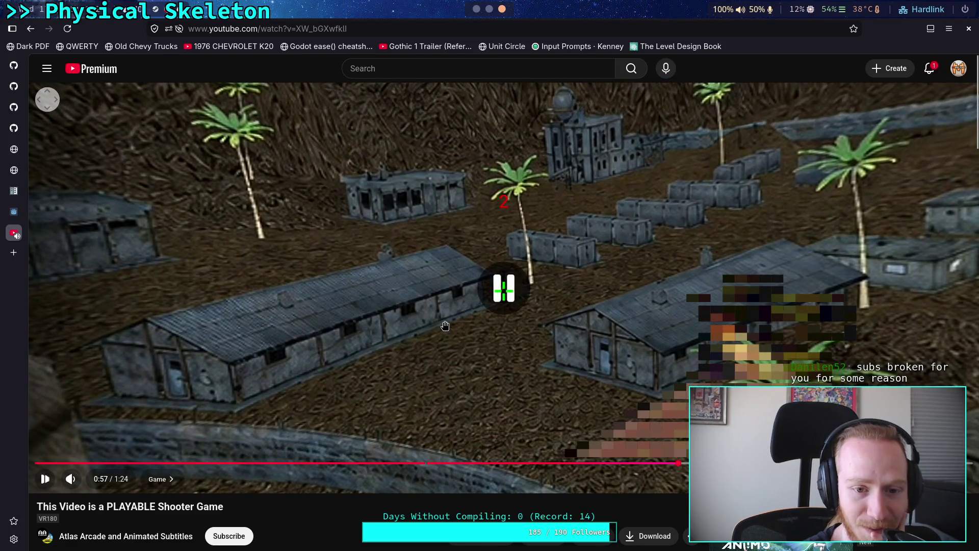
left_click(257, 315)
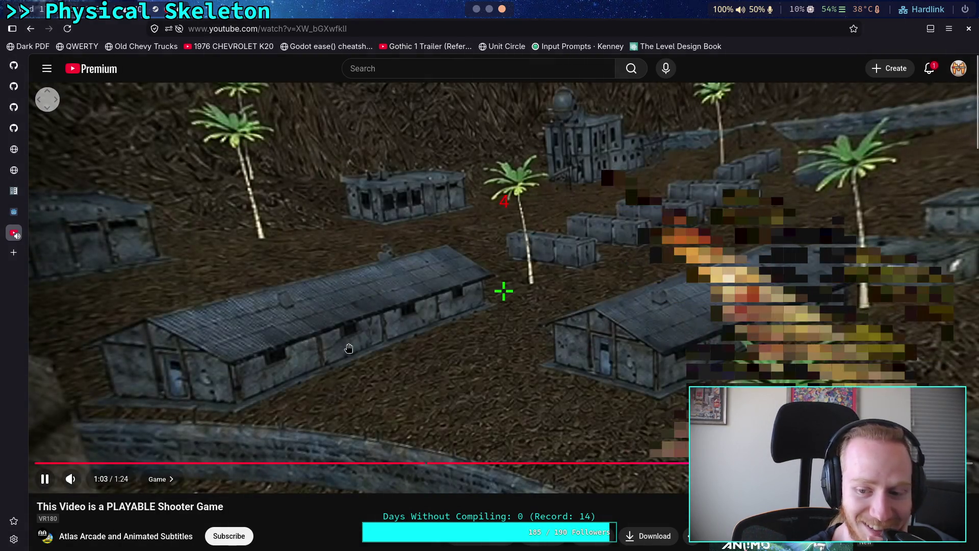
left_click(348, 348)
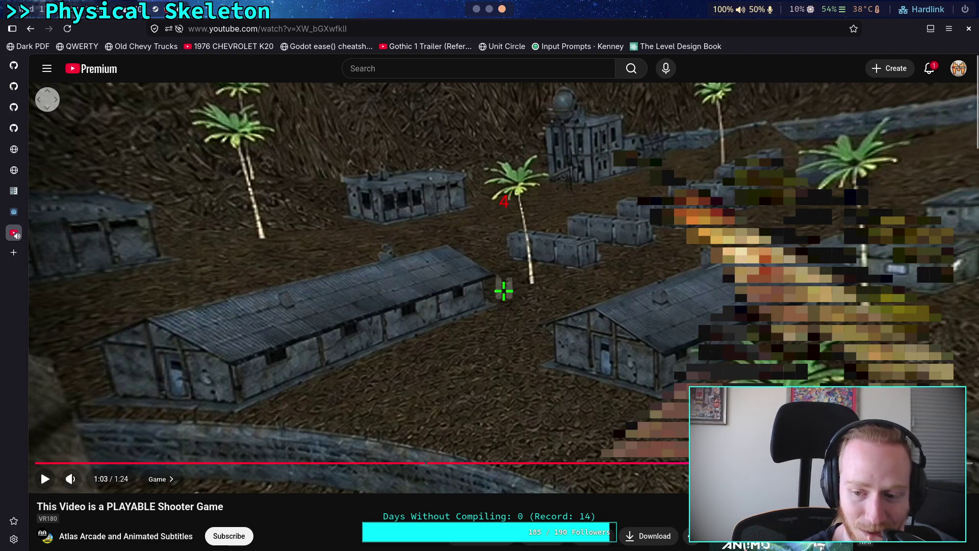
left_click(887, 479)
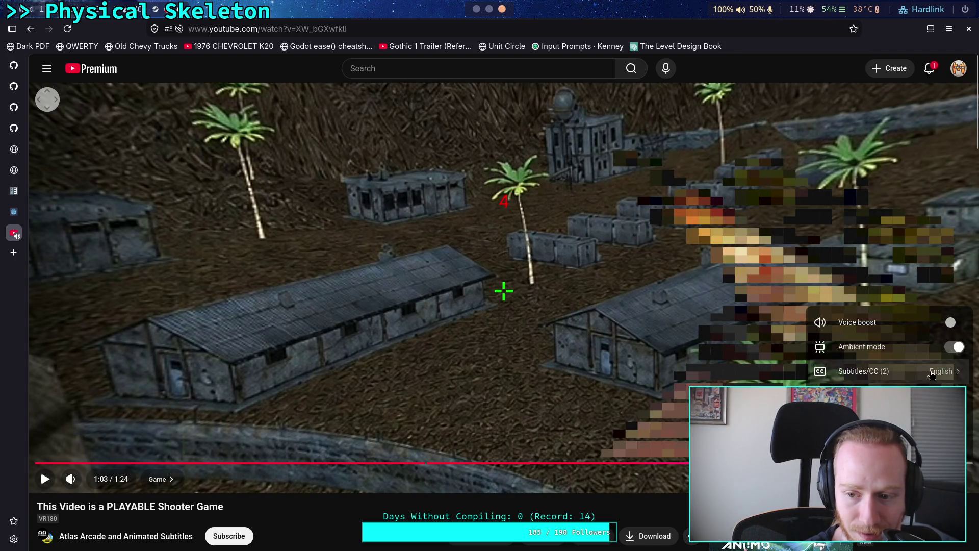
Step: Switch the video's subtitles to Klingon
left_click(867, 371)
left_click(886, 383)
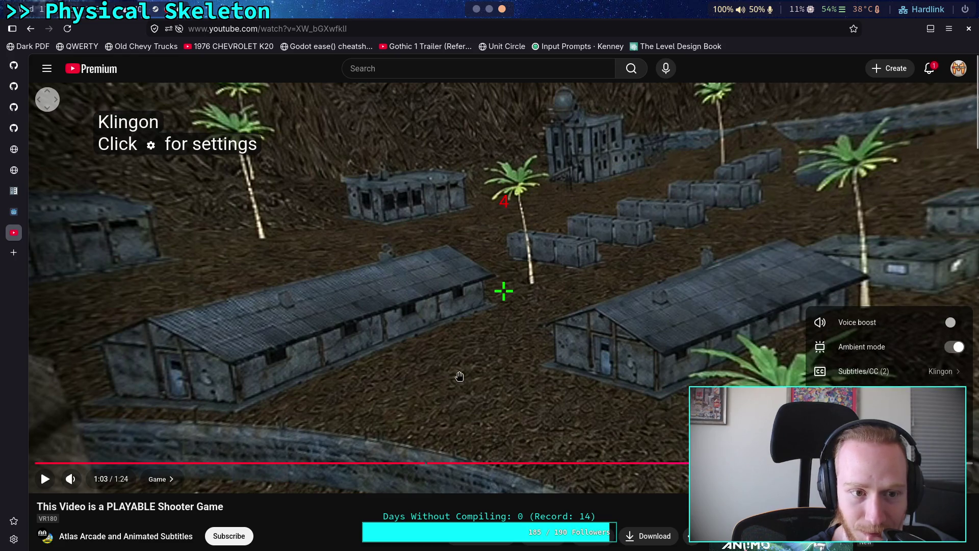
scroll(274, 496, "down", 3)
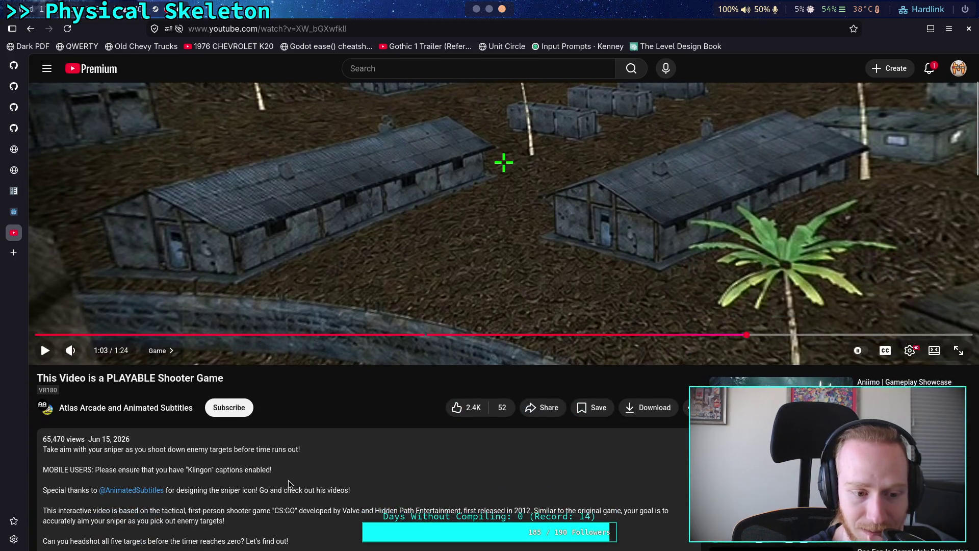
scroll(306, 480, "up", 3)
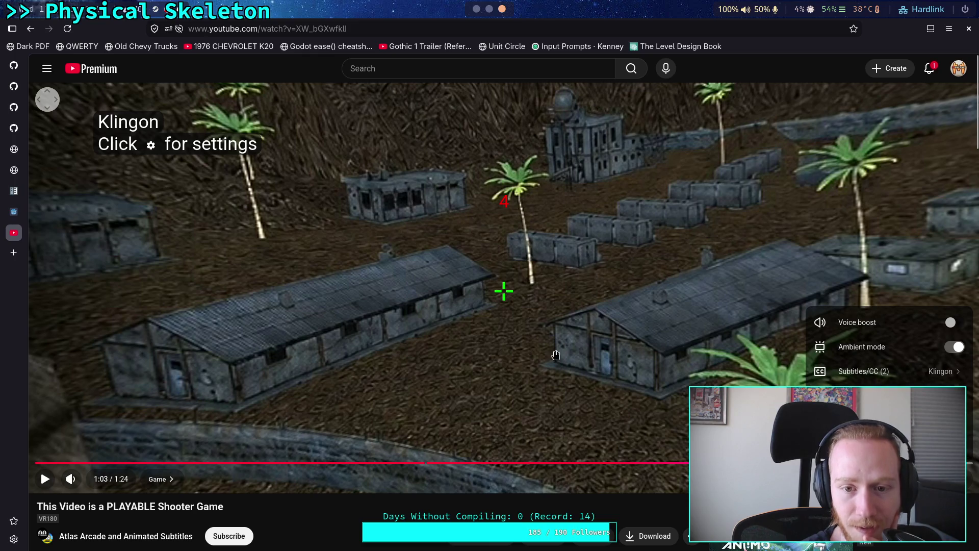
Step: Set the captions back to English and resume playback to the end screen
left_click(328, 181)
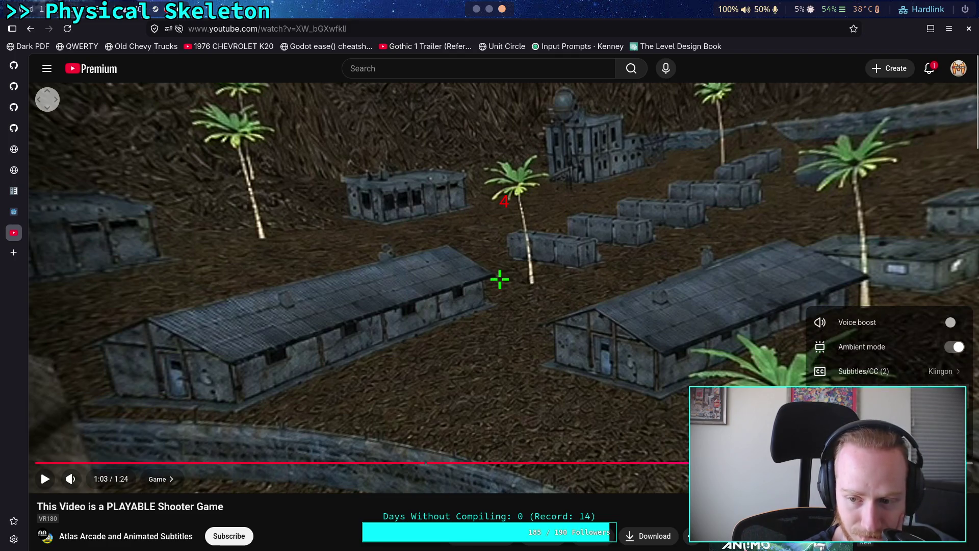
left_click(887, 353)
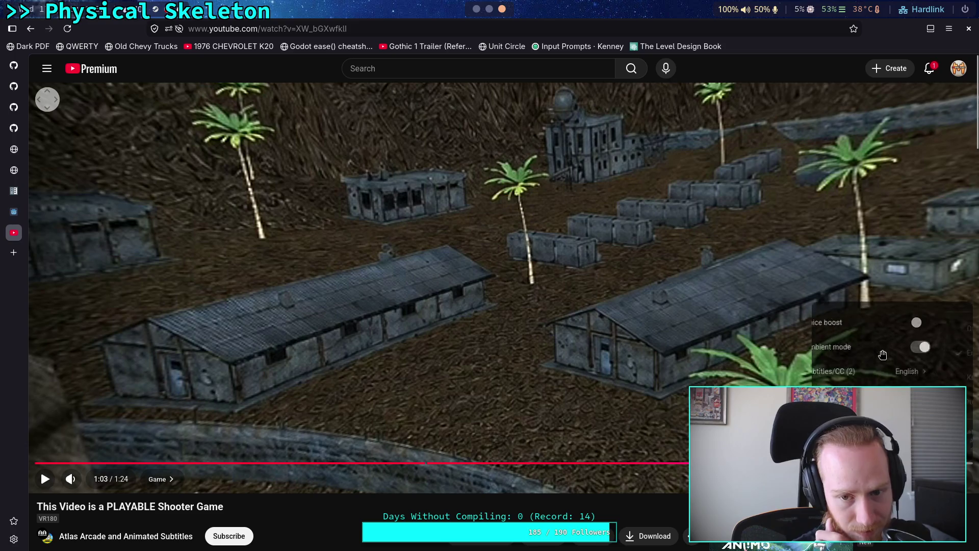
left_click(225, 305)
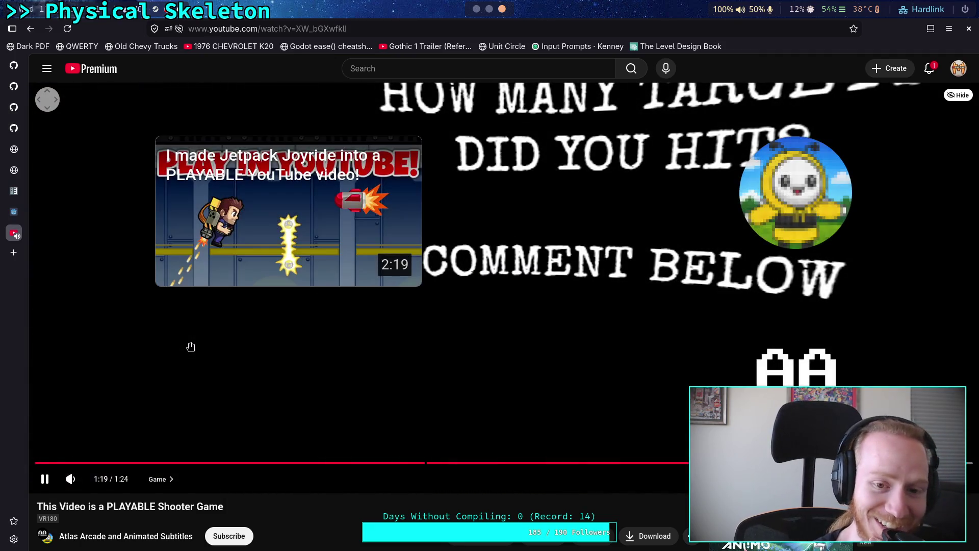
Step: Scroll down the description and select, then deselect, the pinned comment's opening lines
scroll(201, 364, "down", 3)
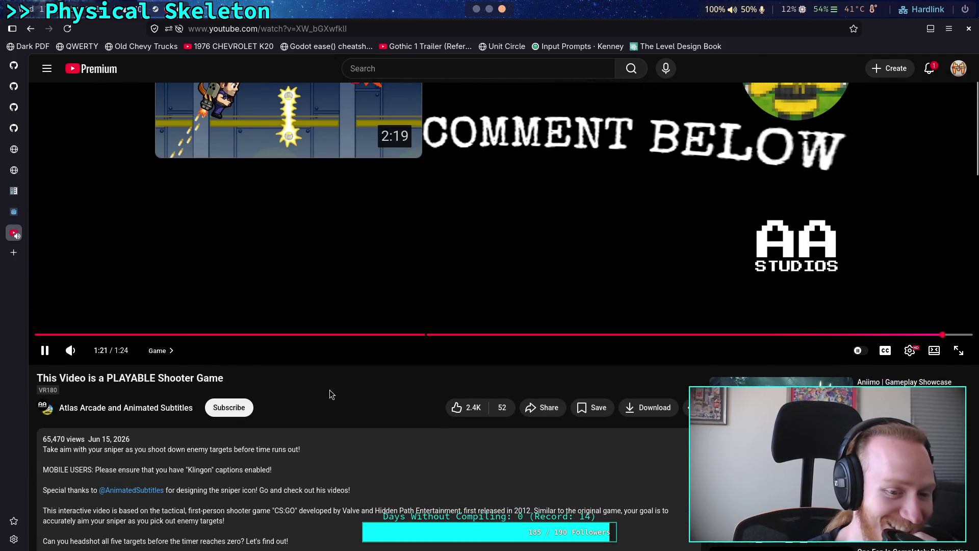
scroll(336, 383, "down", 4)
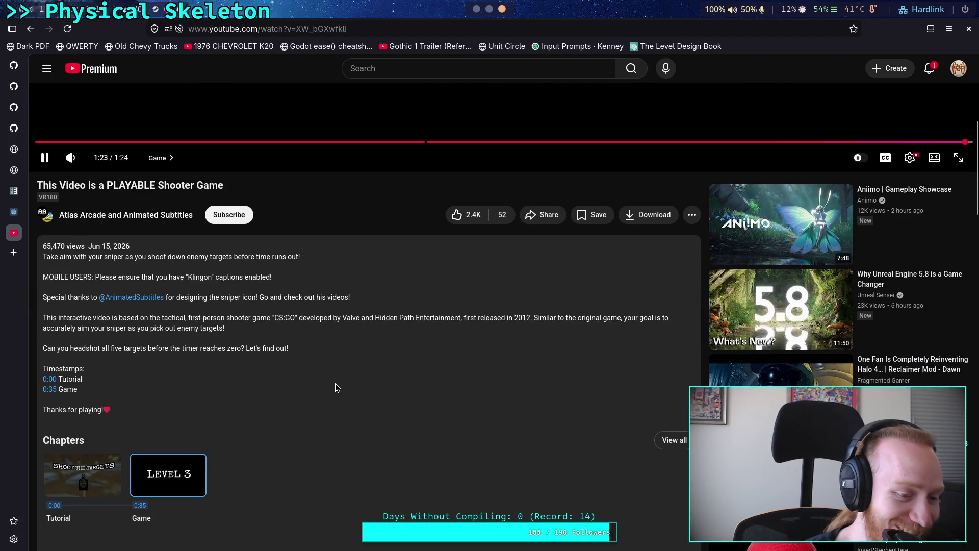
scroll(335, 383, "down", 3)
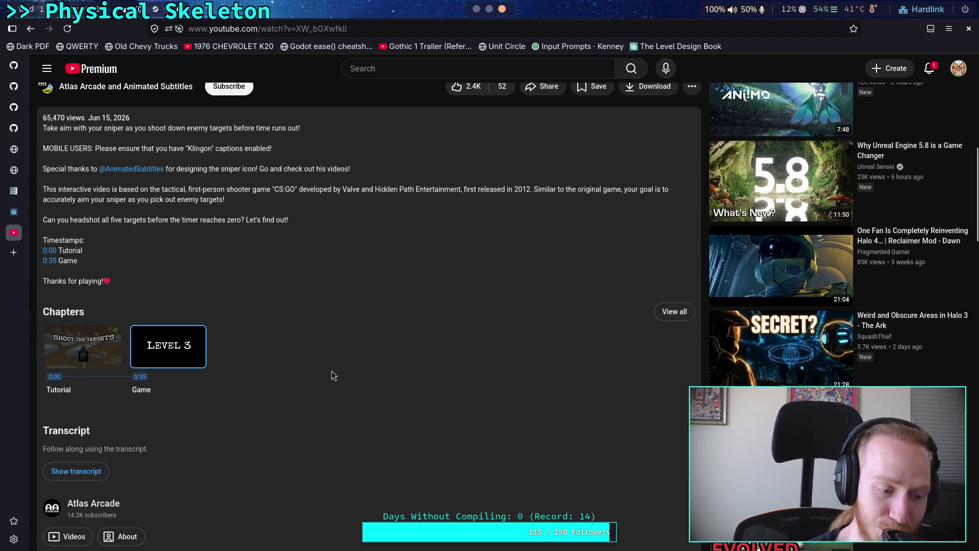
scroll(332, 371, "down", 6)
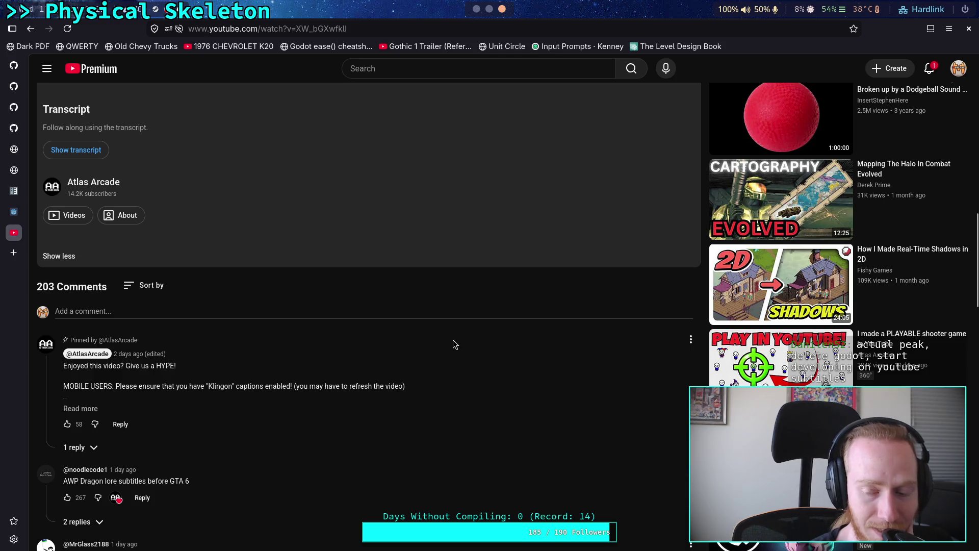
left_click_drag(452, 340, 437, 374)
left_click(420, 372)
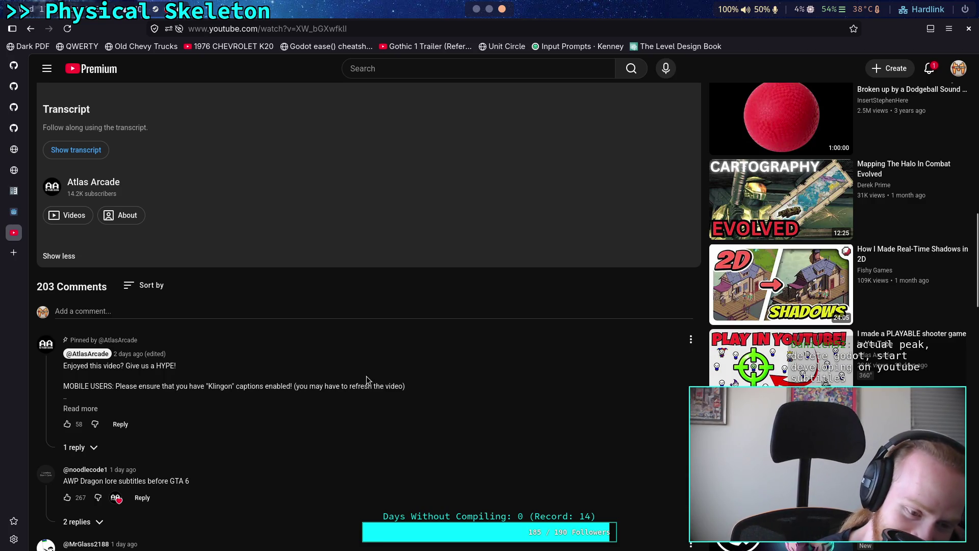
Step: Scroll through the comments and back up the page
scroll(367, 377, "down", 5)
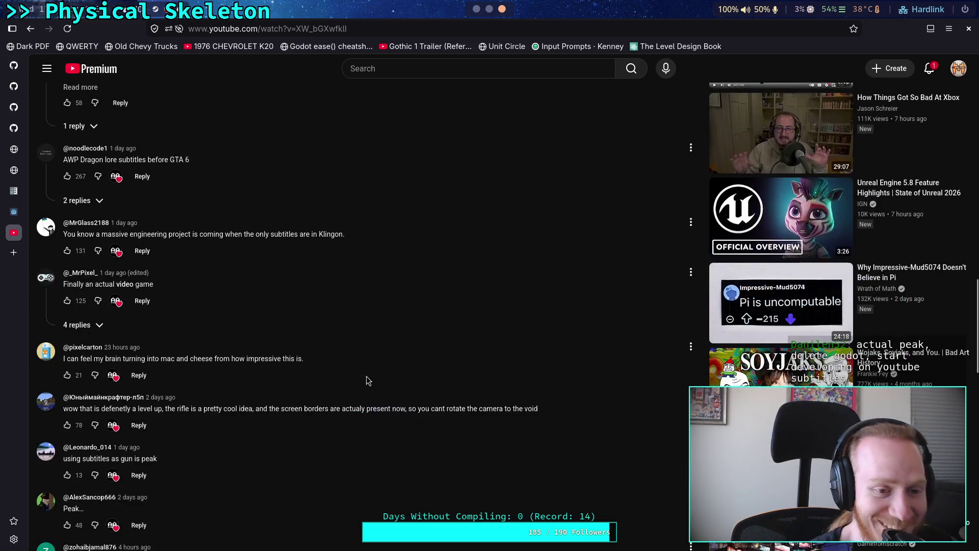
scroll(367, 376, "down", 2)
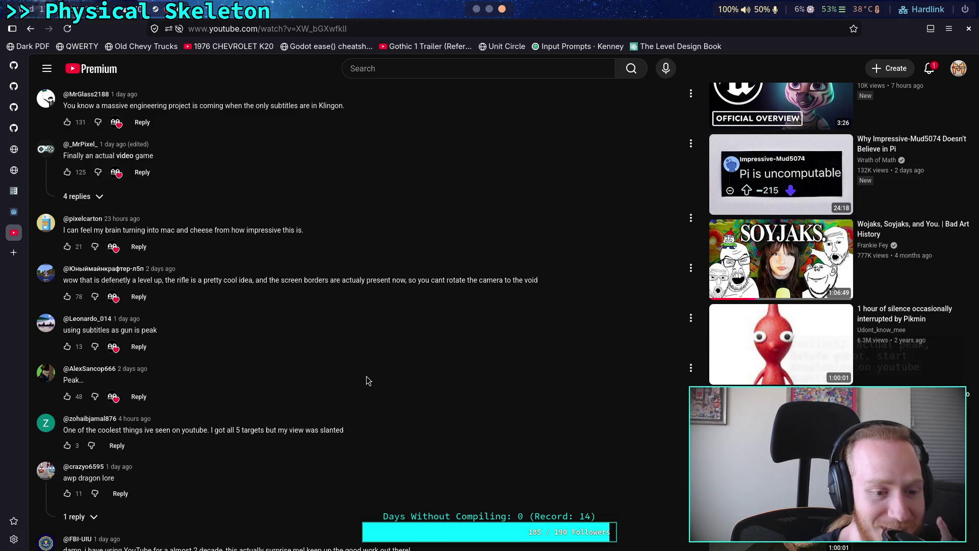
scroll(366, 377, "down", 3)
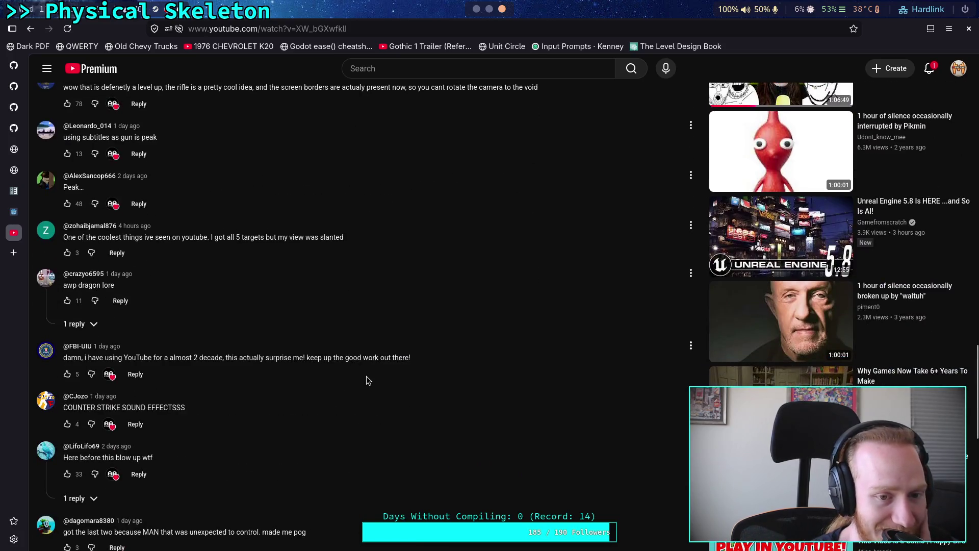
scroll(367, 378, "up", 1)
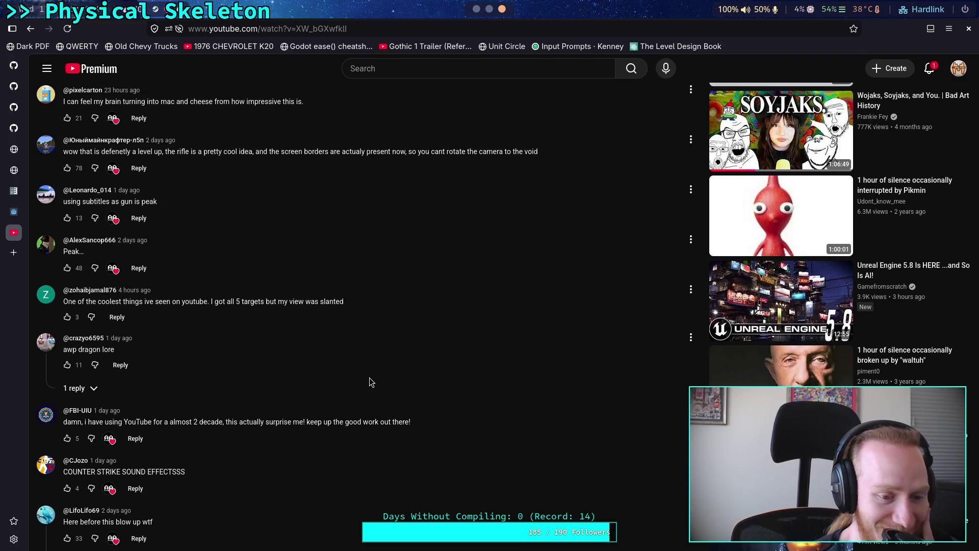
scroll(369, 378, "up", 15)
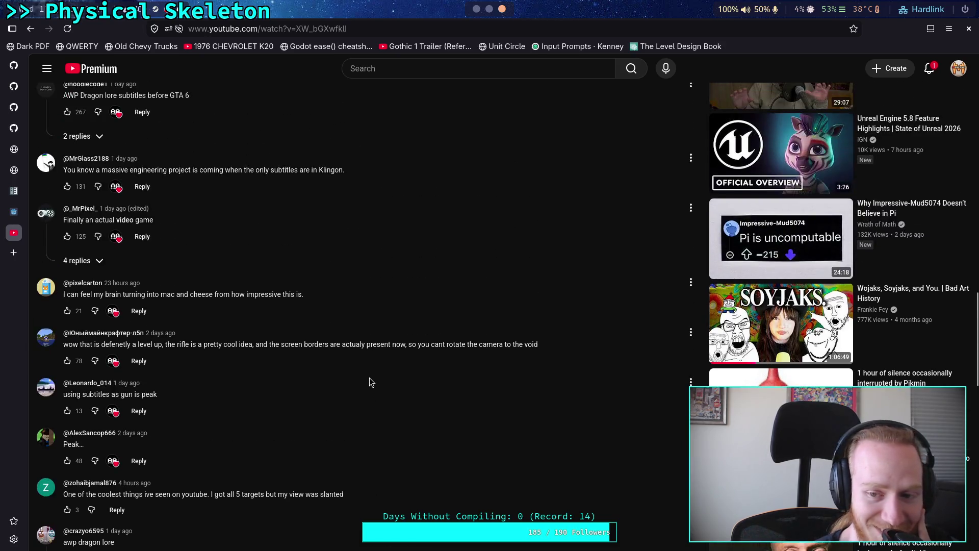
scroll(370, 378, "down", 4)
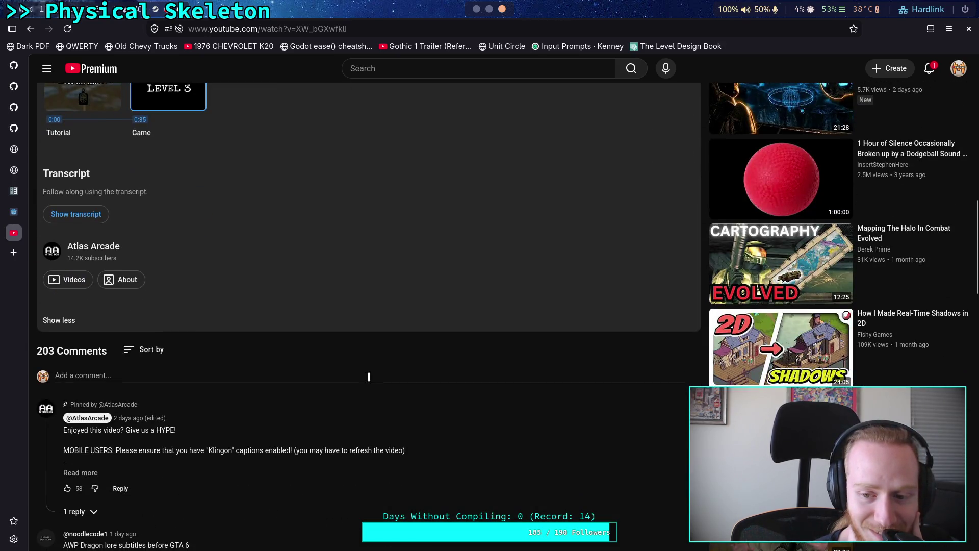
scroll(370, 376, "up", 15)
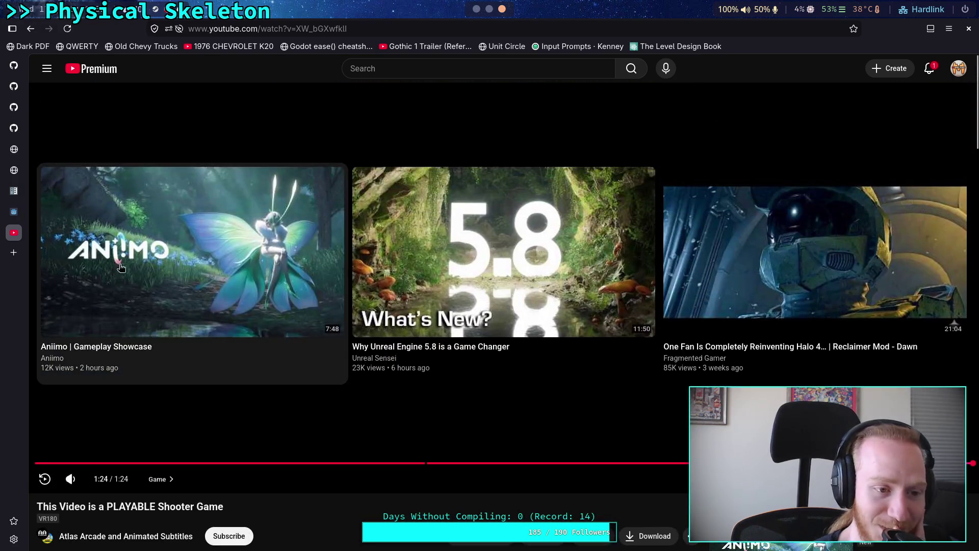
Step: Save chain_3d.gd in Godot, then switch to the terminal showing the git diff
key("super+2")
key("super+1")
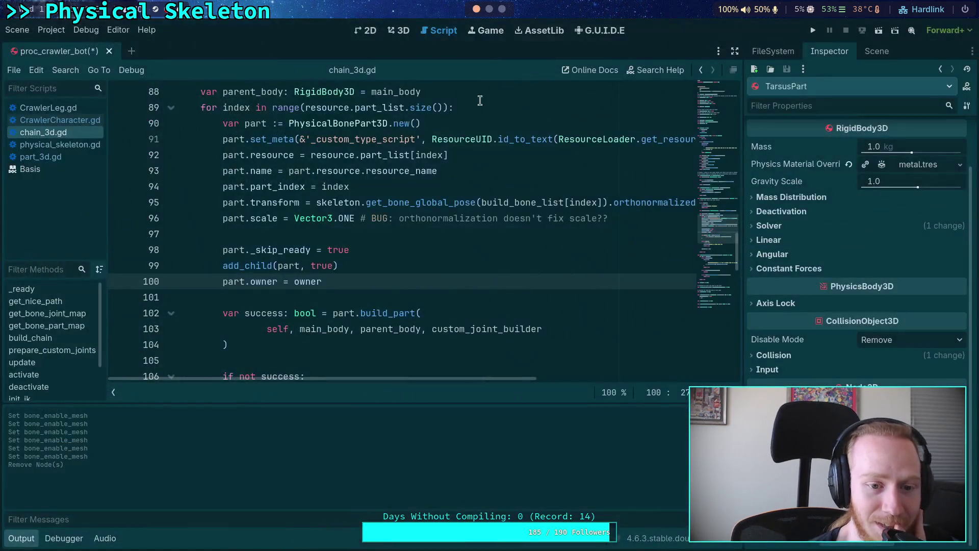
left_click(502, 9)
left_click(476, 9)
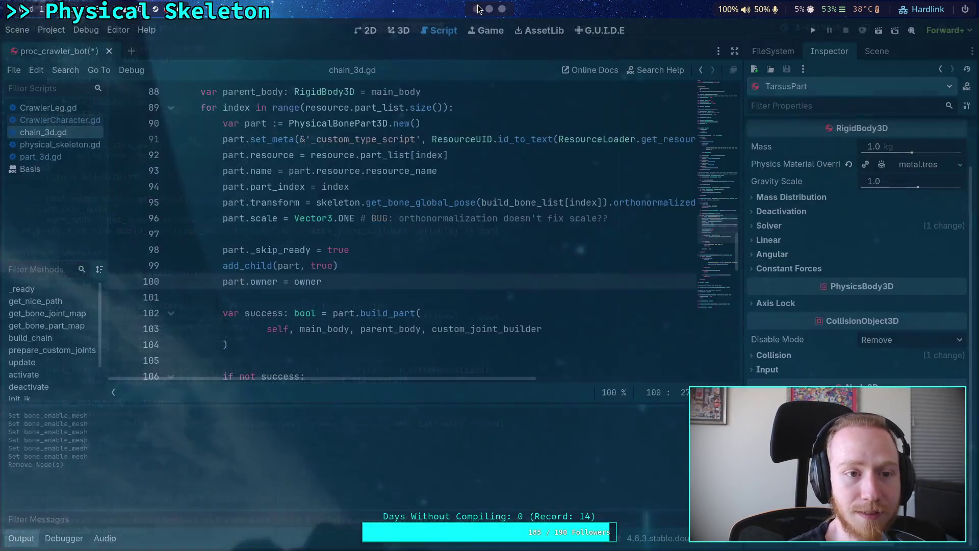
left_click(417, 203)
key("ctrl+s")
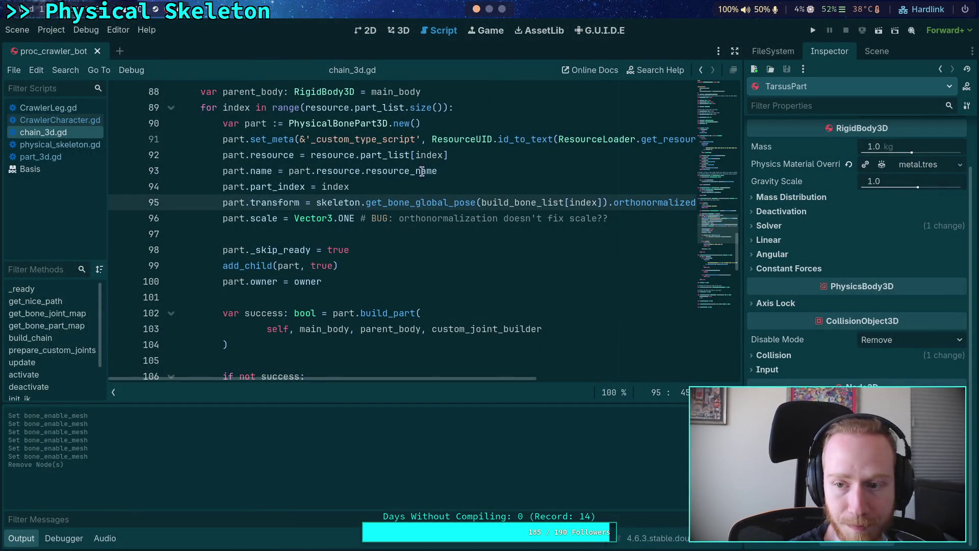
key("super+2")
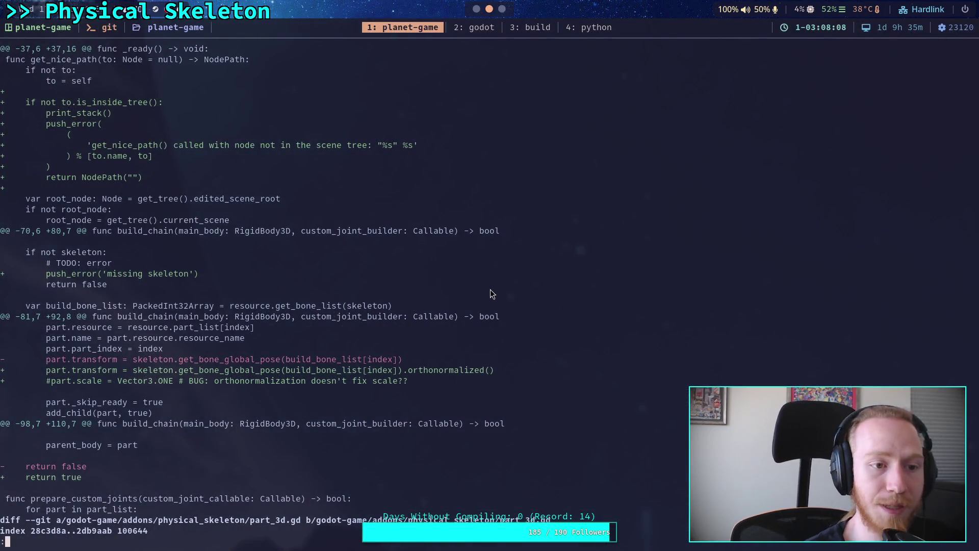
Step: Quit and re-run git diff to show the refreshed diff with the scale fix
key("k")
key("k")
key("k")
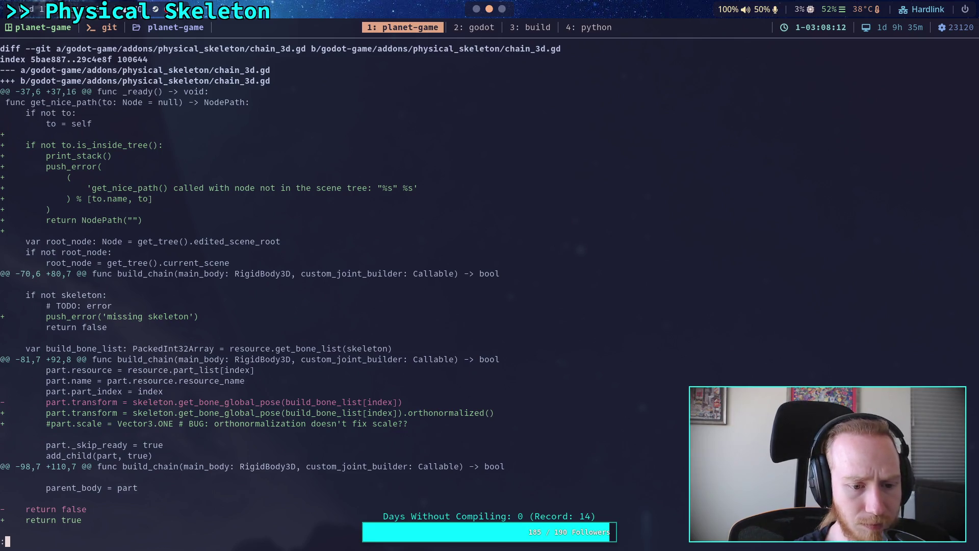
key("q")
key("Up")
key("Return")
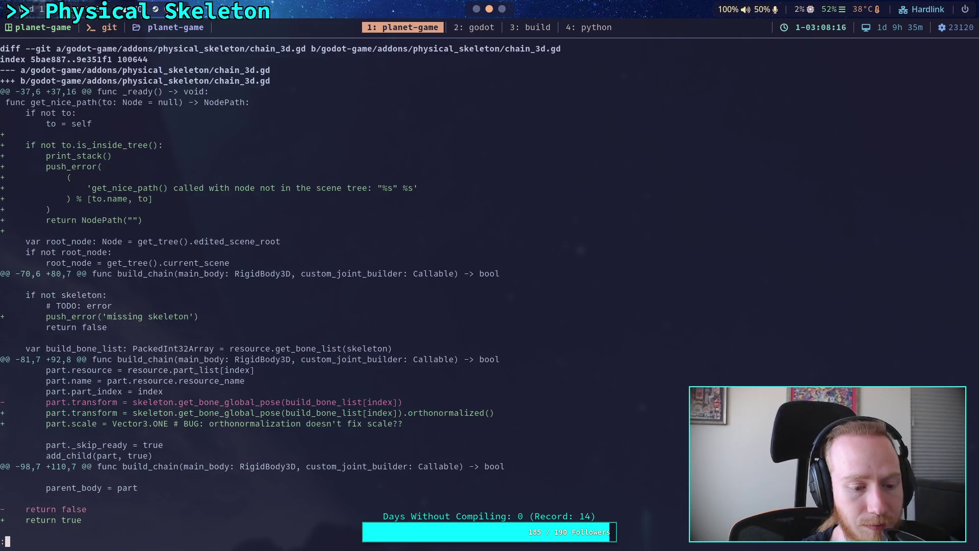
Step: Page through the part_3d.gd, build_part and physical_skeleton.gd setup changes
key("space")
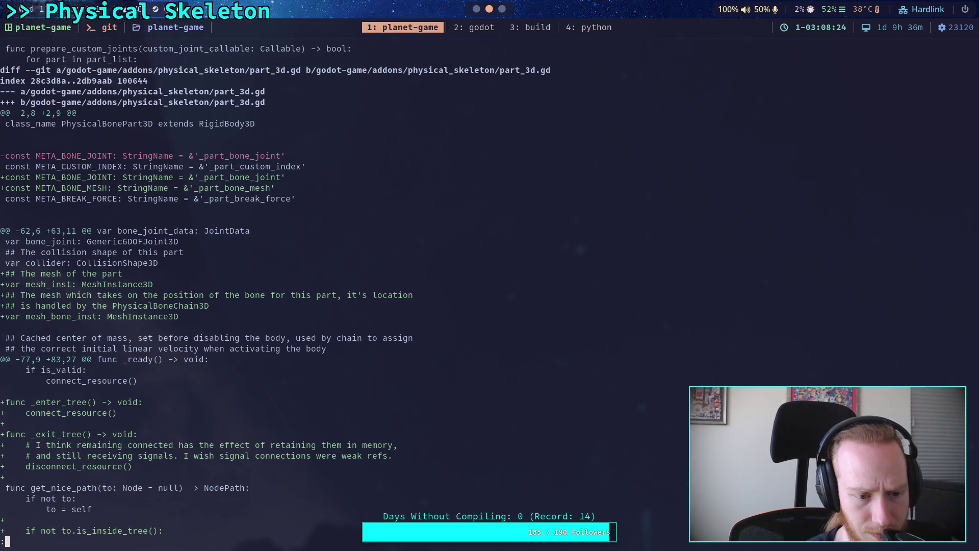
key("space")
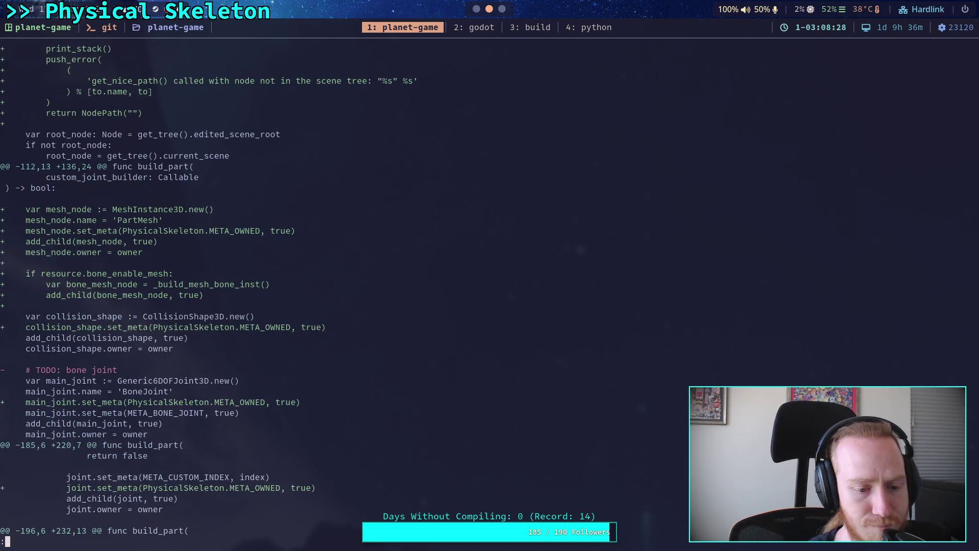
key("space")
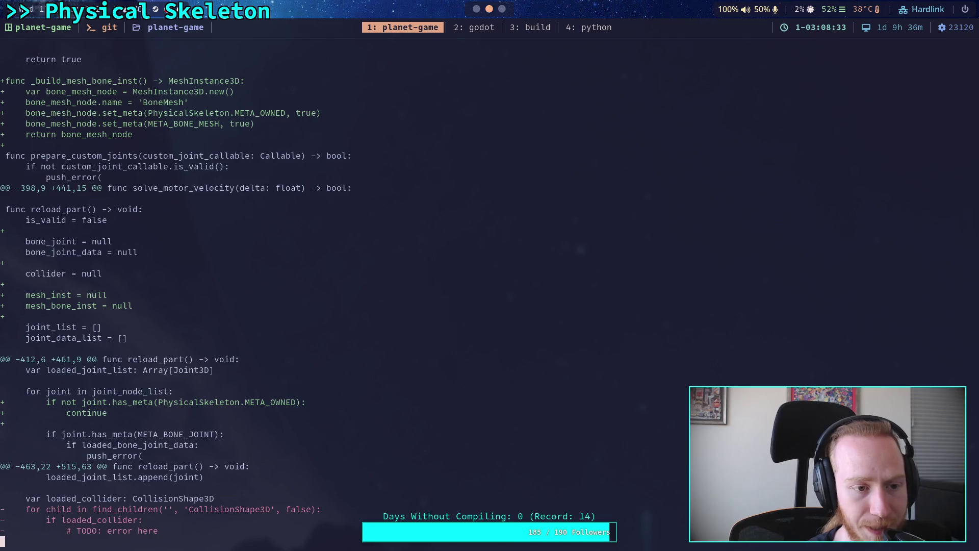
key("space")
key("space")
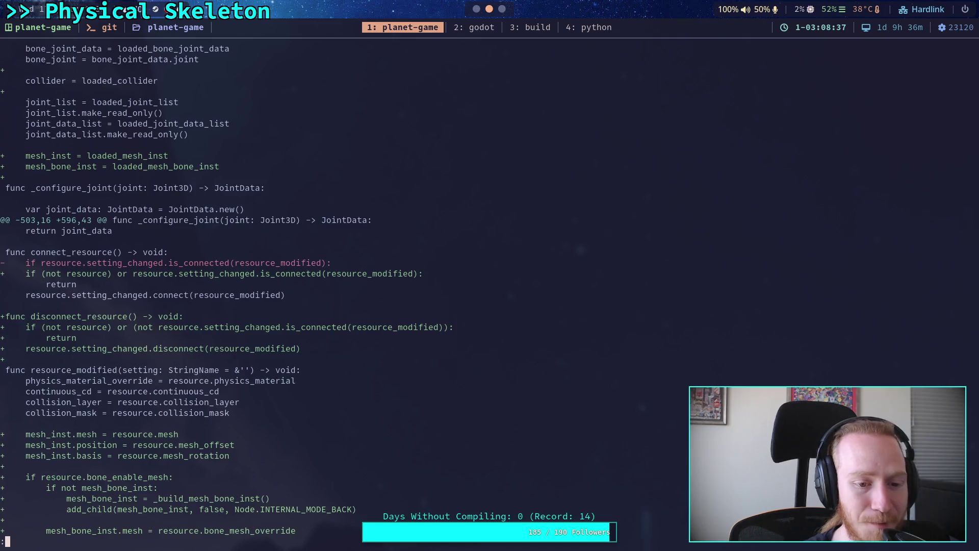
key("space")
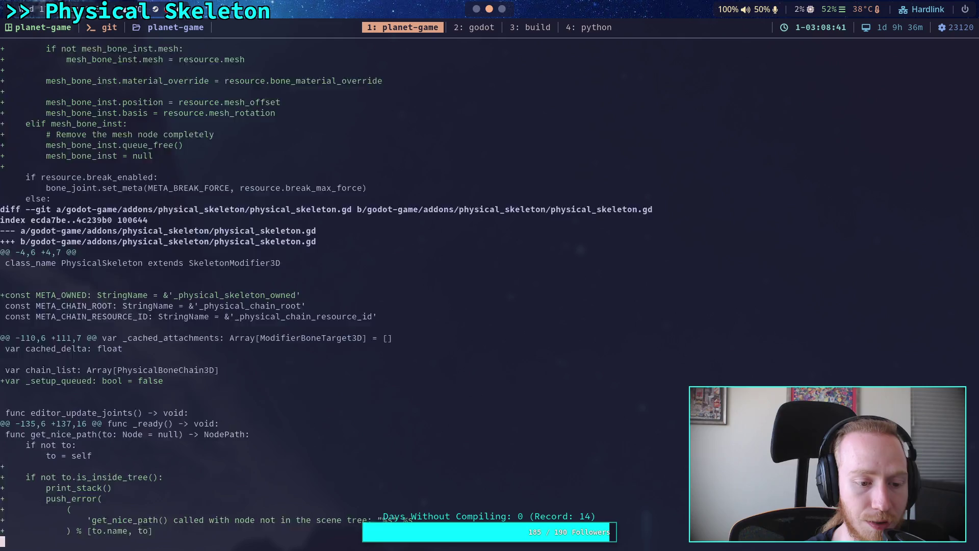
key("space")
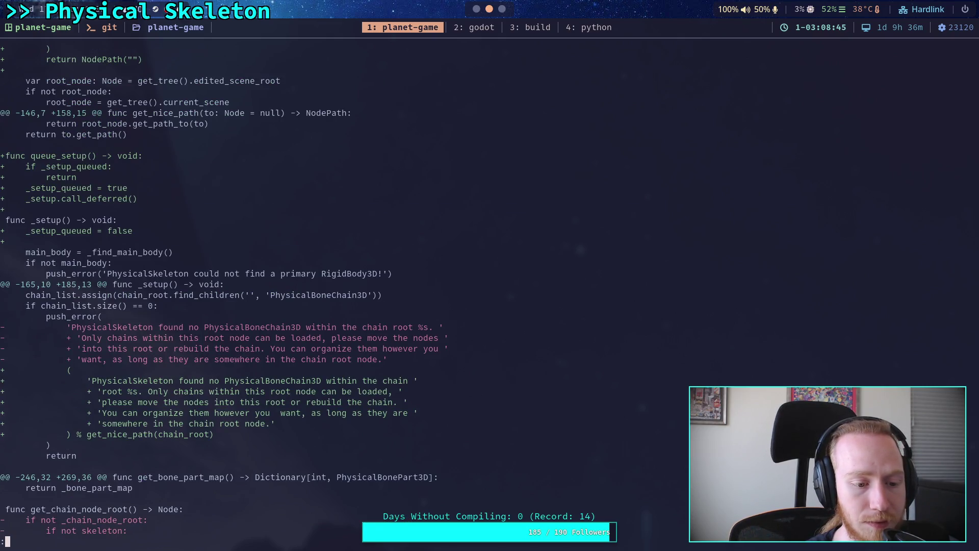
scroll(219, 301, "down", 1)
Step: Page through the build_chain, part_resource.gd, CrawlerCharacter.gd and CrawlerLeg.gd changes
key("space")
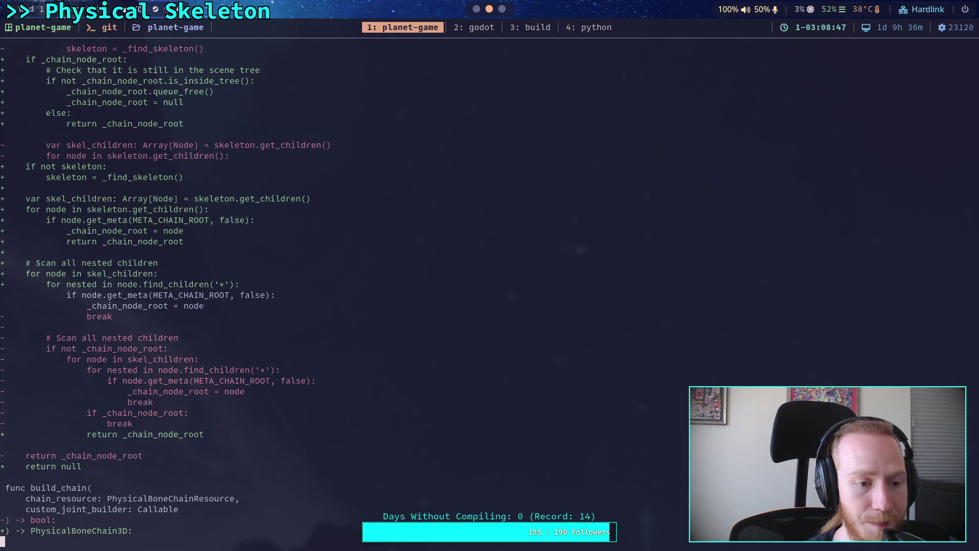
key("space")
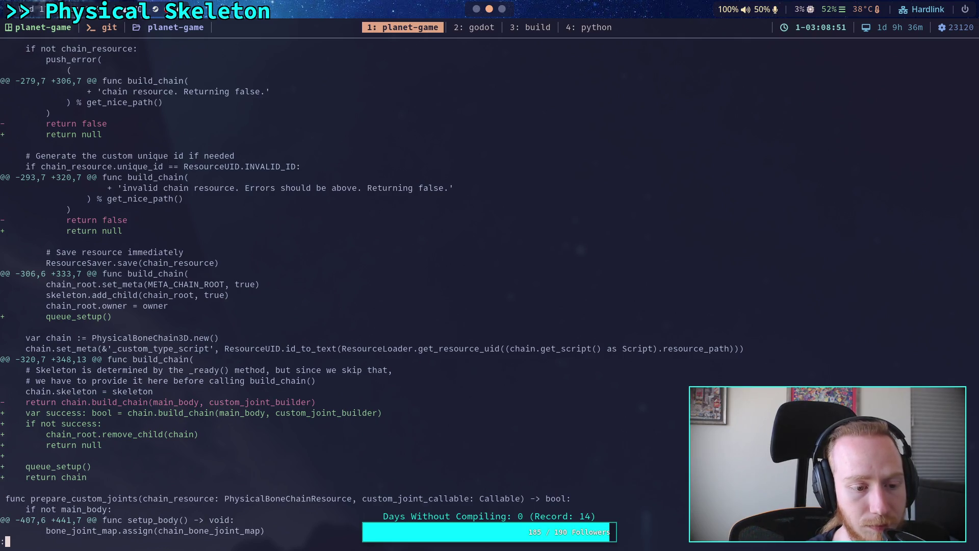
key("space")
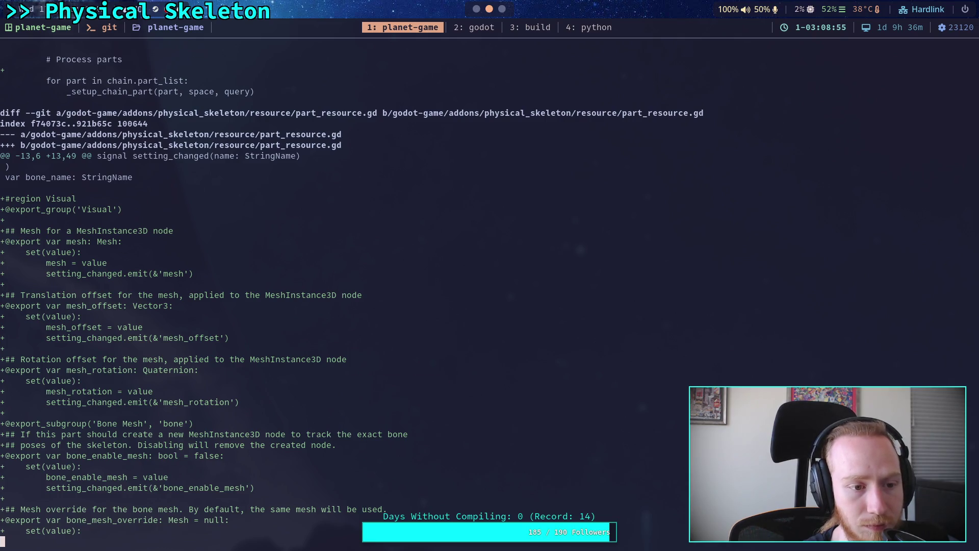
key("space")
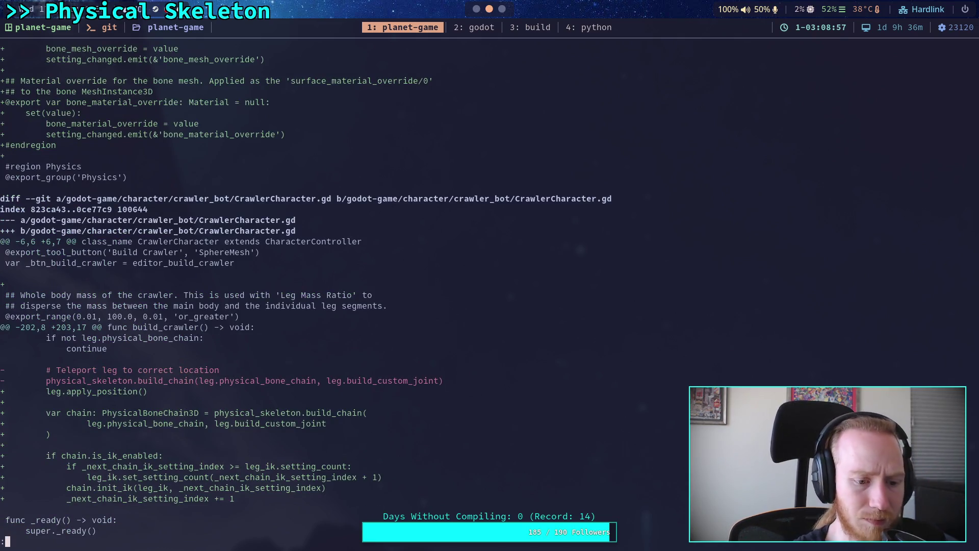
key("space")
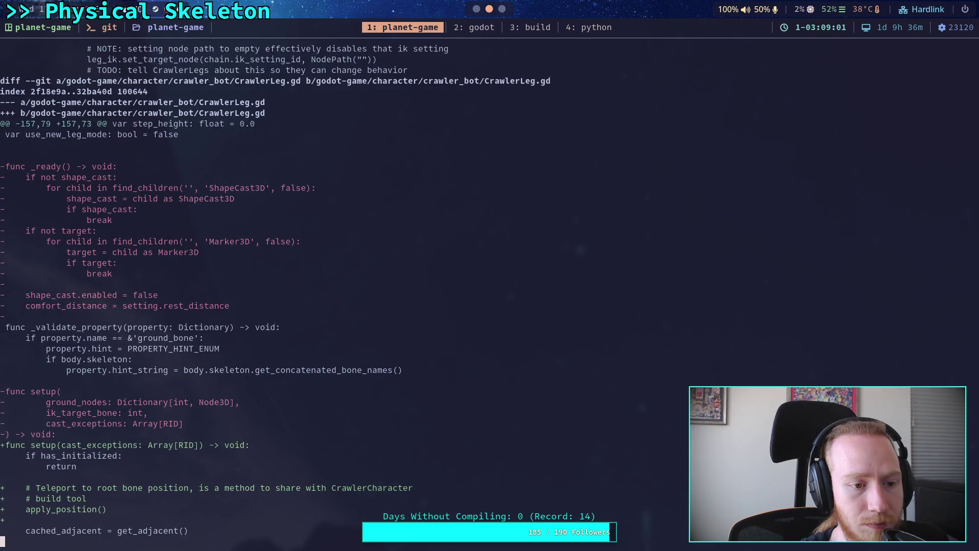
key("space")
Step: Review the apply_position and femur/tarsus part diffs through to the end, tibia height 0.73
key("b")
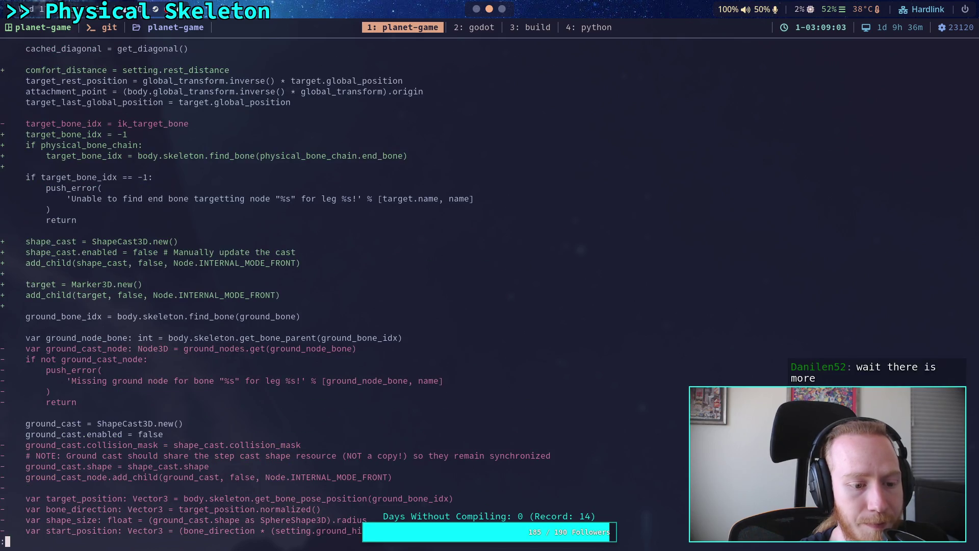
key("space")
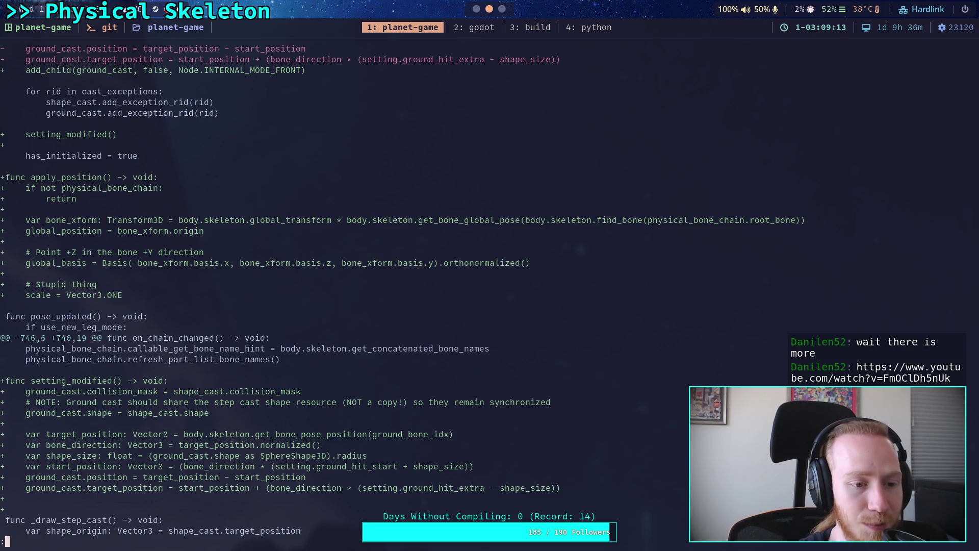
key("space")
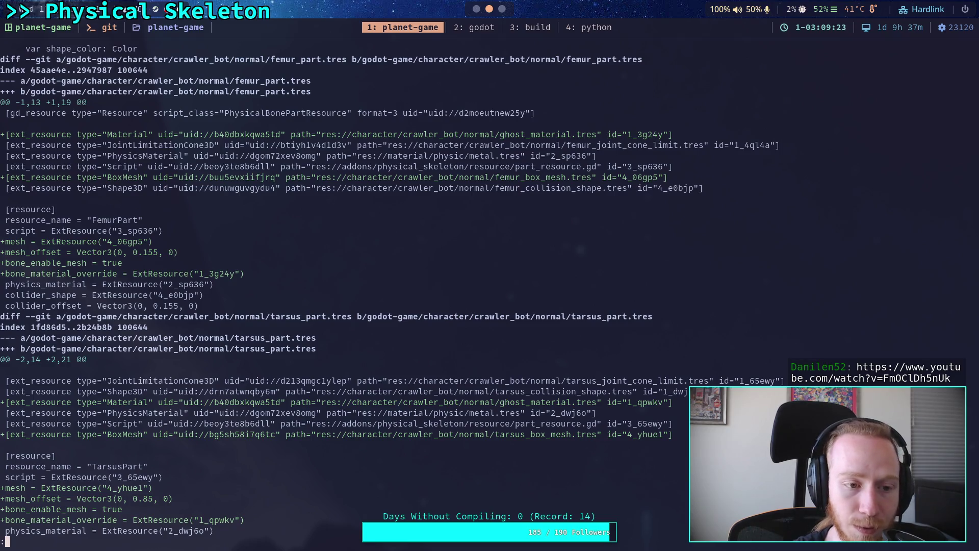
key("space")
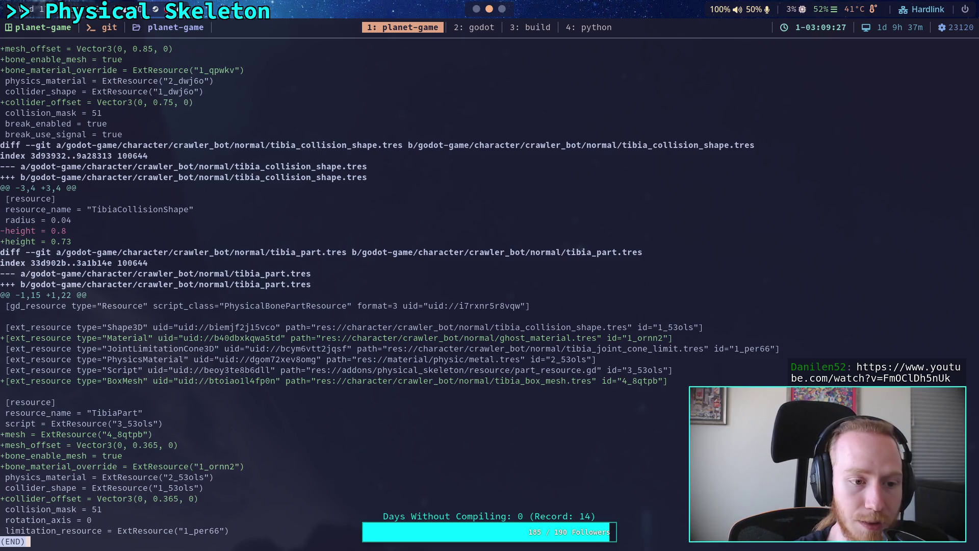
key("b")
key("space")
Step: Leave the diff view, check git status, and stage every project change with git add
type("qgit status")
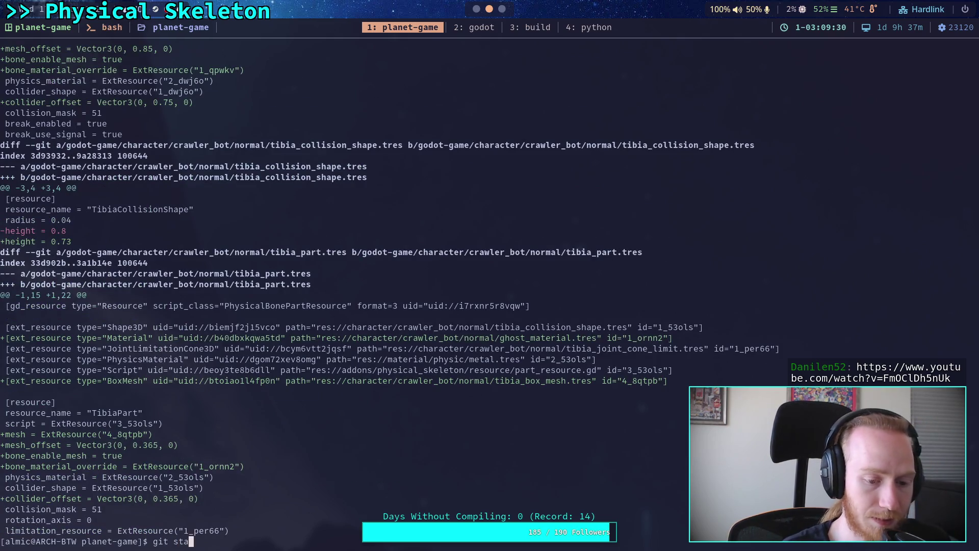
key("Return")
type("git ")
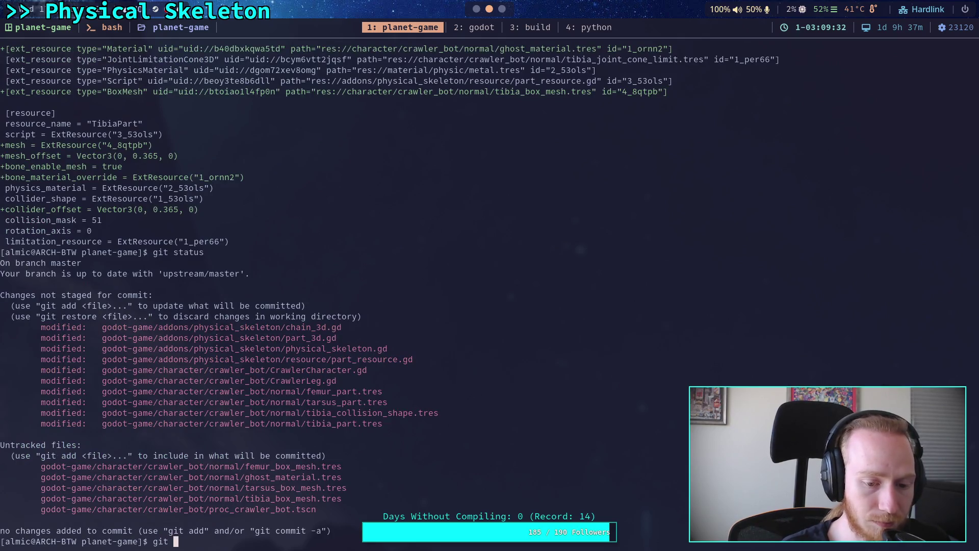
type("add")
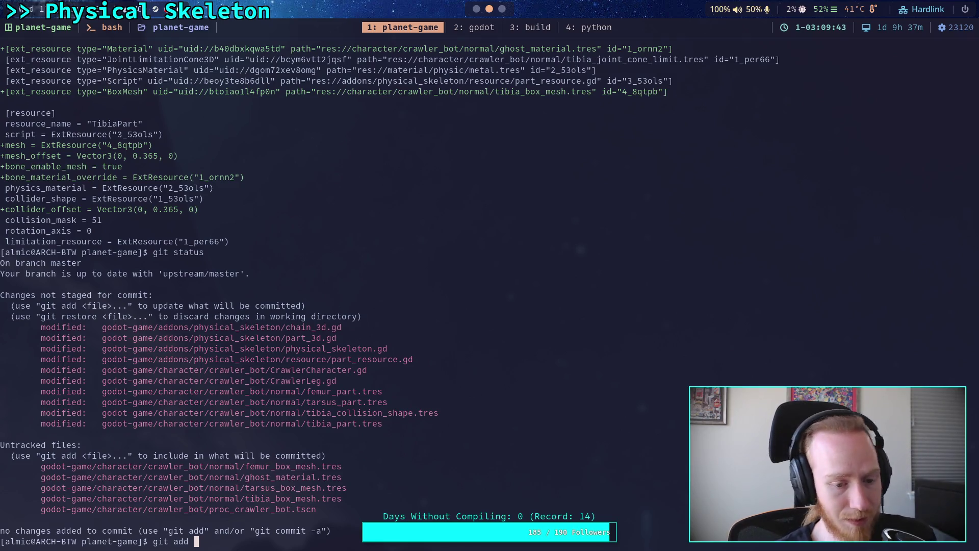
type(".")
key("Return")
Step: Unstage godot-game/character/crawler_bot/proc_crawler_bot.tscn and recheck the git status
type("git ")
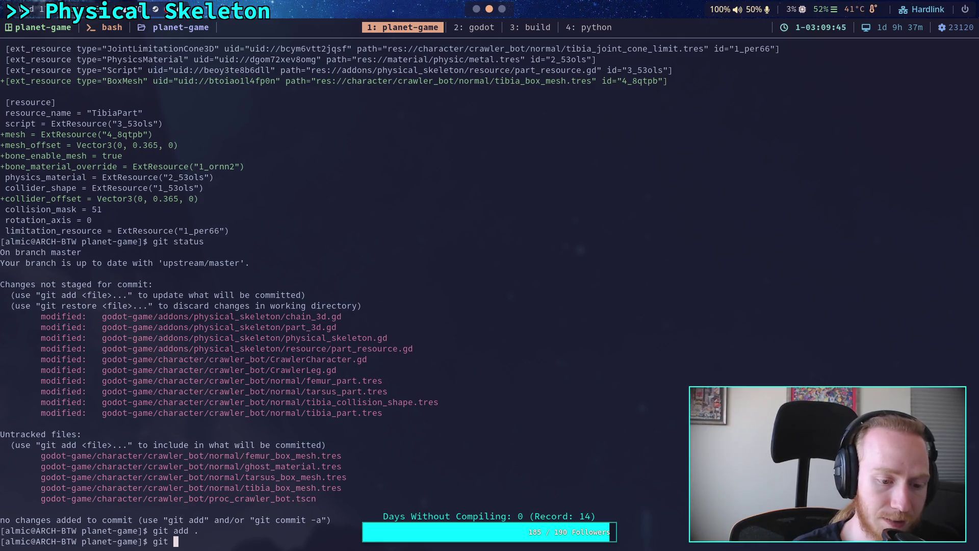
type("restore --st")
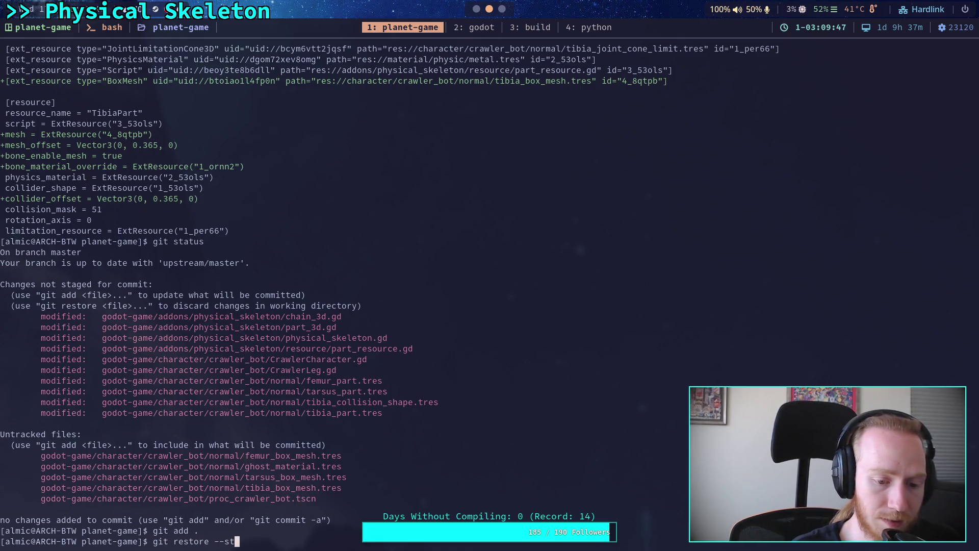
type("aged ")
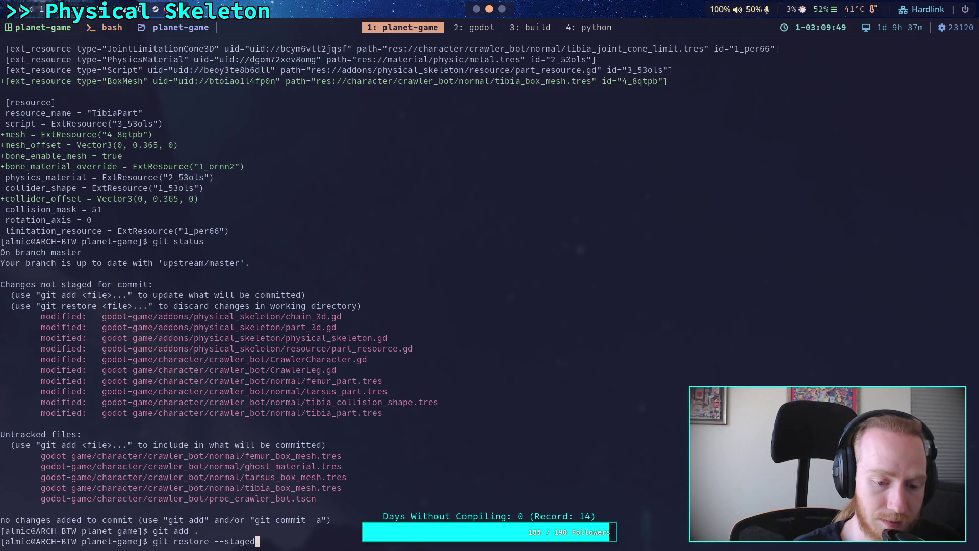
type("godot-game/character/crawler_bot/proc_crawler_bot.tscn")
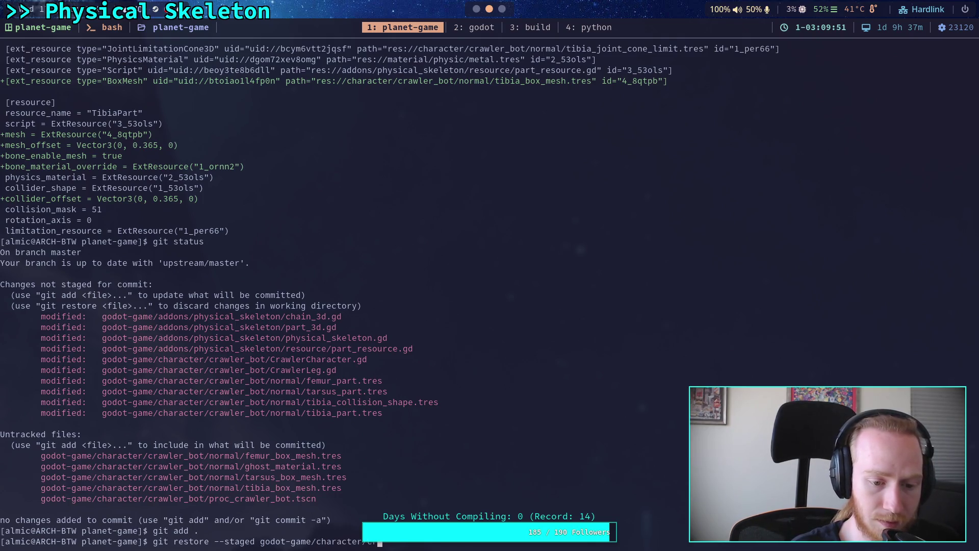
key("Return")
type("git status")
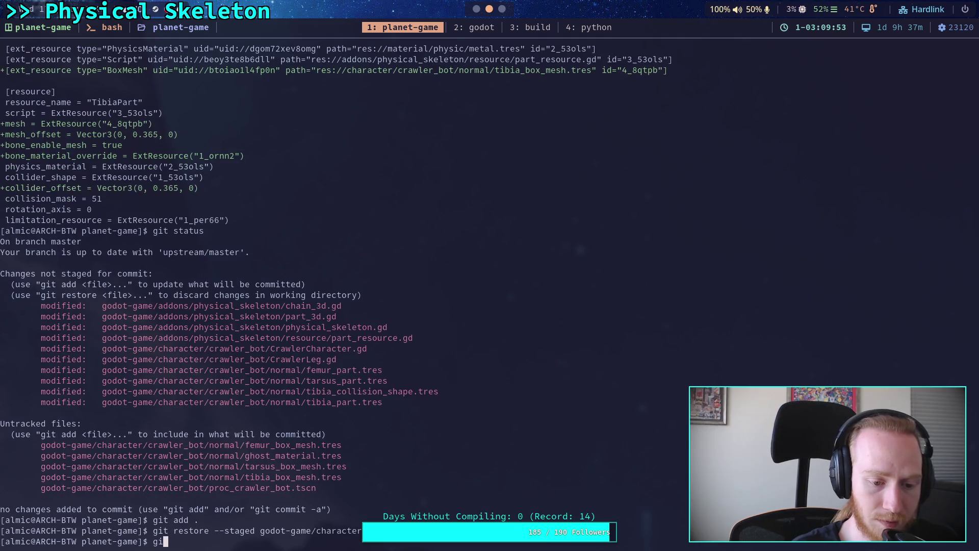
key("Return")
Step: Start a git commit and switch the message editor into insert mode
type("git commit")
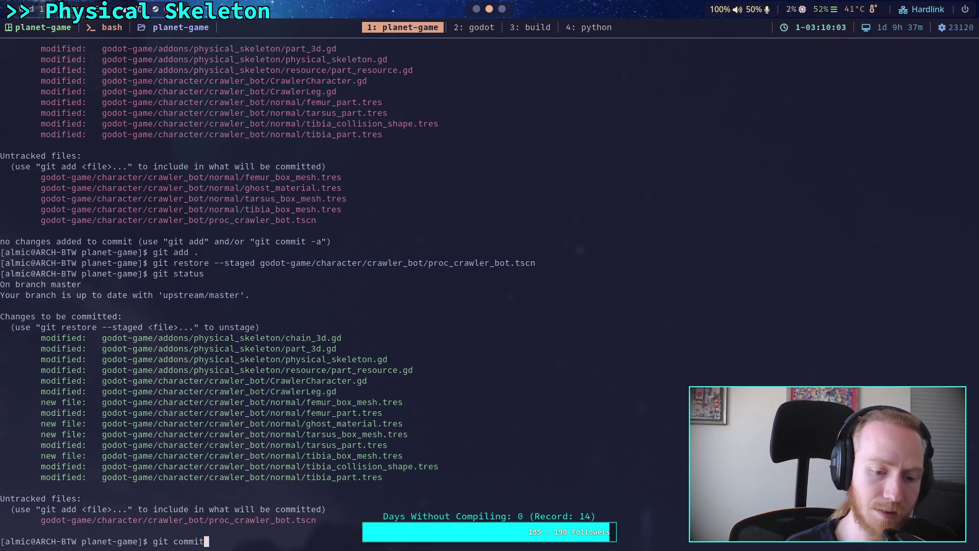
key("Return")
key("i")
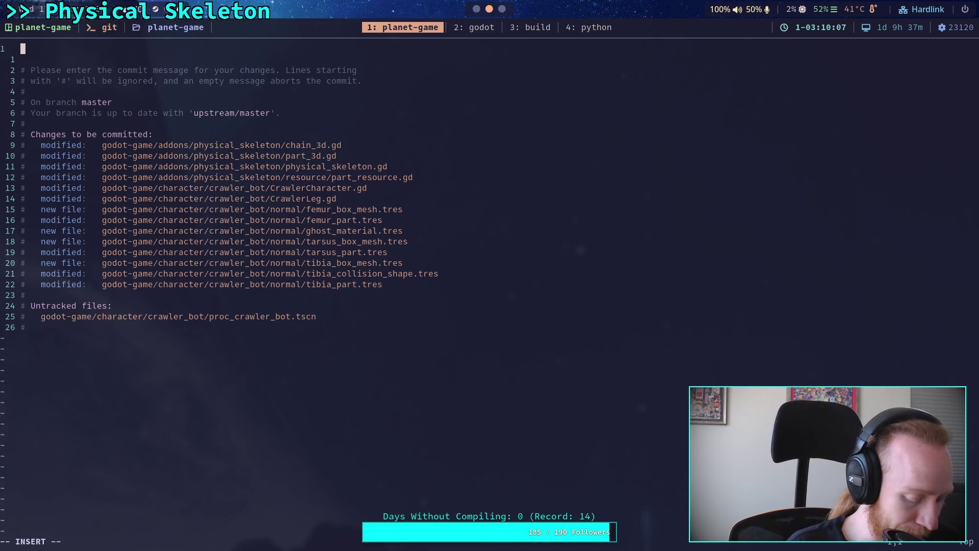
Step: Write the commit summary 'Add mesh to physical bone parts, ghost mesh' and start a new line below
type("A")
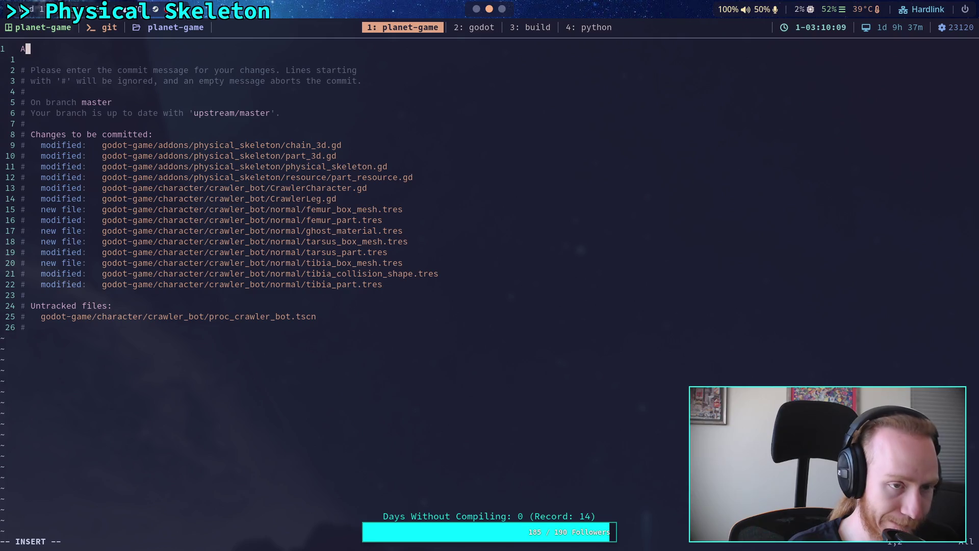
type("dd mesh to physical ")
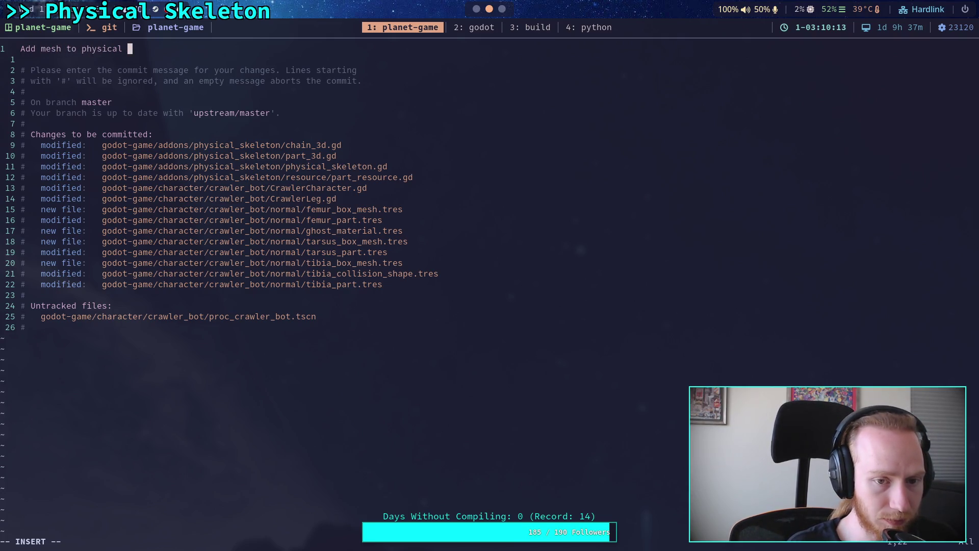
type("bone parts,")
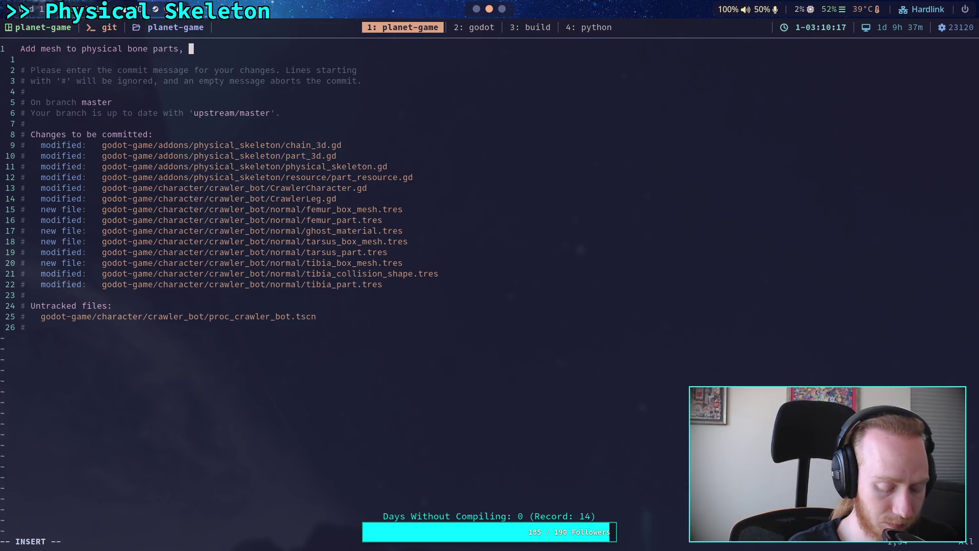
type("host mesh")
key("BackSpace")
type("h")
key("Return")
key("Return")
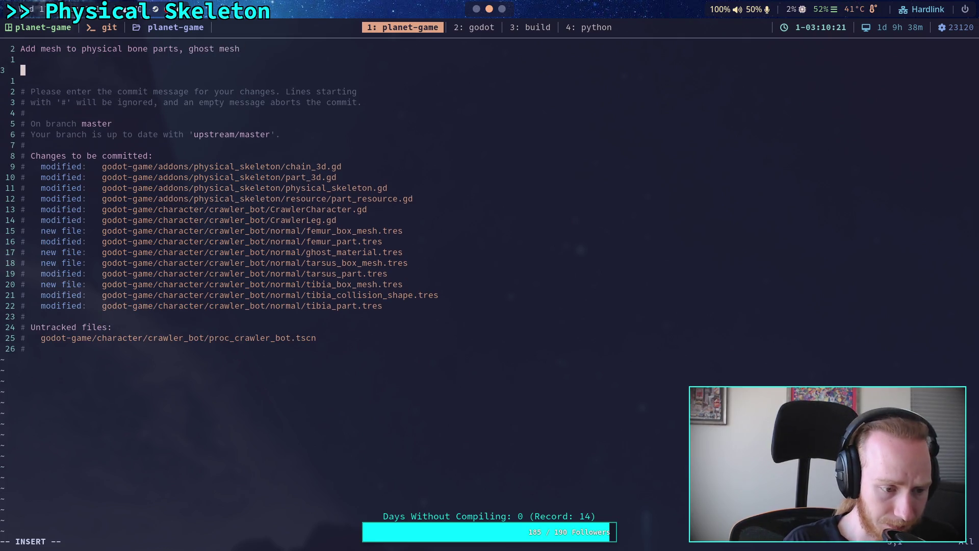
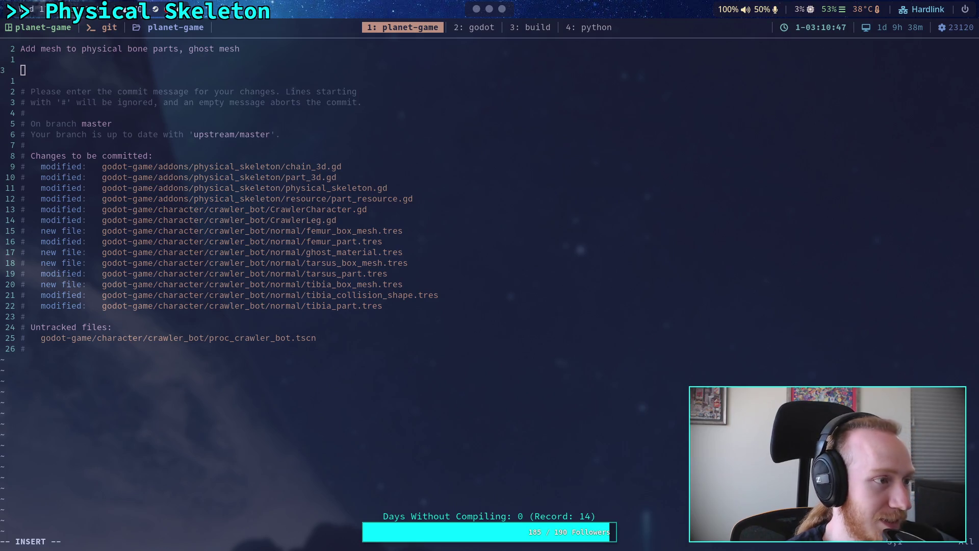
Step: Leave the commit diff and paste the copied YouTube video link into a new browser tab
key("alt+Tab")
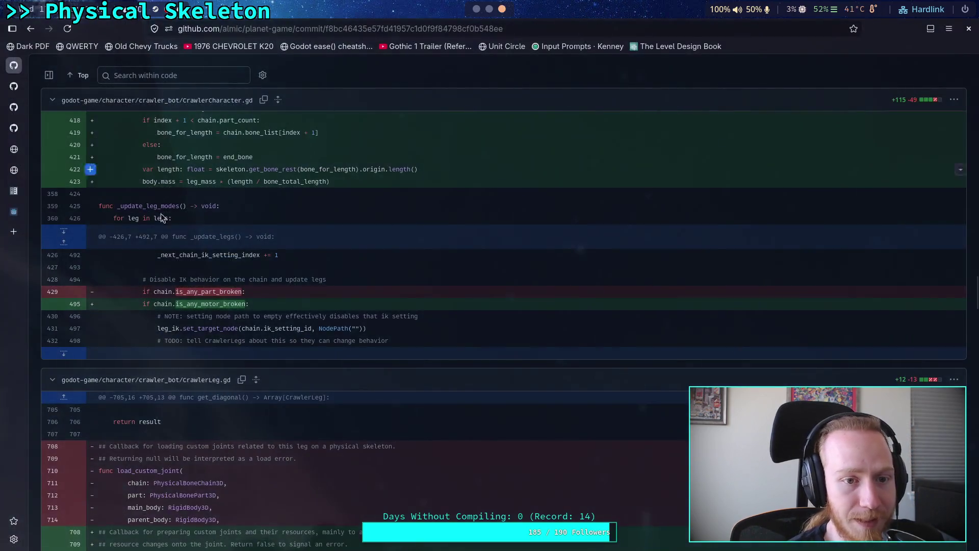
left_click(14, 231)
type("https://www.youtube.com/watch?v=FmOClDh5nUk")
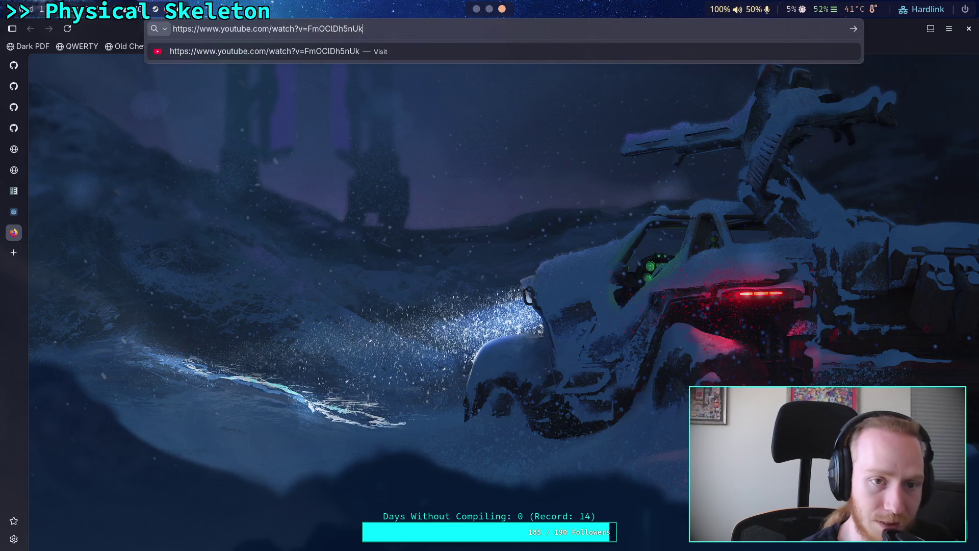
Step: Load the MineStrike clip and watch it, pausing and resuming playback until about 0:24
key("Return")
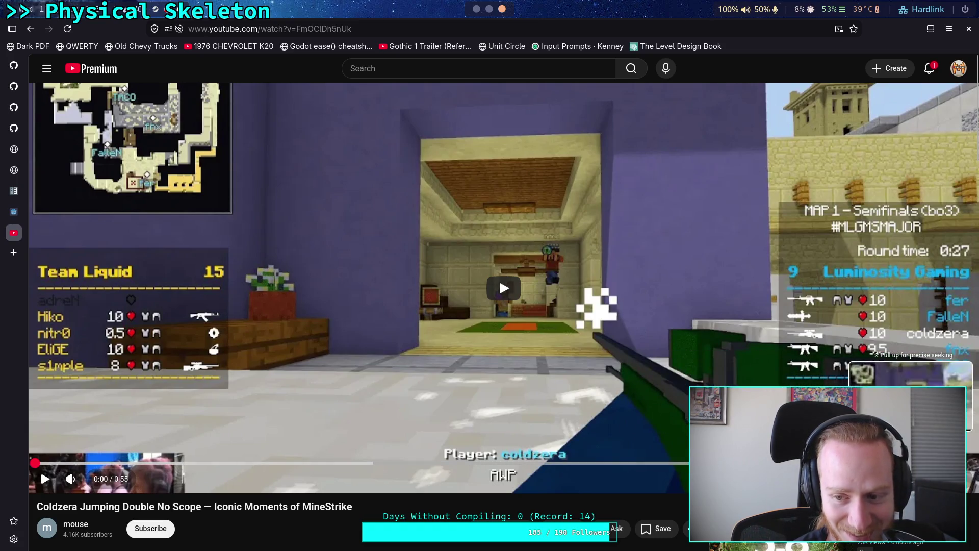
left_click(44, 480)
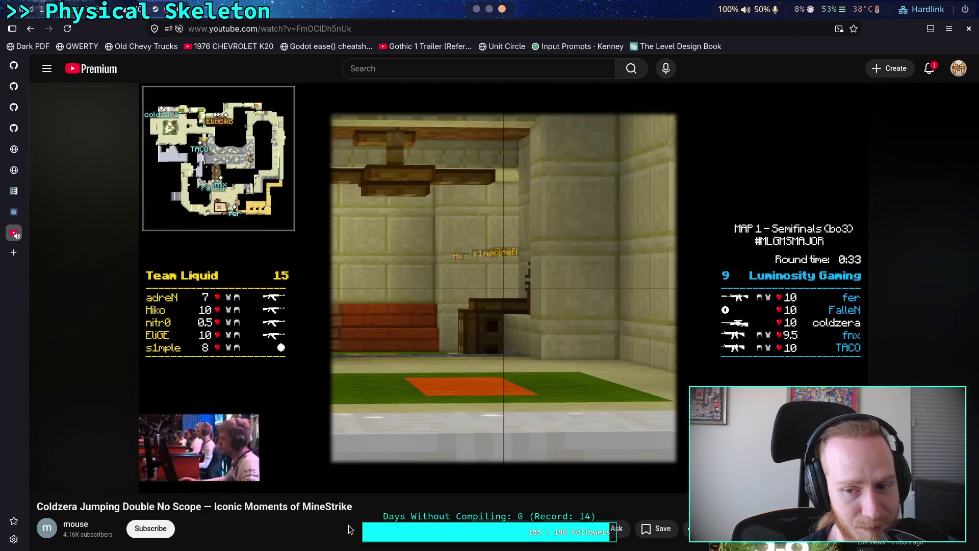
left_click(339, 359)
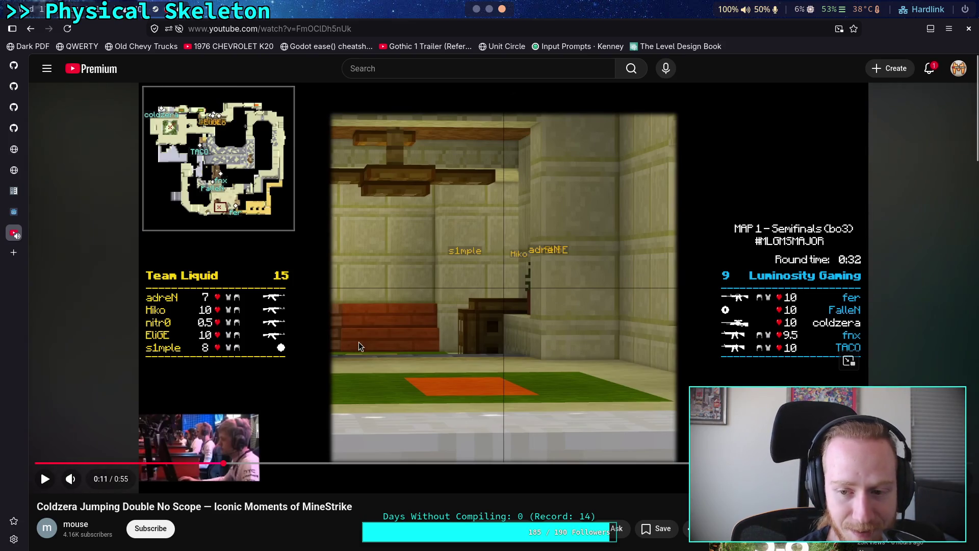
left_click(410, 380)
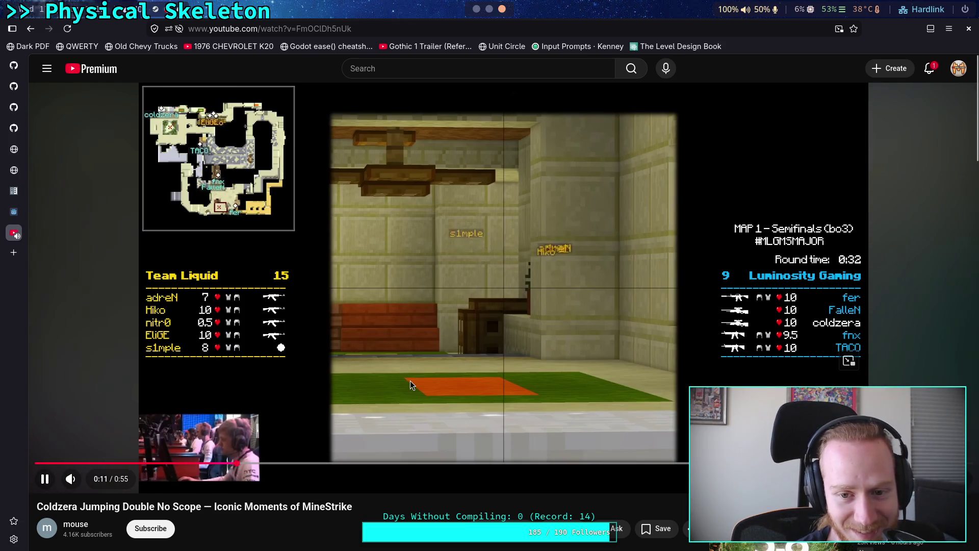
left_click(410, 380)
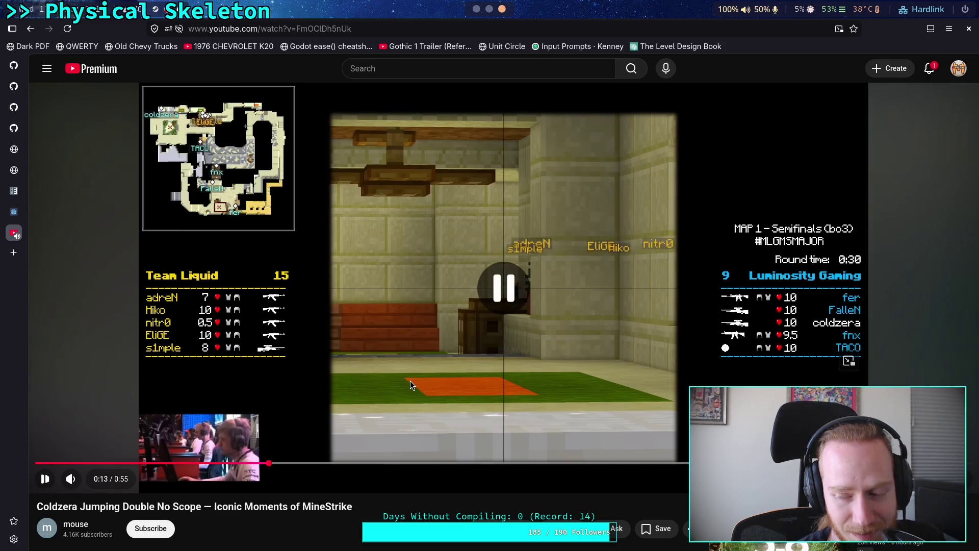
left_click(410, 380)
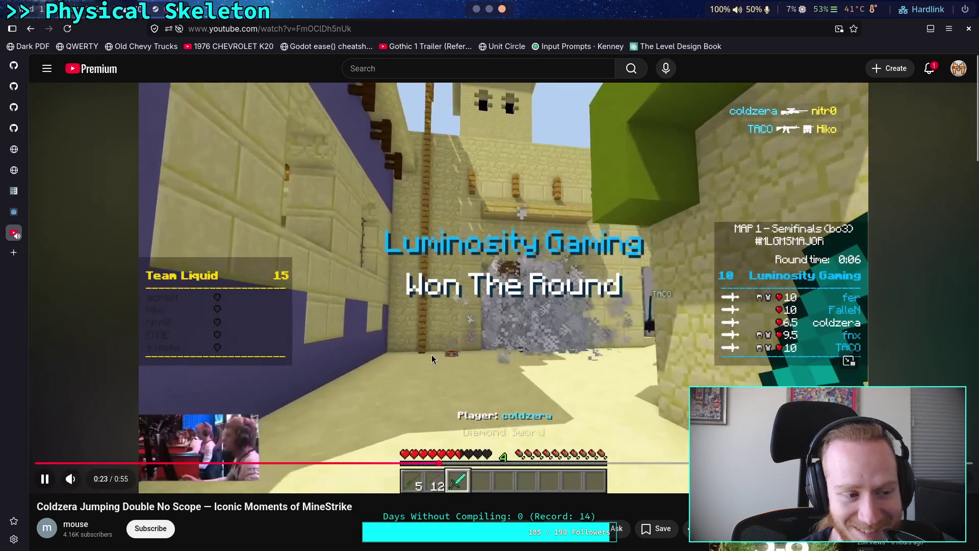
left_click(421, 360)
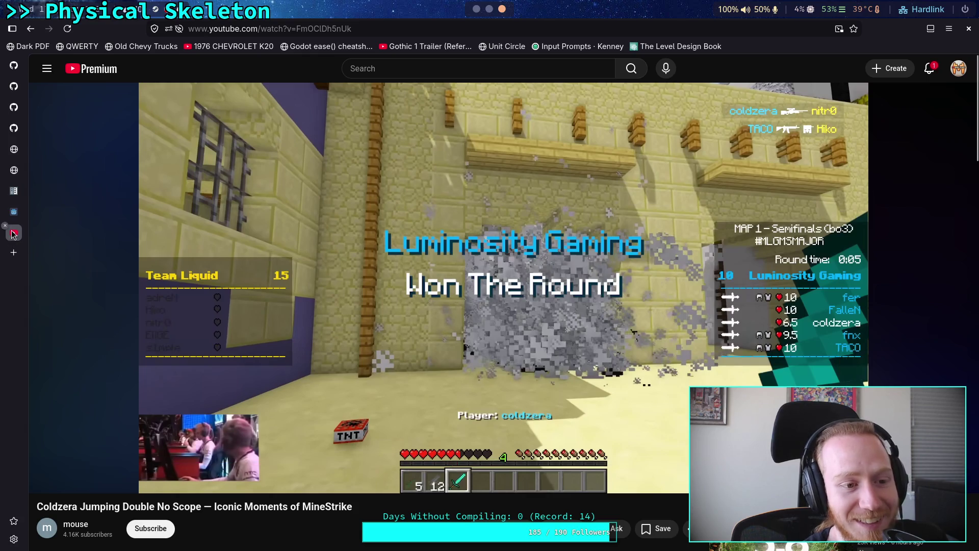
Step: Switch workspaces from the browser back to the terminal with the commit message
left_click(14, 65)
left_click(476, 10)
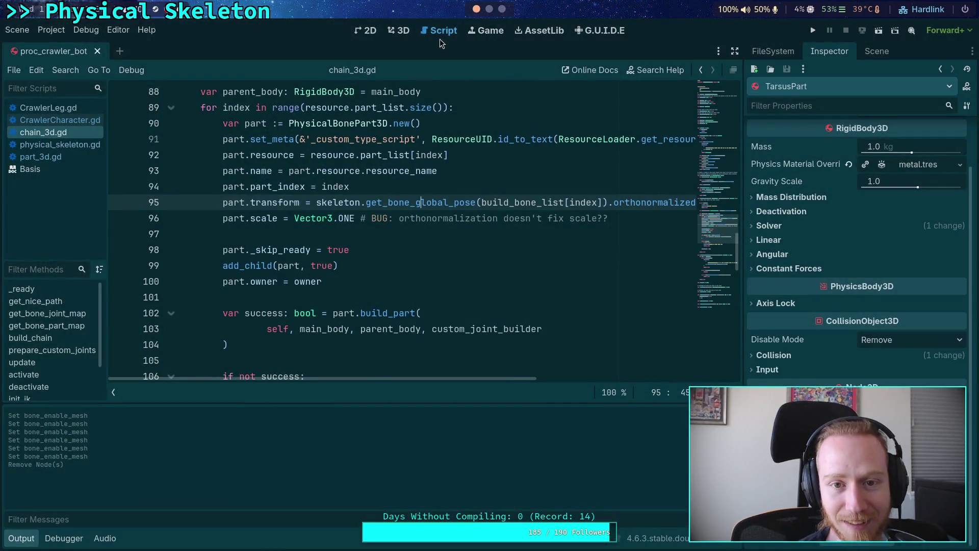
left_click(490, 9)
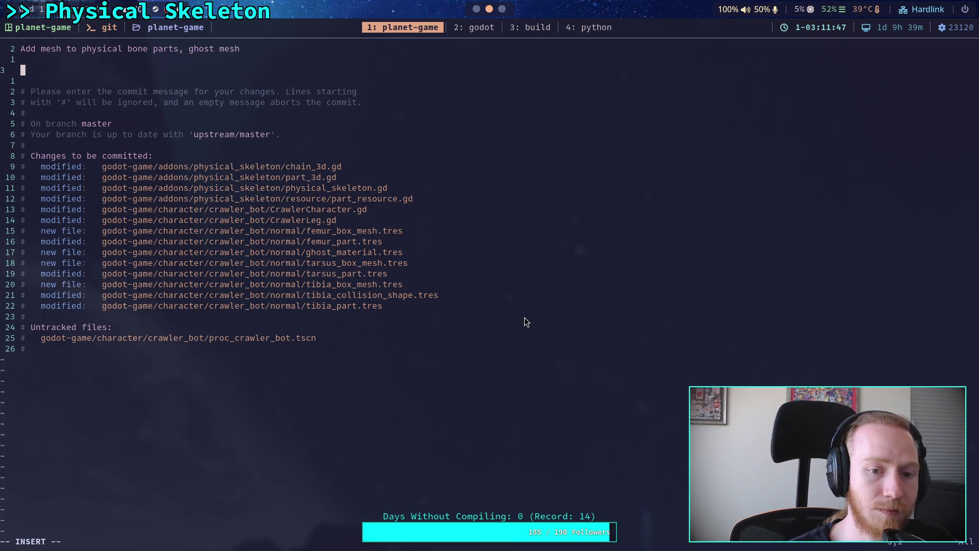
Step: Write bullets 'Meshes are now applied to physical bone parts' and 'Fix some issues with deleted nodes and node paths'
type("- ")
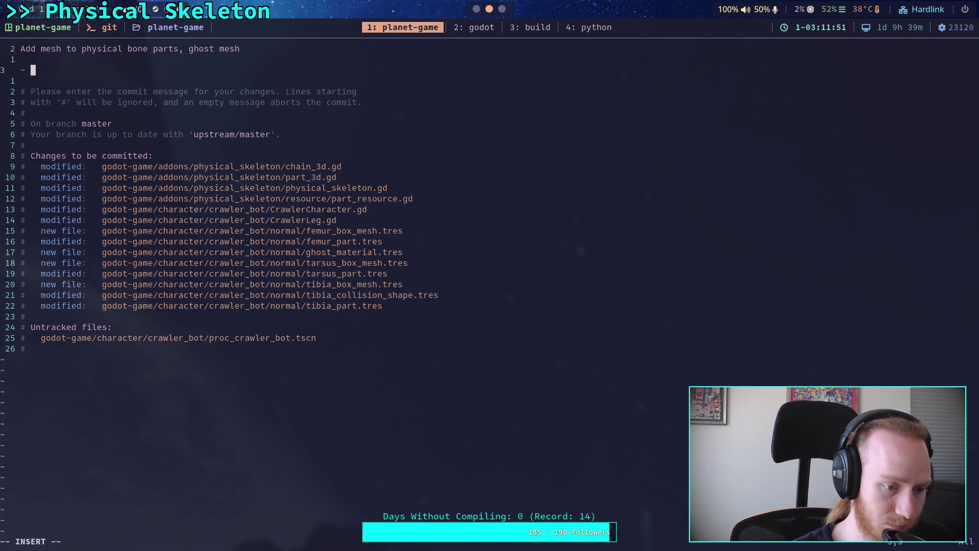
type("Mes")
type("hes ")
type("are no")
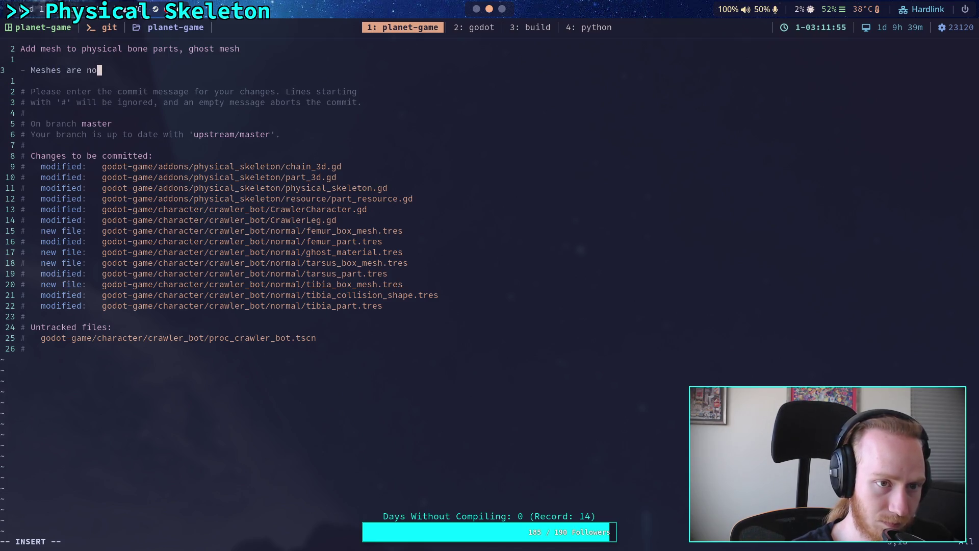
type("w applied to ")
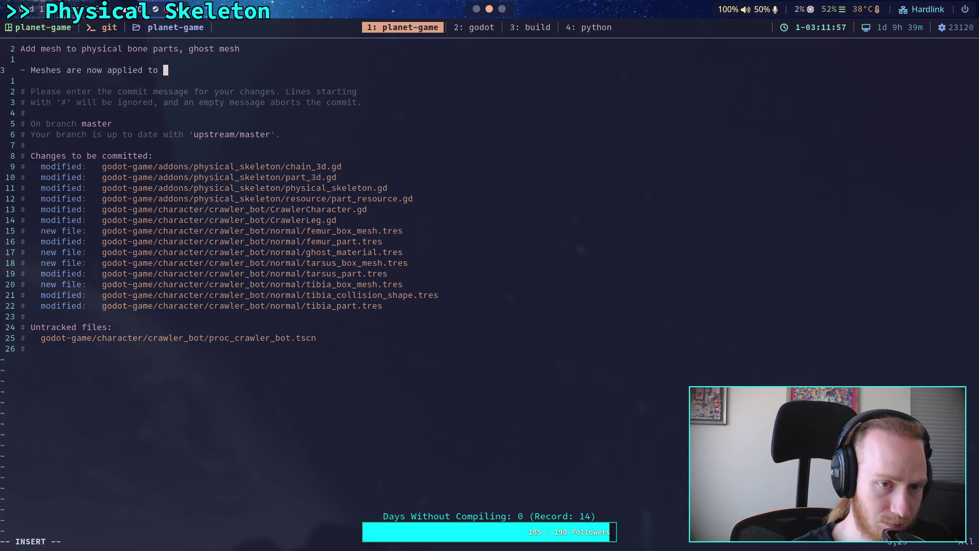
type("physical bon ")
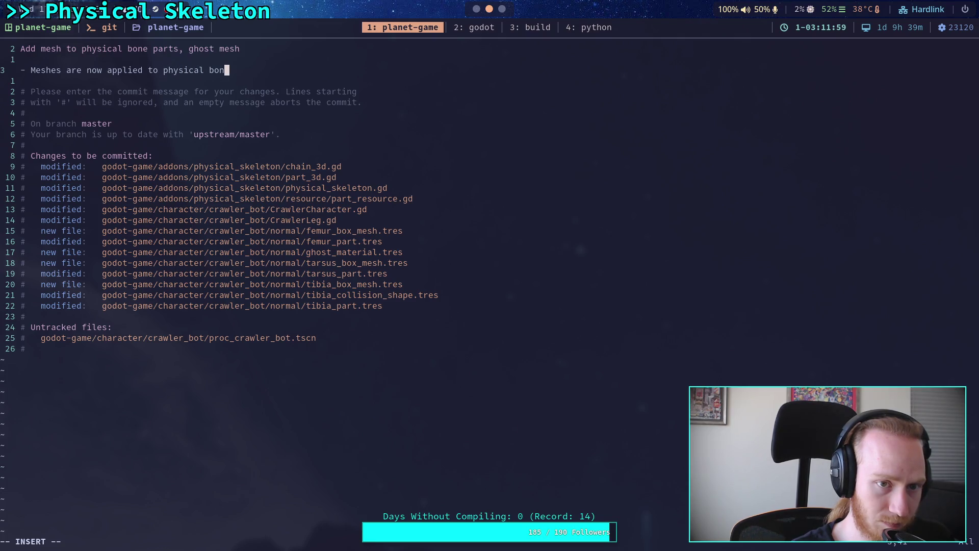
type("e parts")
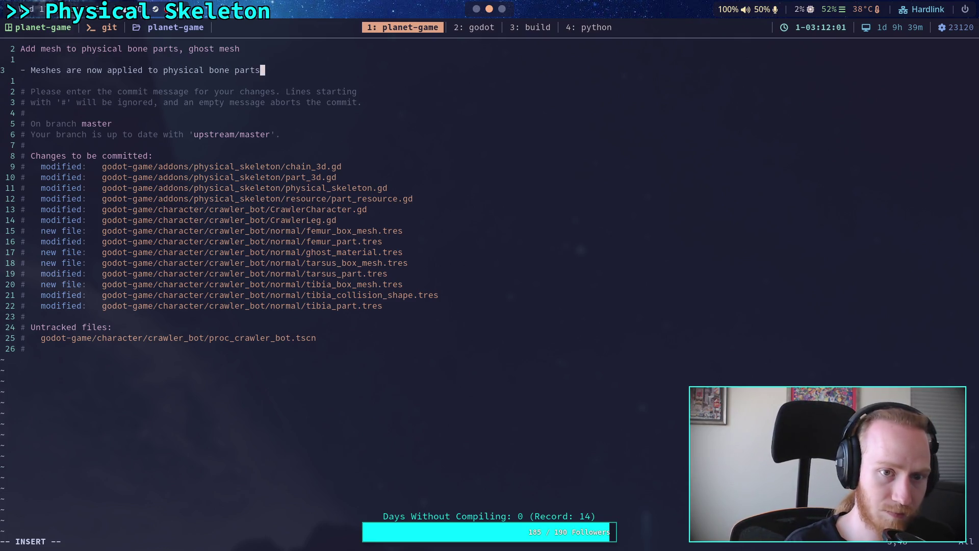
key("Return")
type("Fix ")
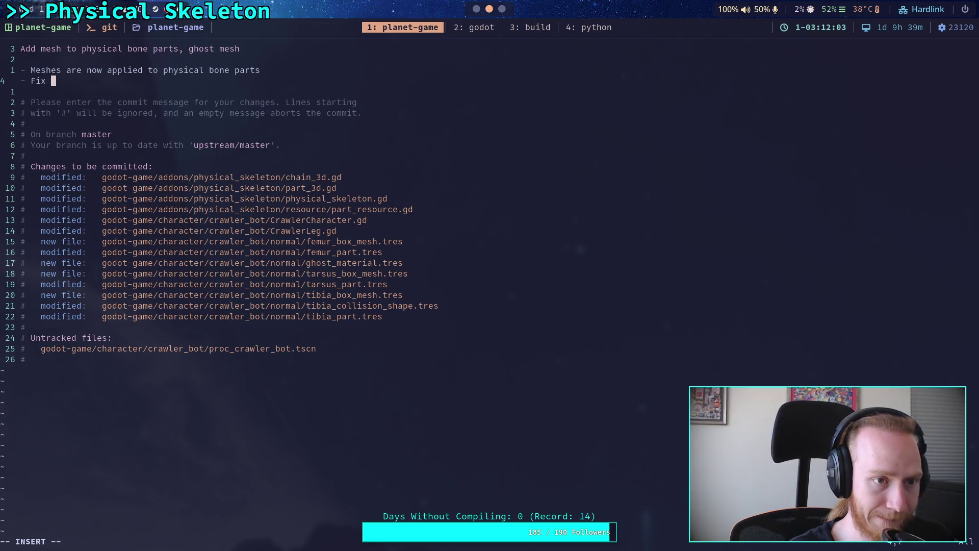
type("some issues with")
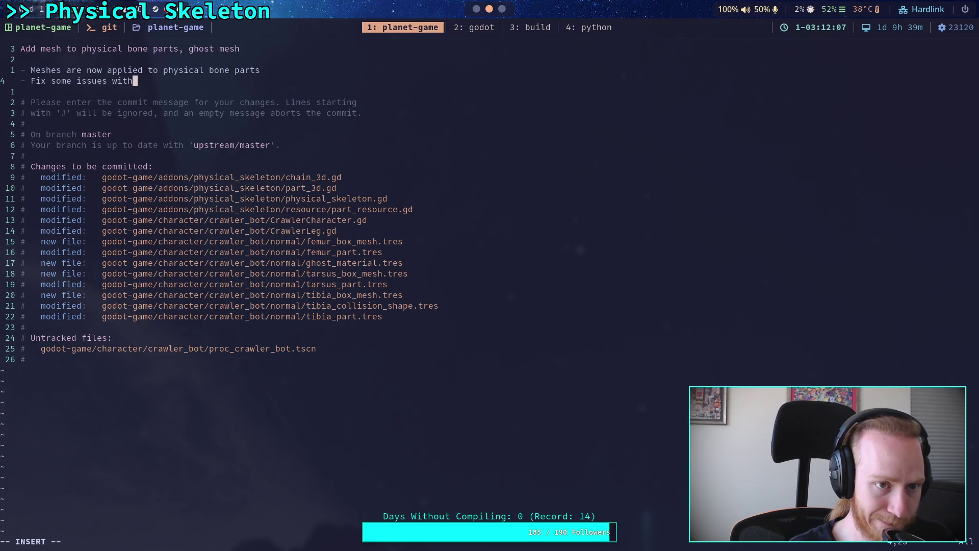
type(" deleted nodes ")
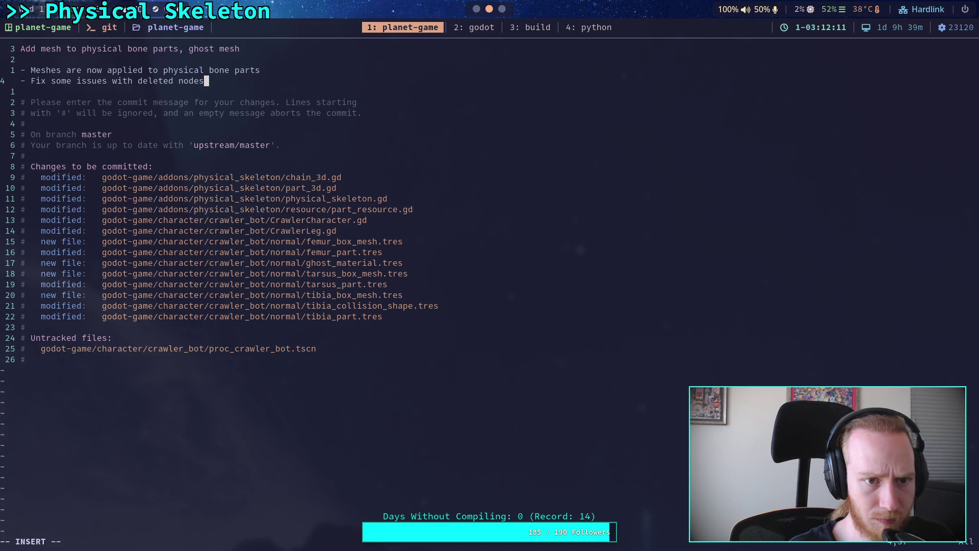
type(" and nod e paths")
Step: Add the 'Fix part scaling not being exactly 1' bullet and start an empty '-' bullet below
key("Return")
type("- ")
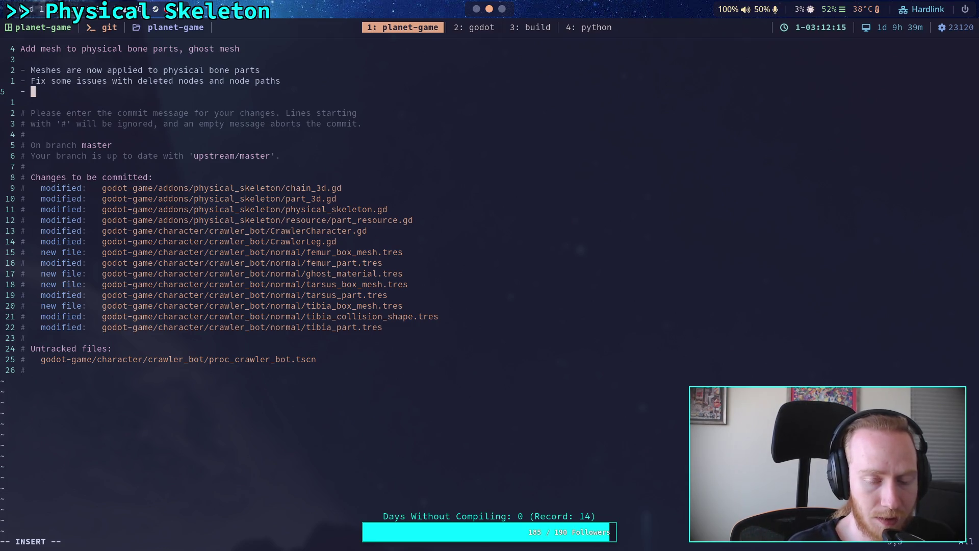
type("Fi")
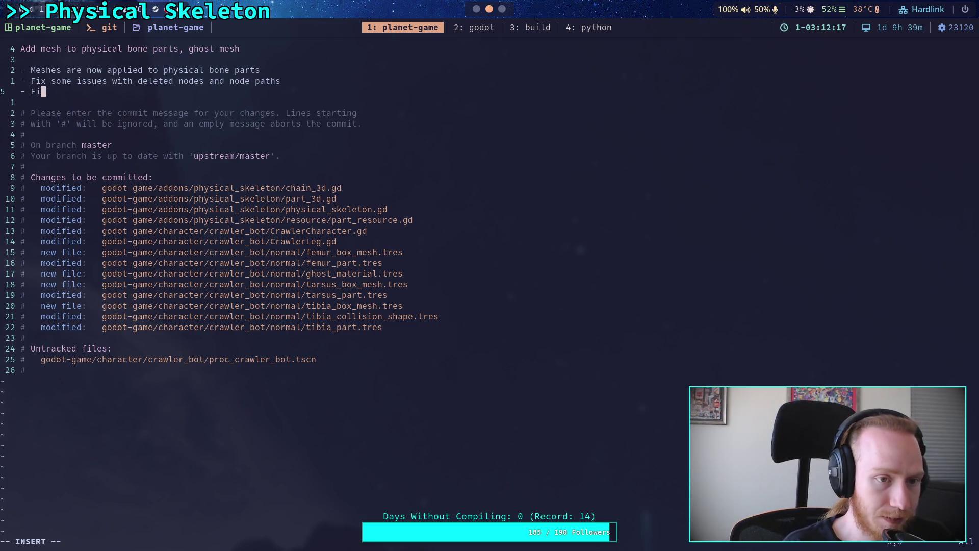
type("x part scali")
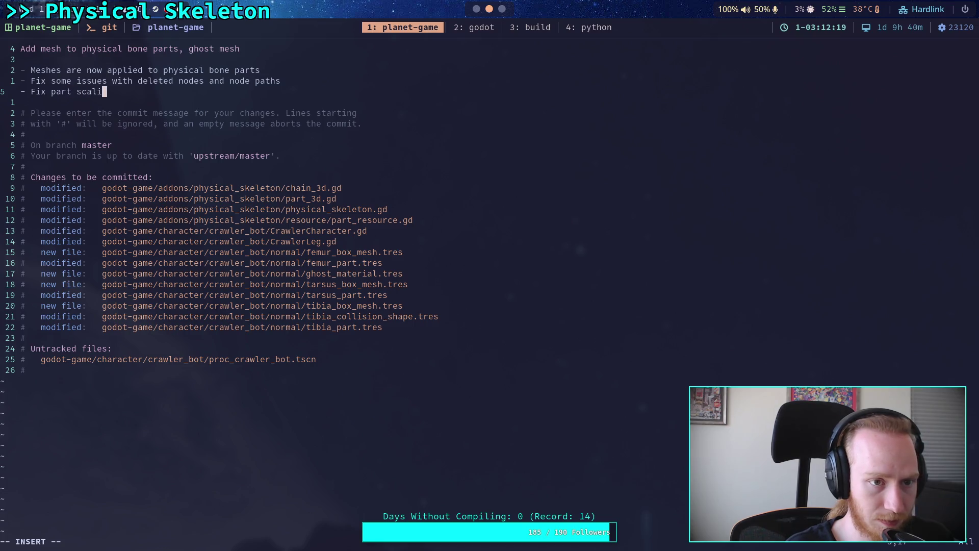
type("ng ")
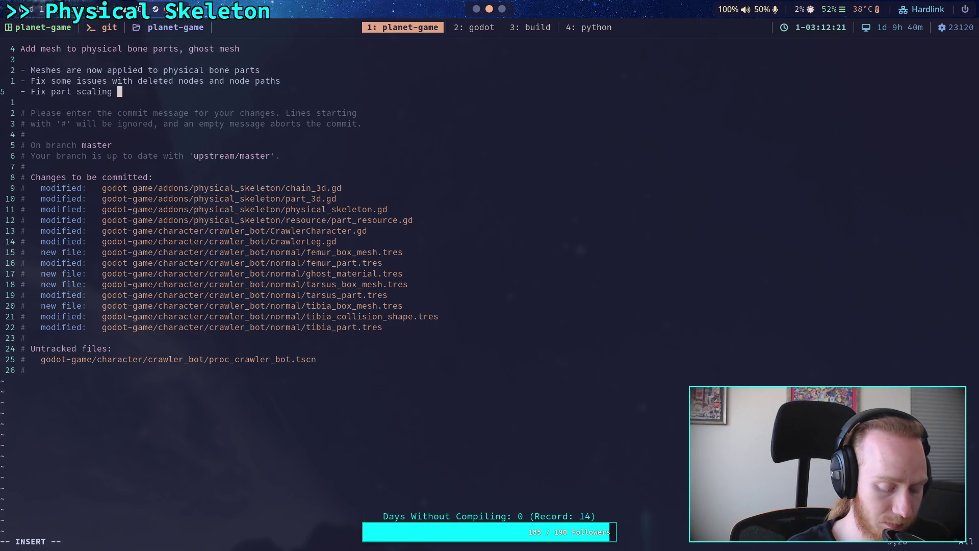
type("not being exactly 1")
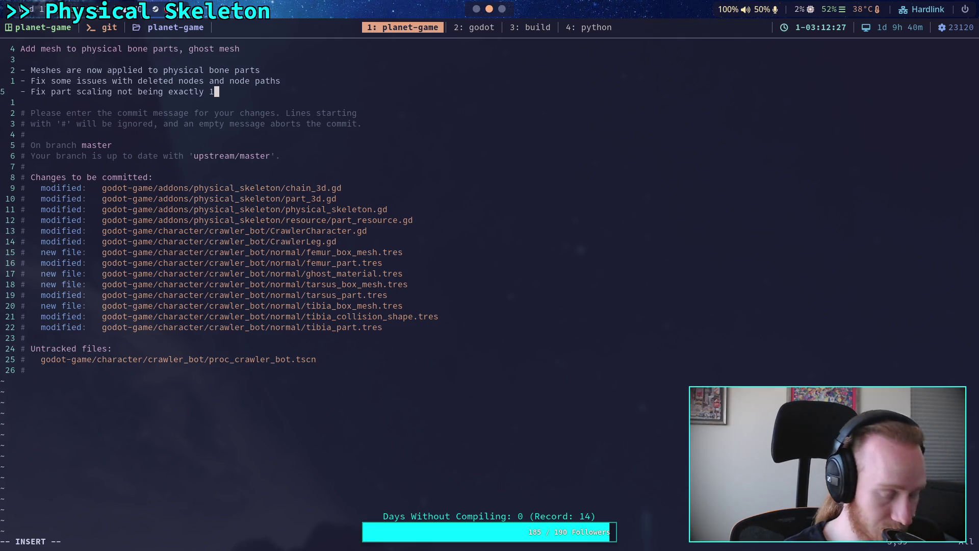
key("Return")
type("-")
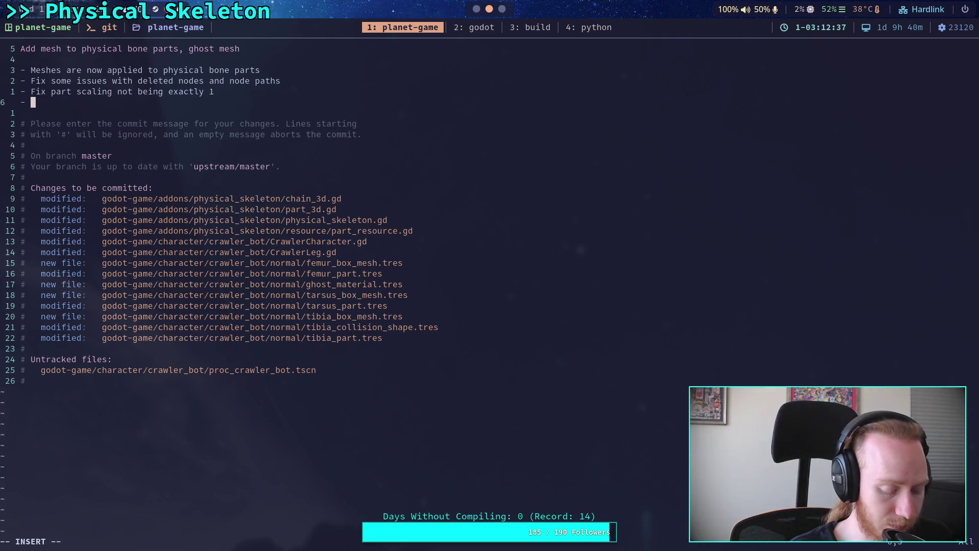
Step: Write the two-line bullet about creating targets and shape cast nodes on run, not in the scene file
type("ork on ")
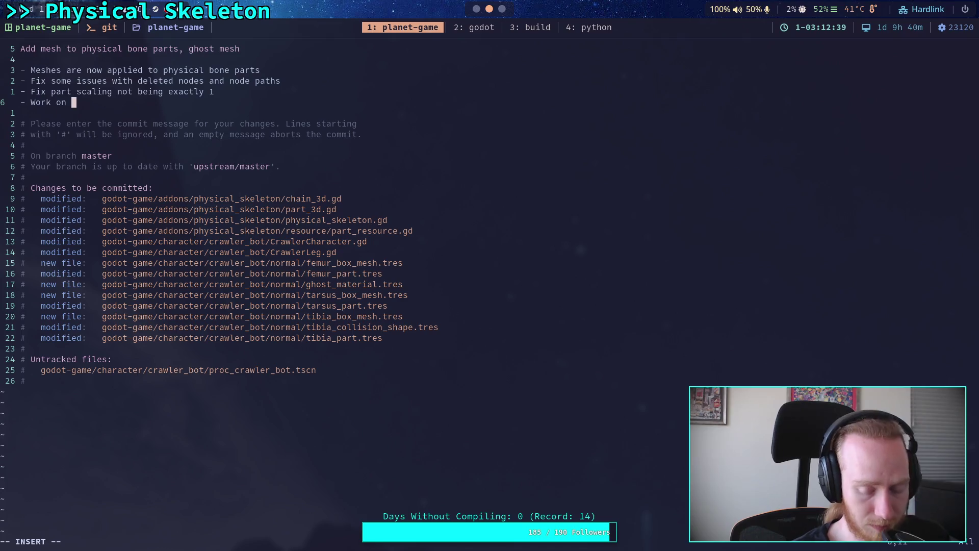
type("mo")
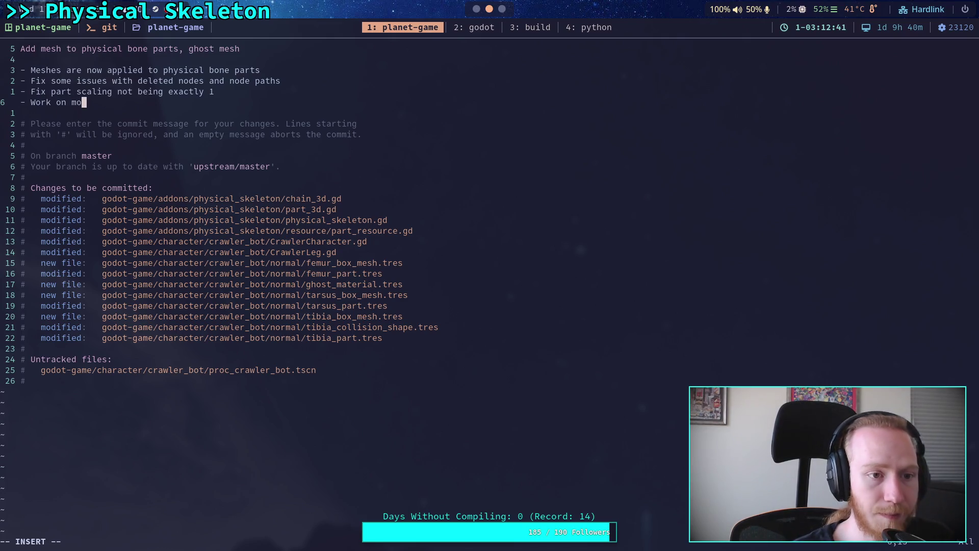
type("ving legs")
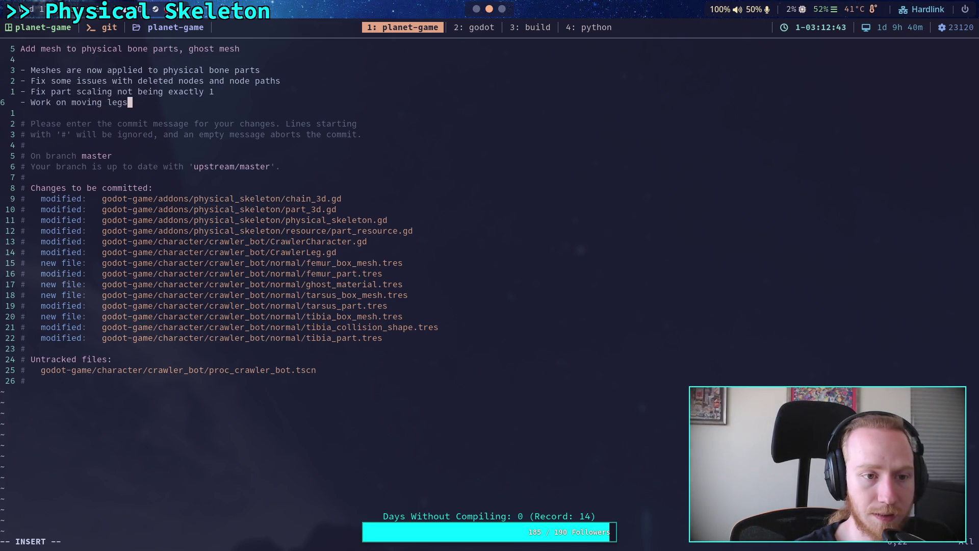
key("BackSpace")
type(" nodes to ")
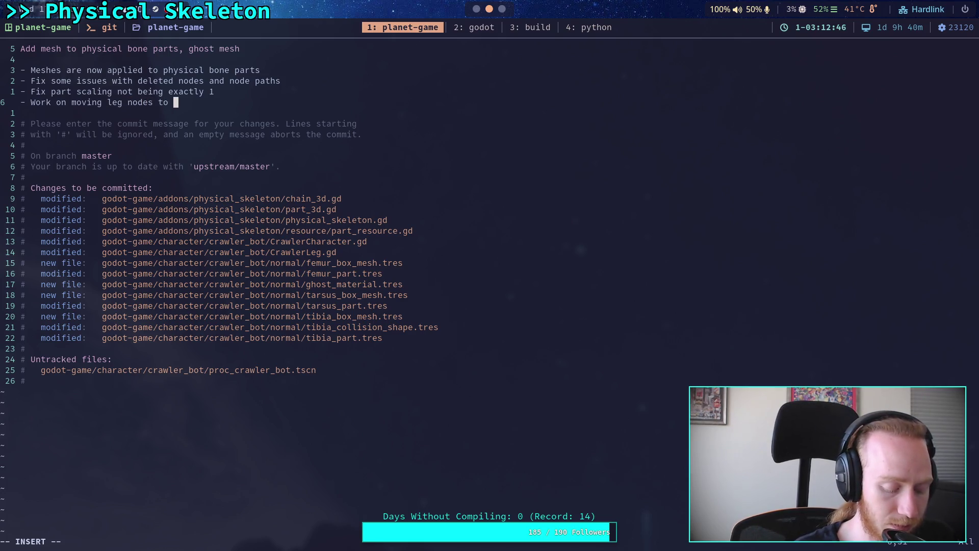
type("create ")
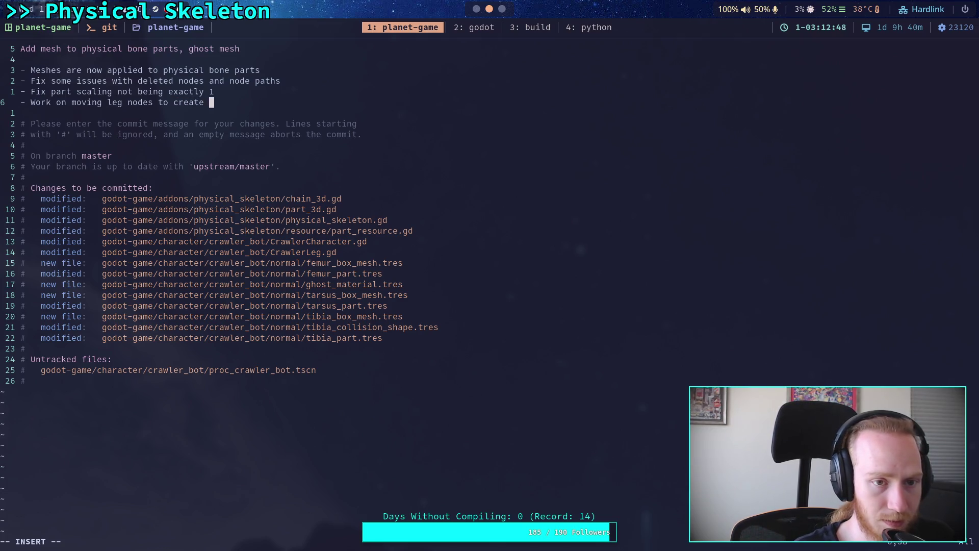
type("targets and ")
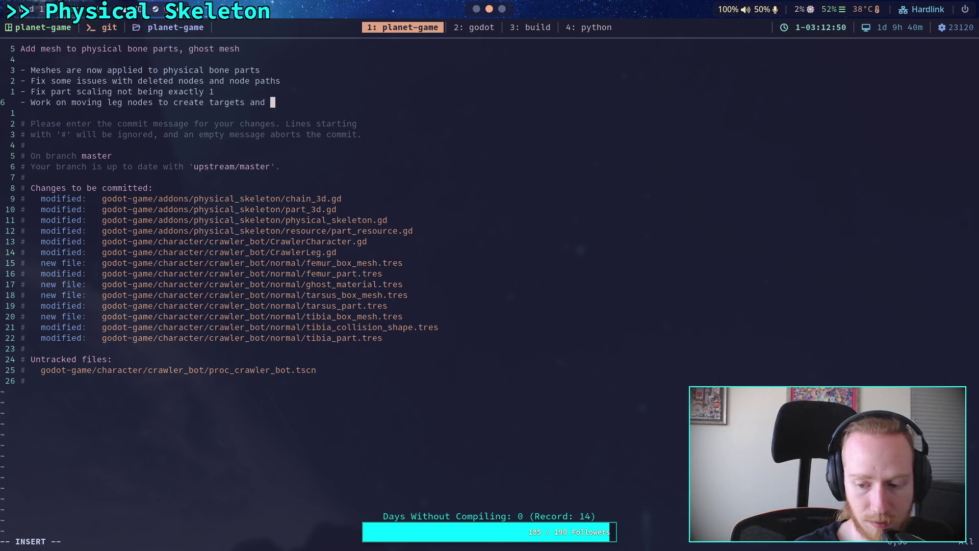
type("shape ")
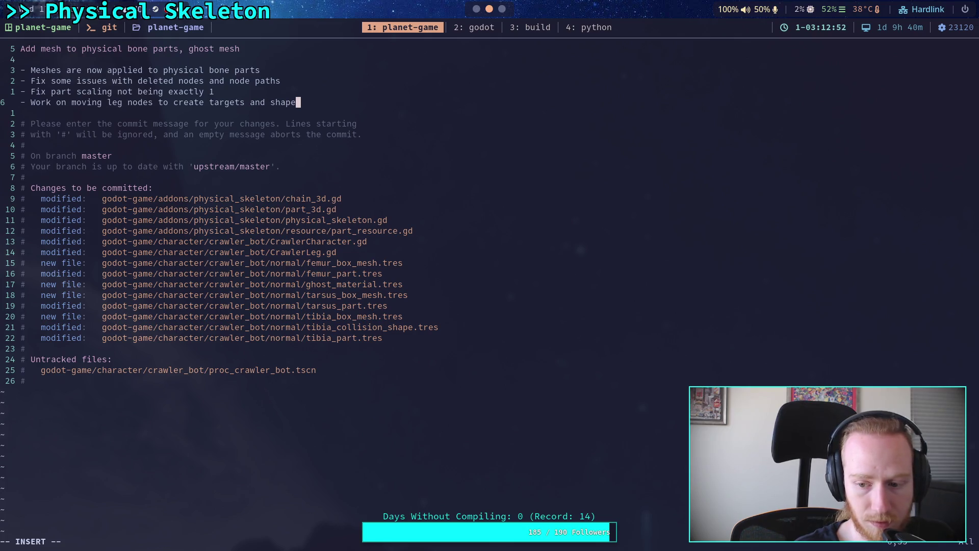
type("casts")
key("BackSpace")
key("BackSpace")
key("BackSpace")
key("Return")
type("cast")
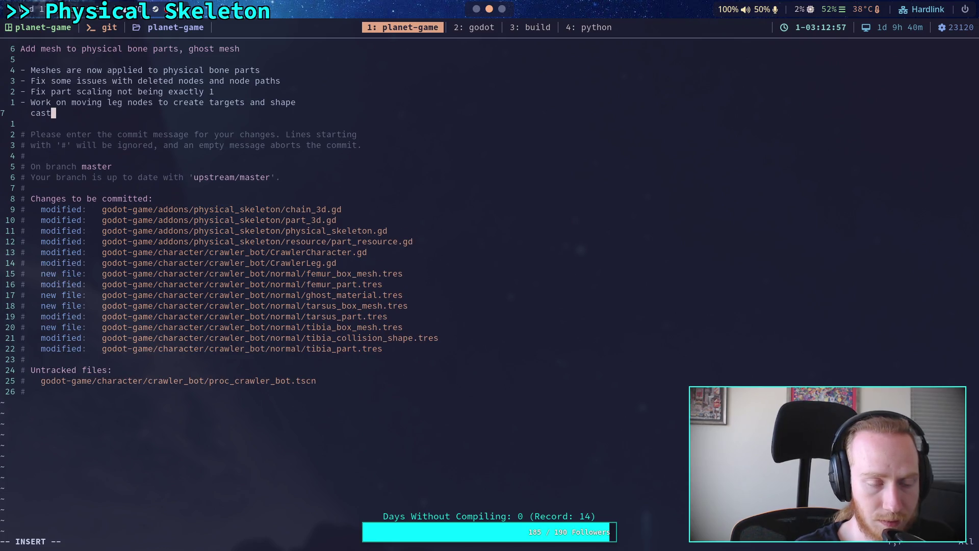
key("BackSpace")
key("BackSpace")
key("BackSpace")
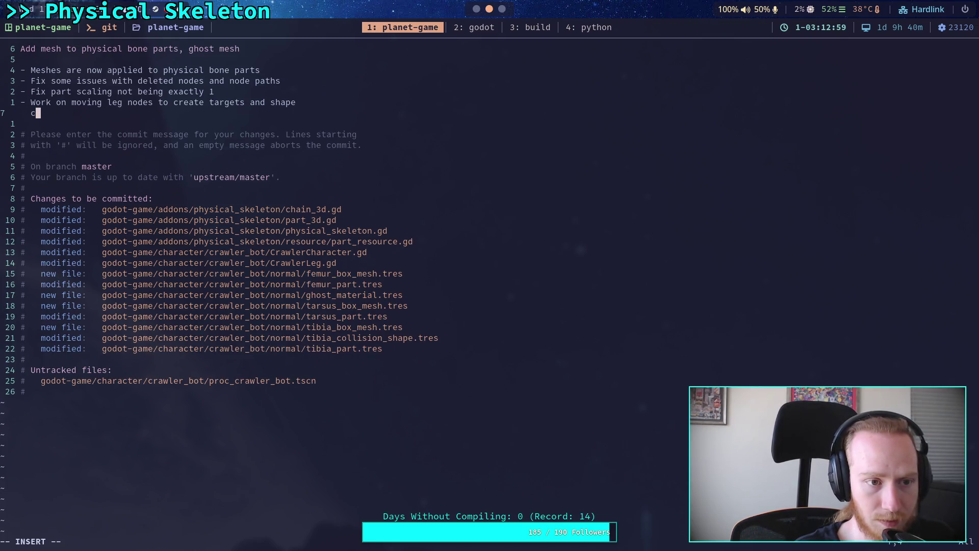
key("BackSpace")
key("BackSpace")
key("BackSpace")
type("cast")
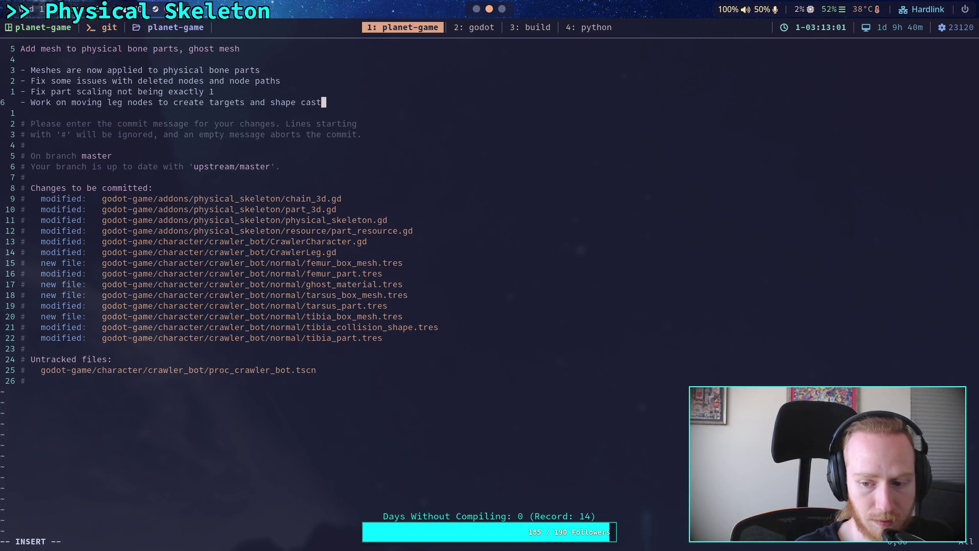
key("Return")
type("nodes ")
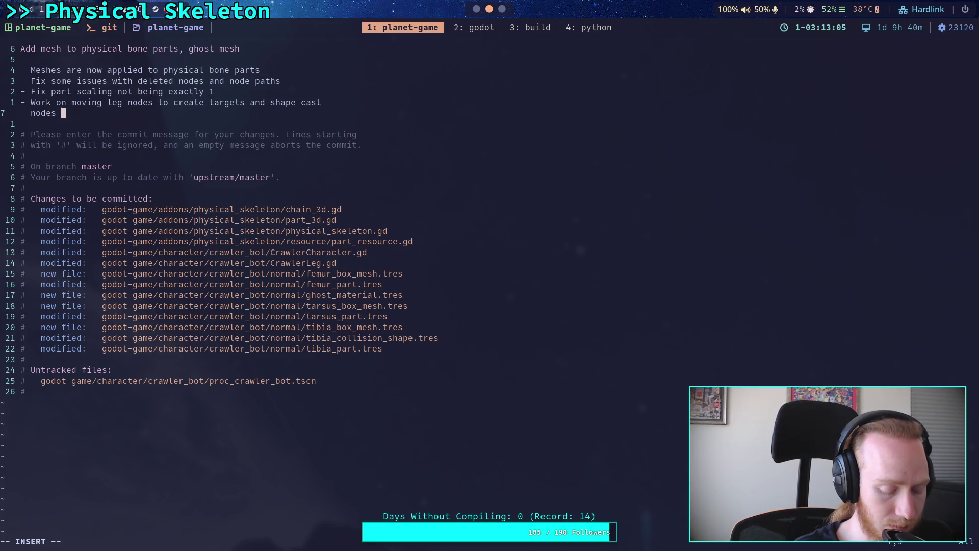
type("on run ")
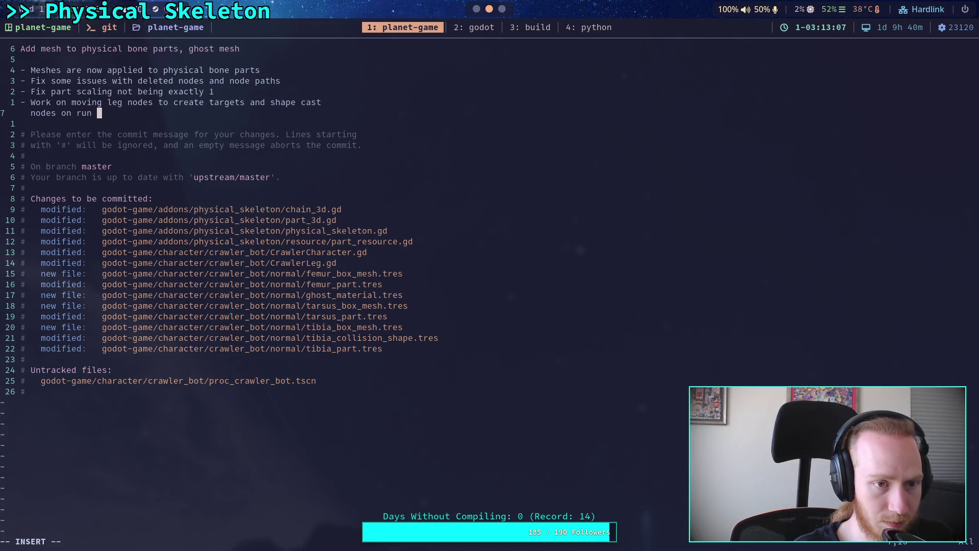
type("instead of being in the scene ")
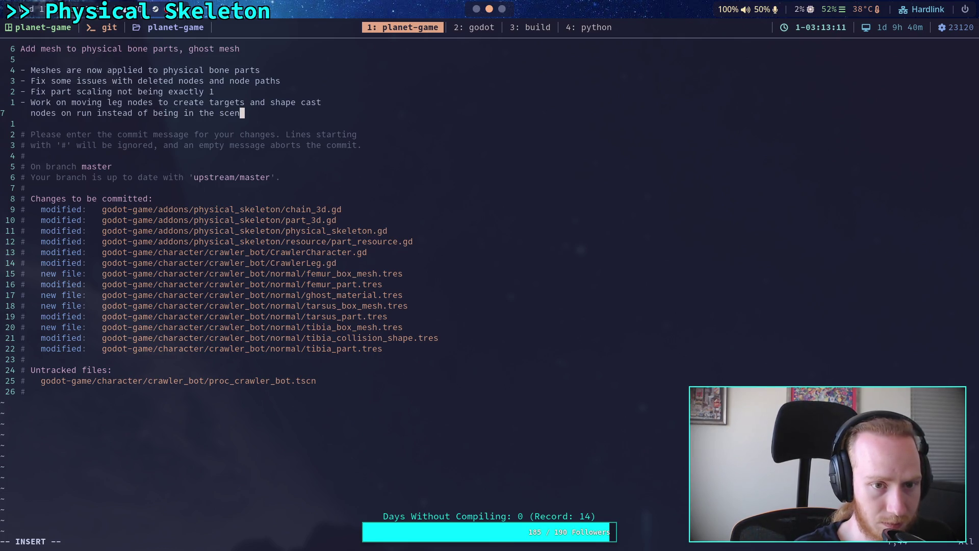
type("file")
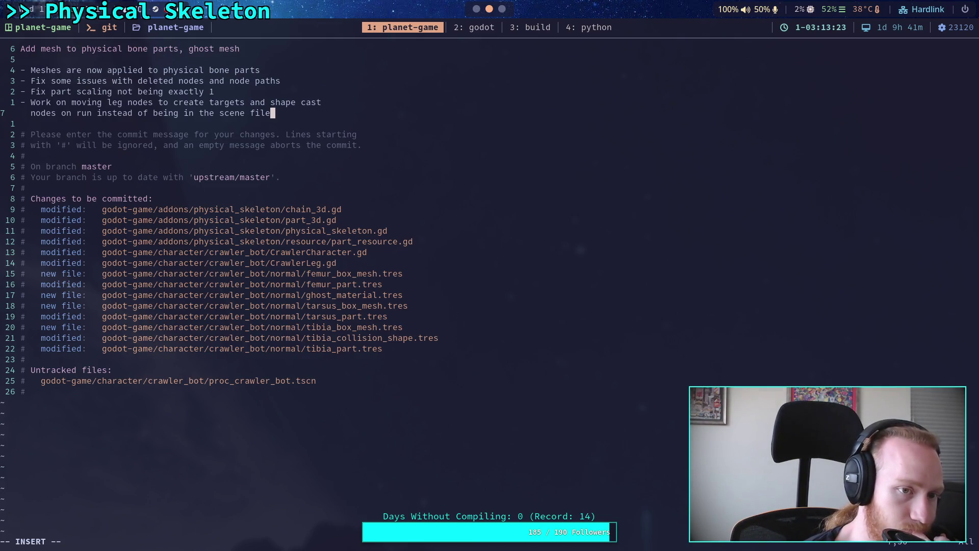
key("Escape")
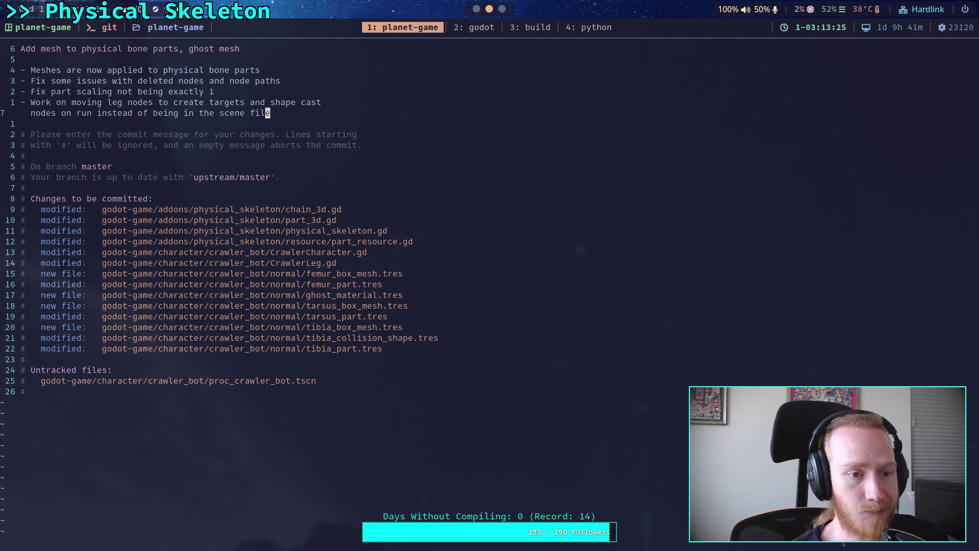
Step: Save the message with :wq to create the commit, then run git push
type(":wq")
key("Return")
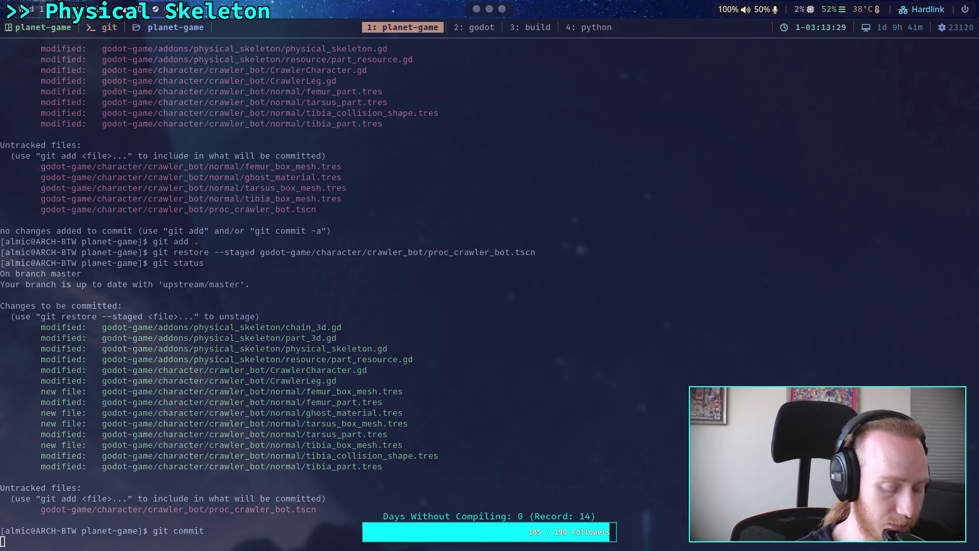
type("git push")
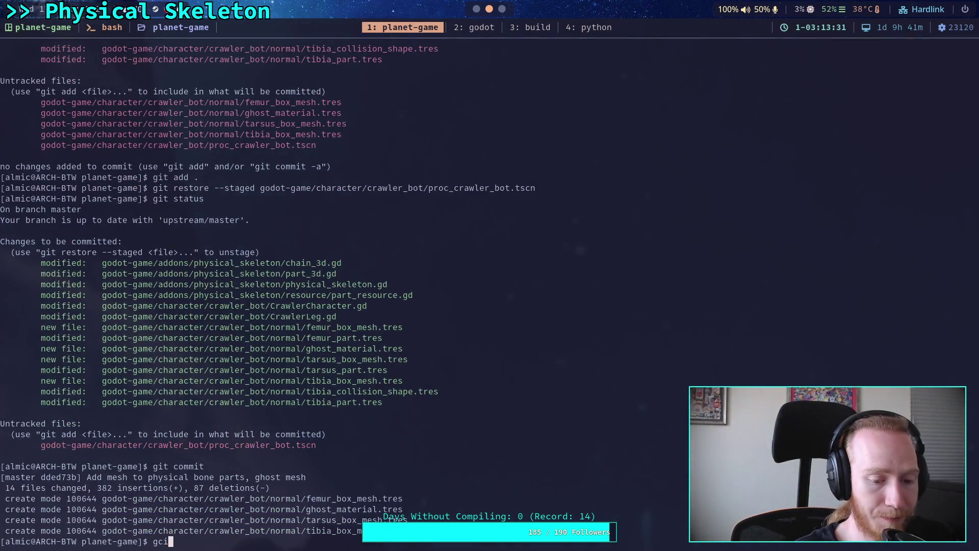
key("Return")
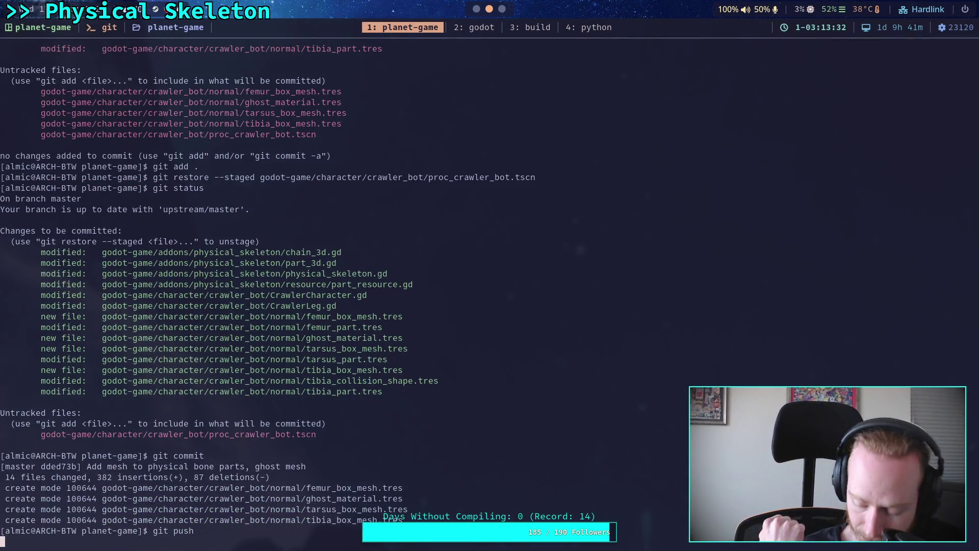